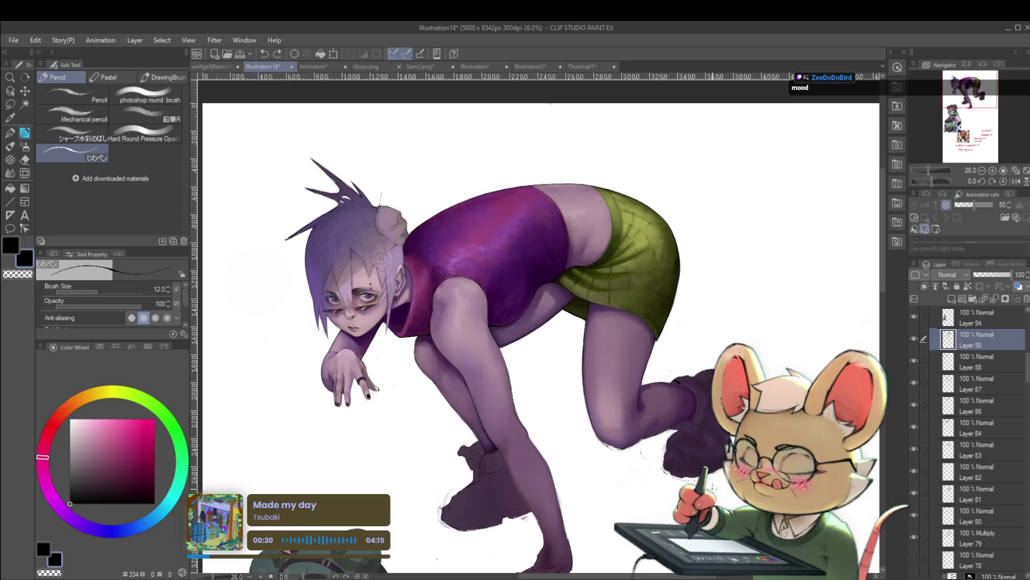
Step: Nudge the view and zoom in to keep deepening the raised back boot's dark shading
drag(452, 337, 431, 331)
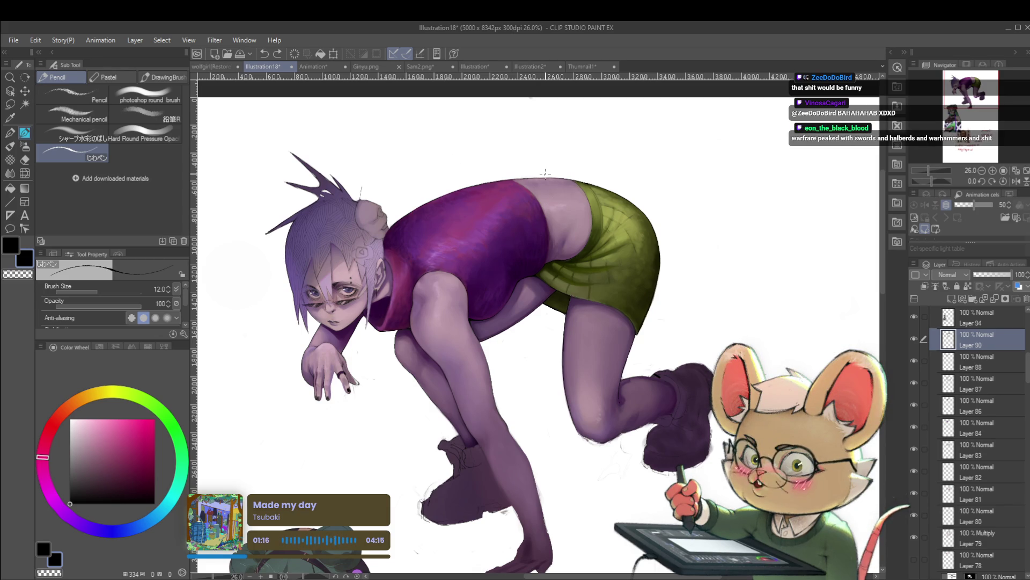
mouse_move(359, 184)
mouse_down()
mouse_move(371, 193)
mouse_move(368, 177)
mouse_up()
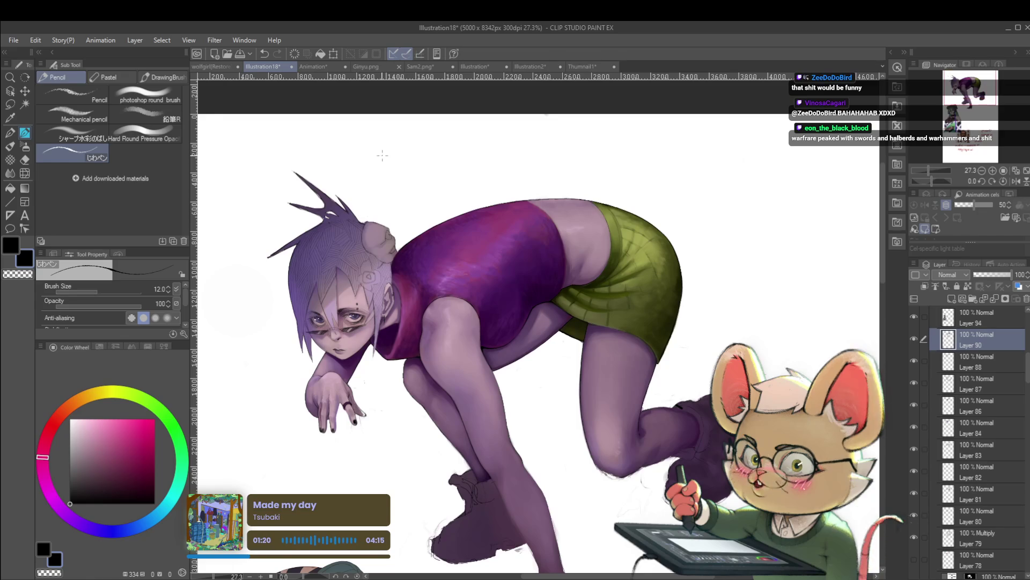
Step: Zoom in and out, mirror the figure and flip it back, then pan down to the hips
scroll(368, 177, up, 5)
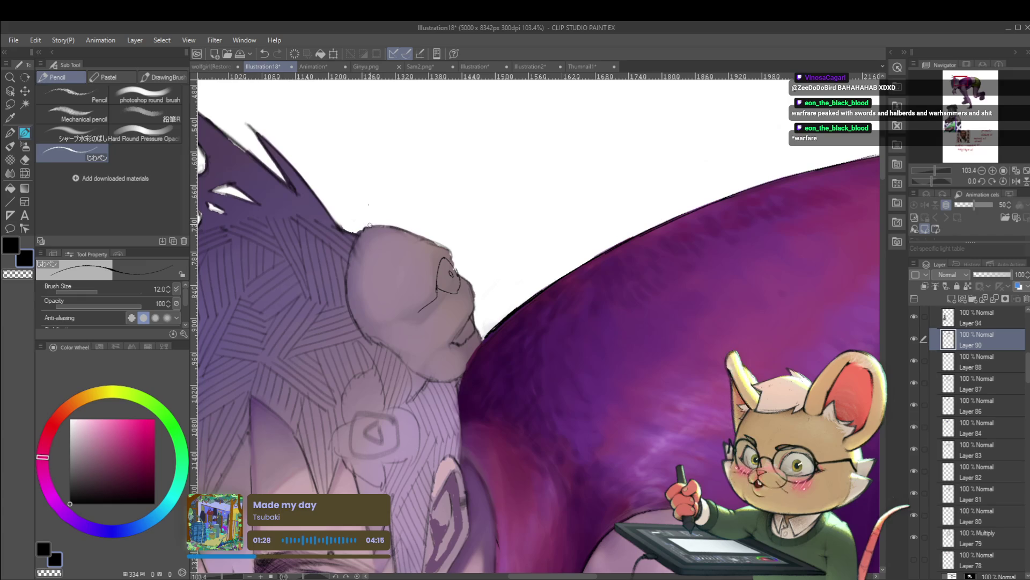
scroll(374, 216, down, 5)
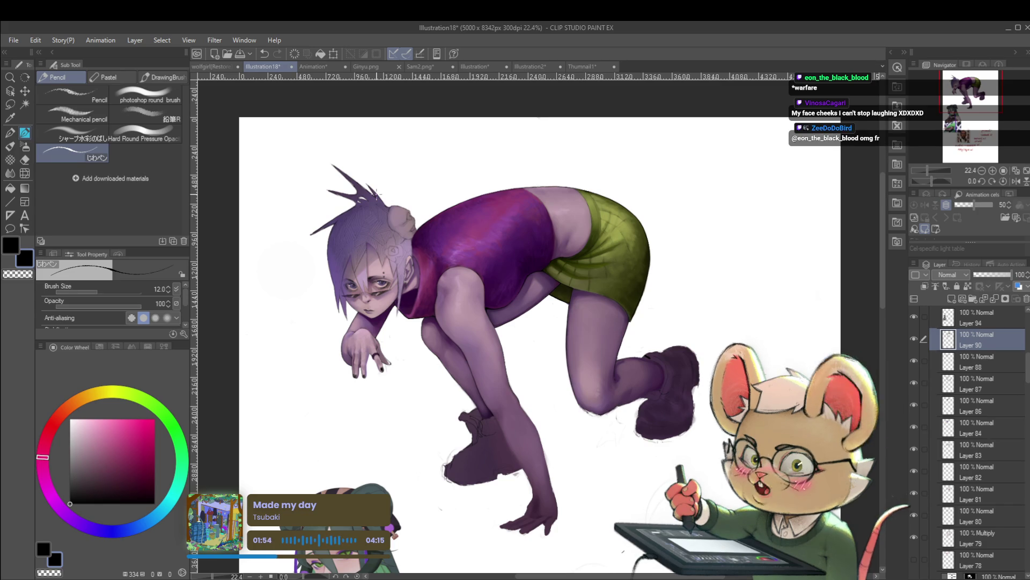
click(1016, 181)
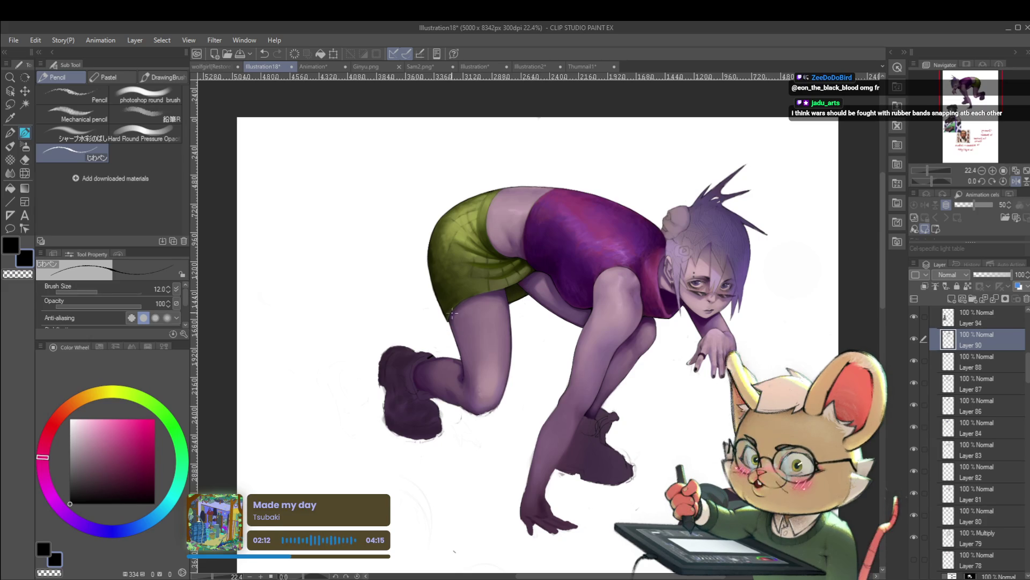
click(1015, 182)
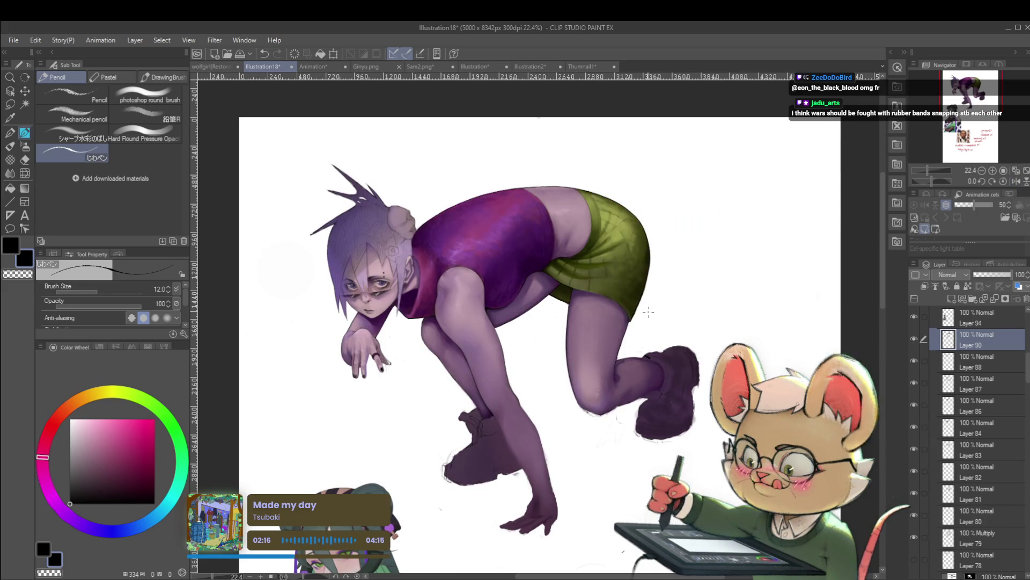
mouse_move(589, 316)
mouse_down()
mouse_move(588, 373)
mouse_move(607, 349)
mouse_up()
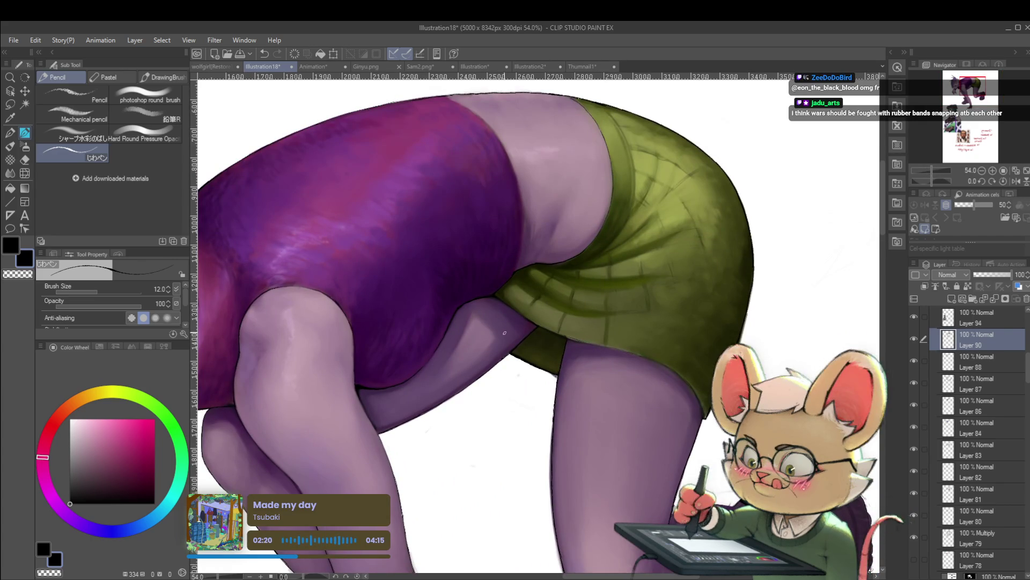
Step: Mirror the canvas view and return to the Pencil brushes
drag(504, 327, 494, 323)
key(p)
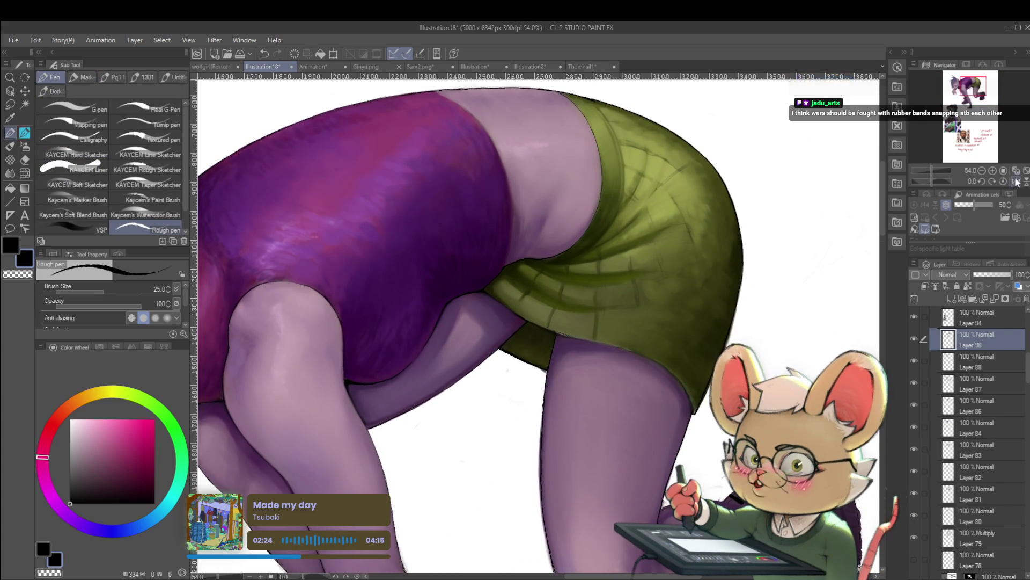
key(h)
key(p)
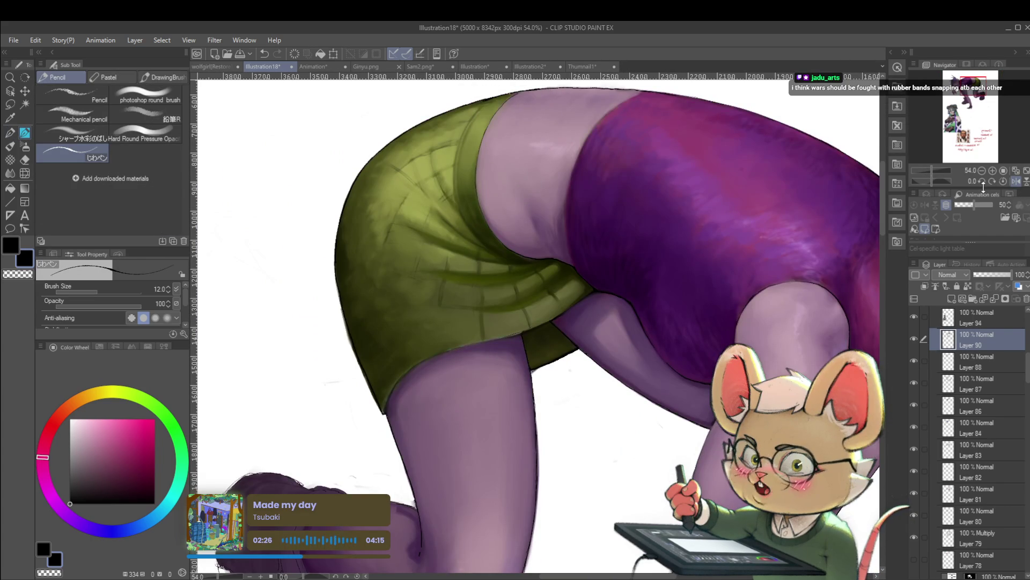
Step: Raise the brush to size 50, sample the top's dark purple, and zoom out
key(bracketright)
key(bracketright)
key(bracketright)
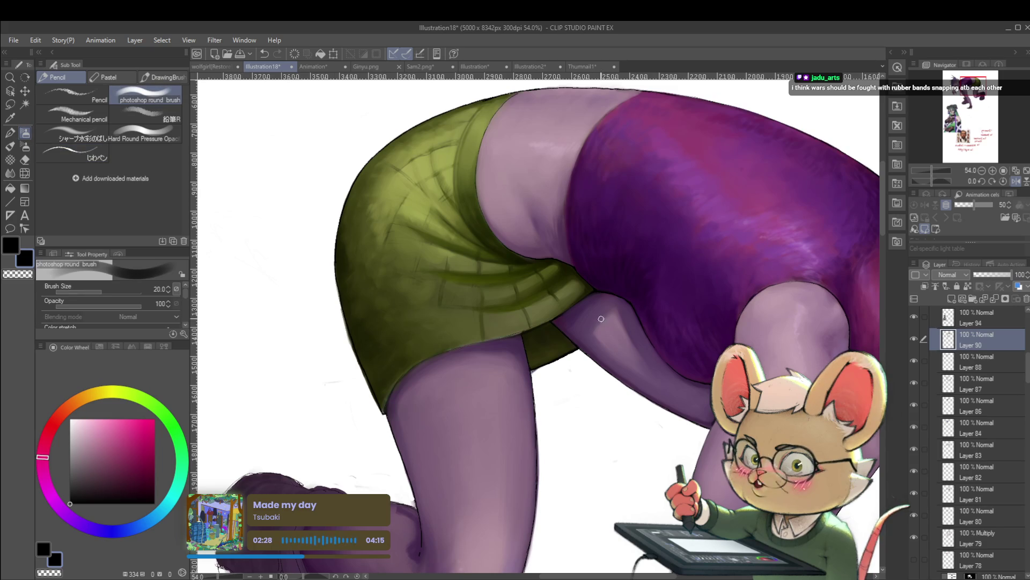
alt+click(585, 309)
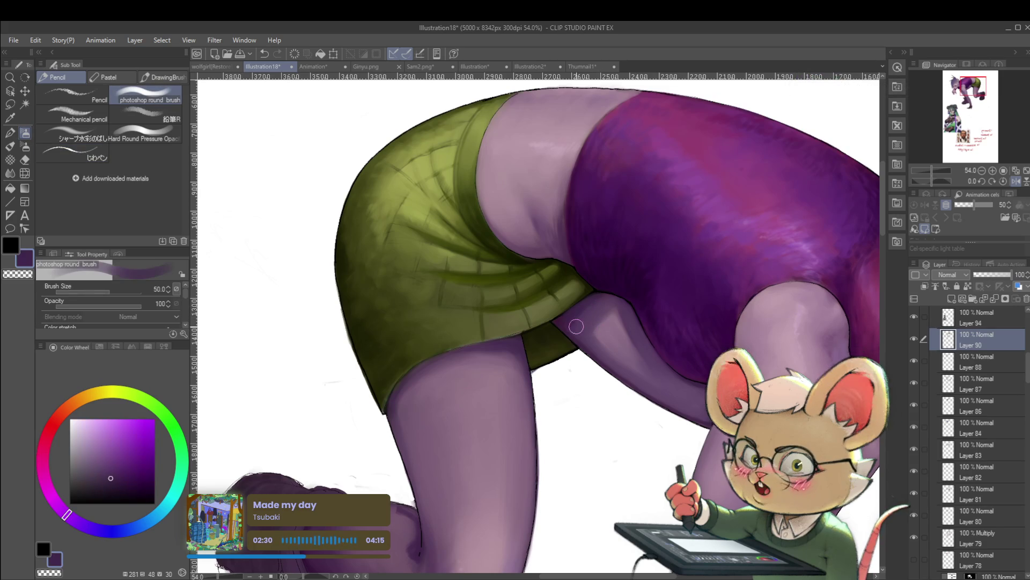
key(ctrl+minus)
key(ctrl+minus)
key(ctrl+minus)
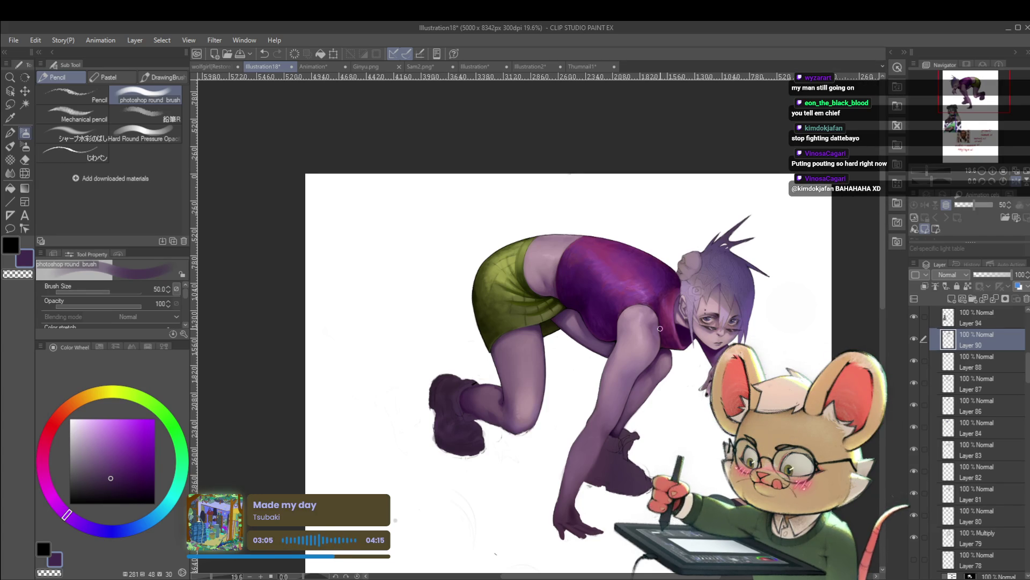
Step: Reframe the mirrored view and refine the top's shading in magenta purple at brush size 17
click(1016, 181)
scroll(440, 352, up, 3)
drag(440, 352, 459, 387)
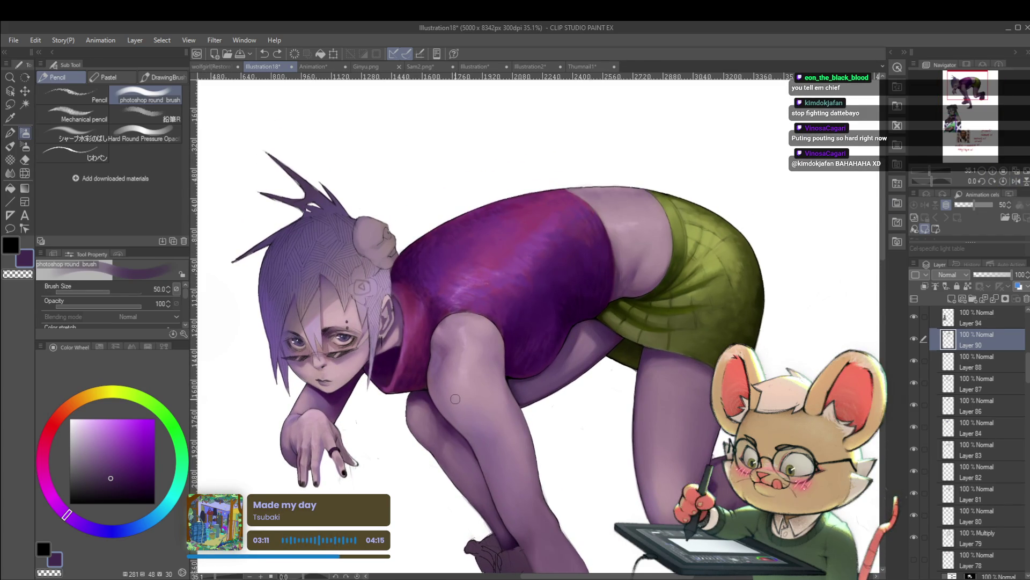
click(1016, 180)
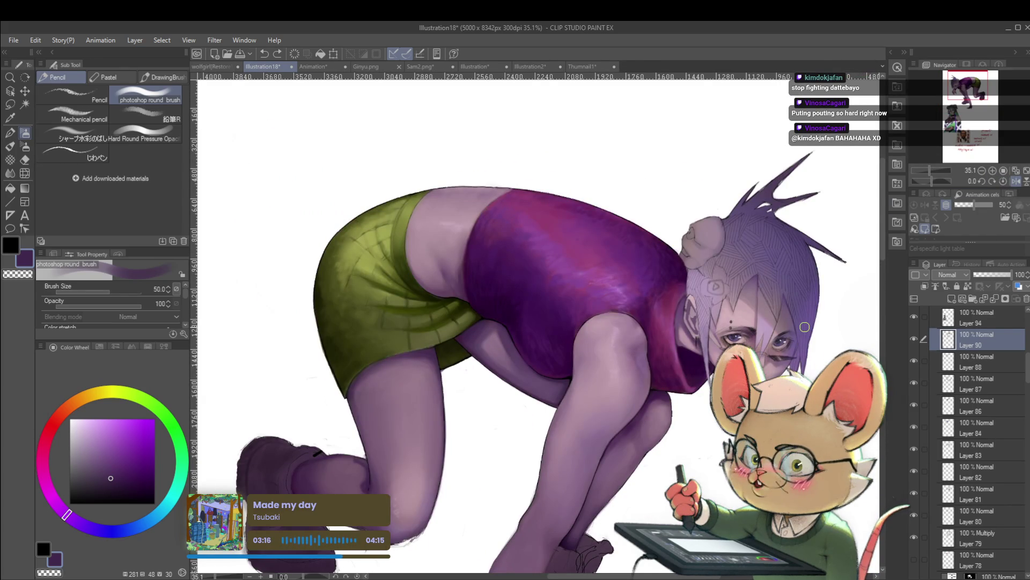
scroll(460, 281, up, 2)
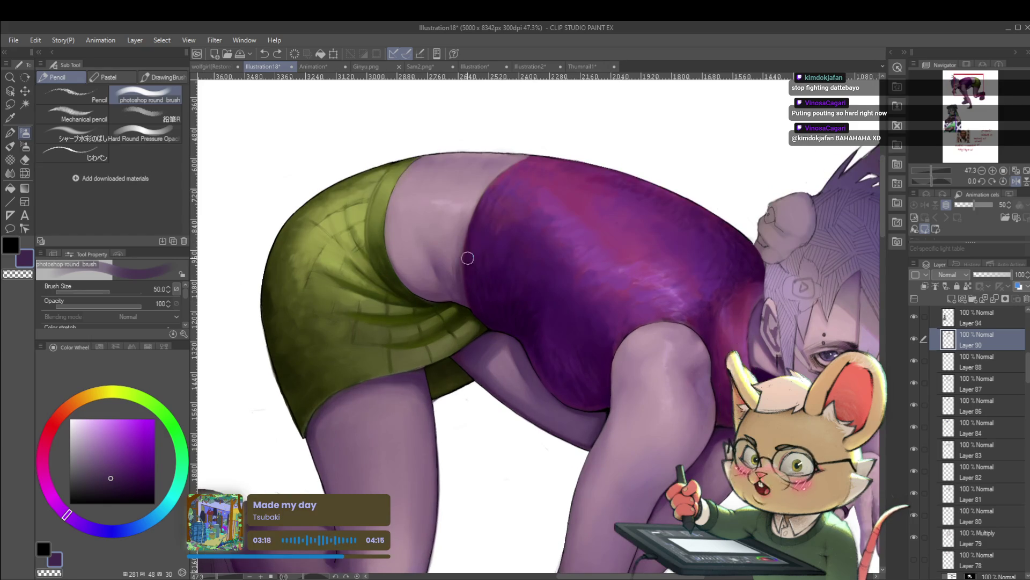
key(bracketleft)
key(bracketleft)
key(bracketleft)
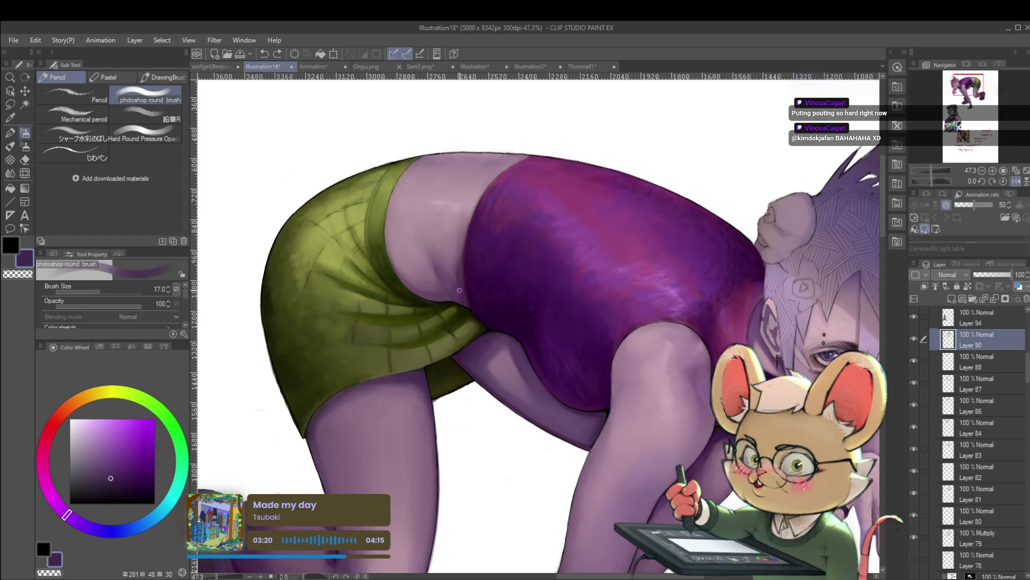
alt+click(462, 278)
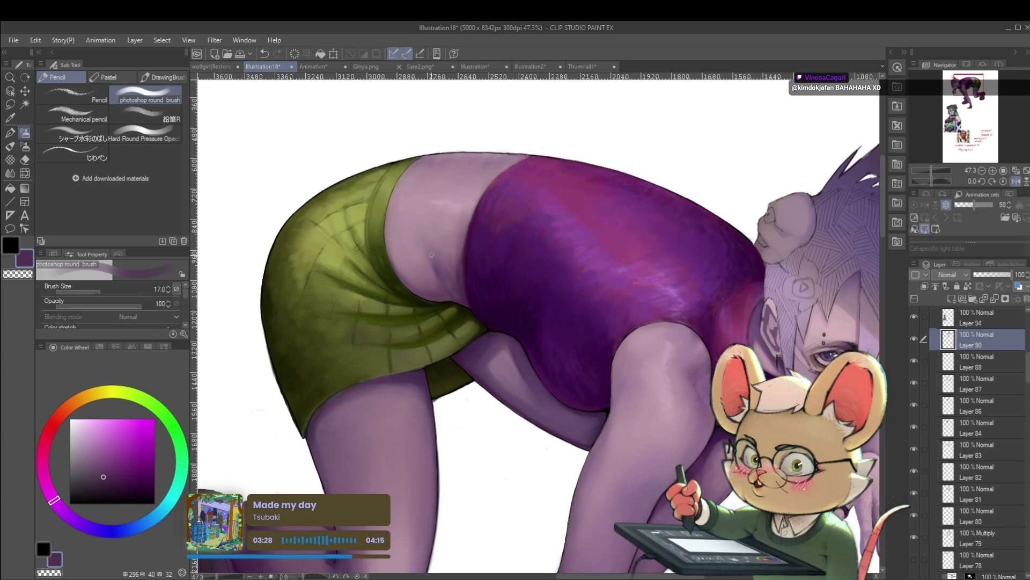
scroll(432, 261, down, 3)
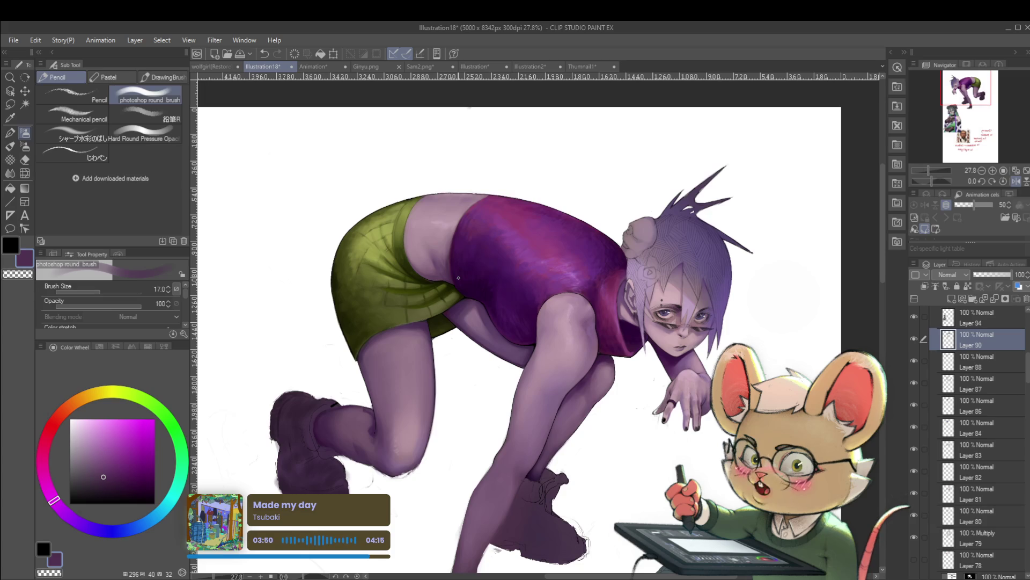
Step: Smooth the bare midriff with the light mauve skin tone at brush size 40
scroll(439, 210, up, 3)
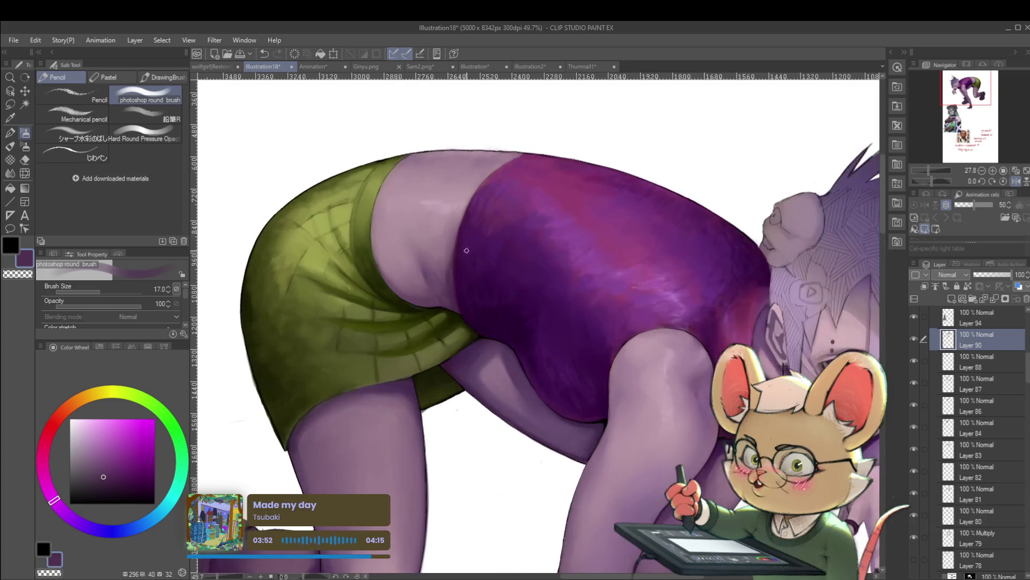
alt+click(403, 271)
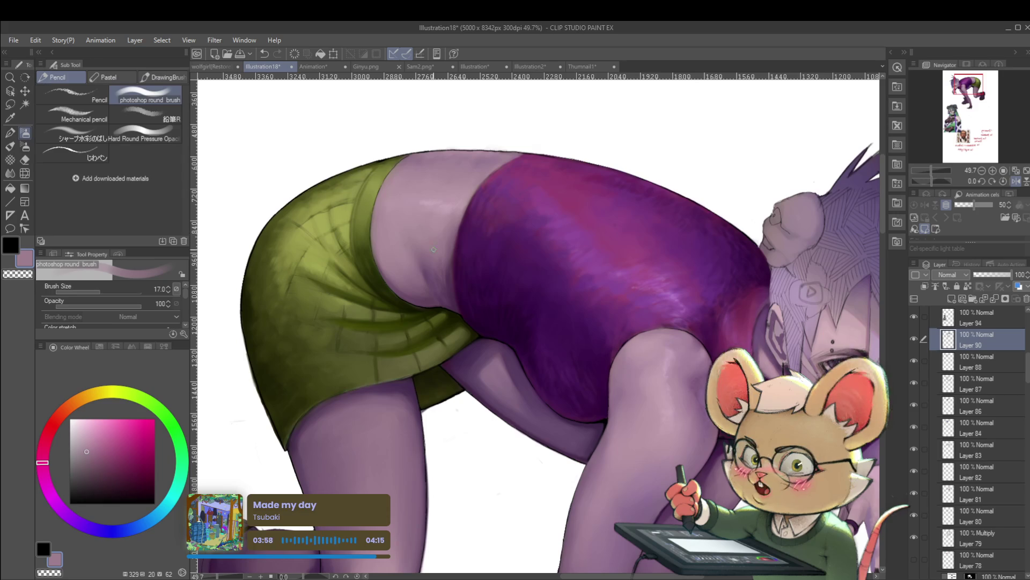
key(bracketright)
key(bracketright)
key(bracketright)
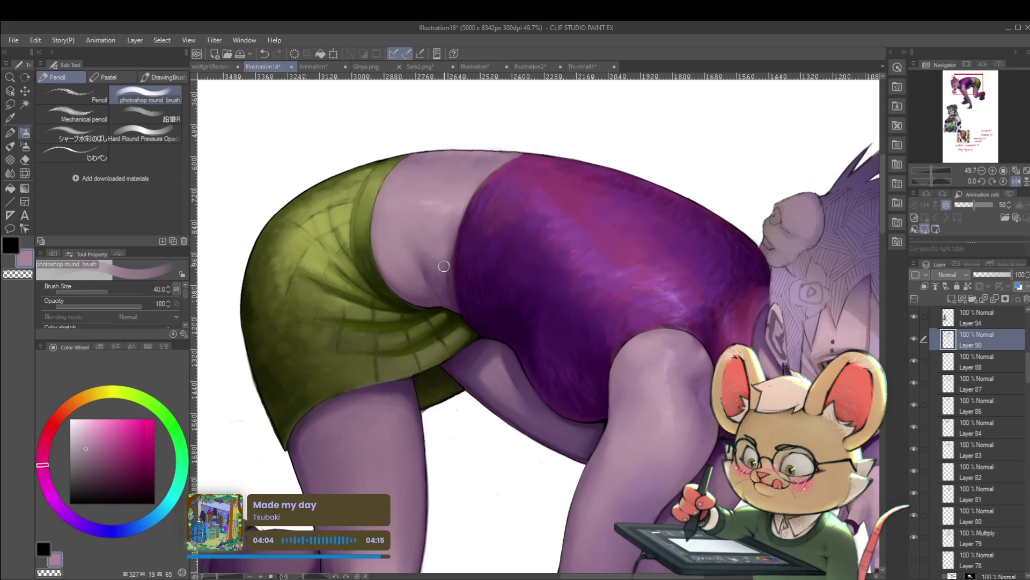
scroll(411, 237, down, 5)
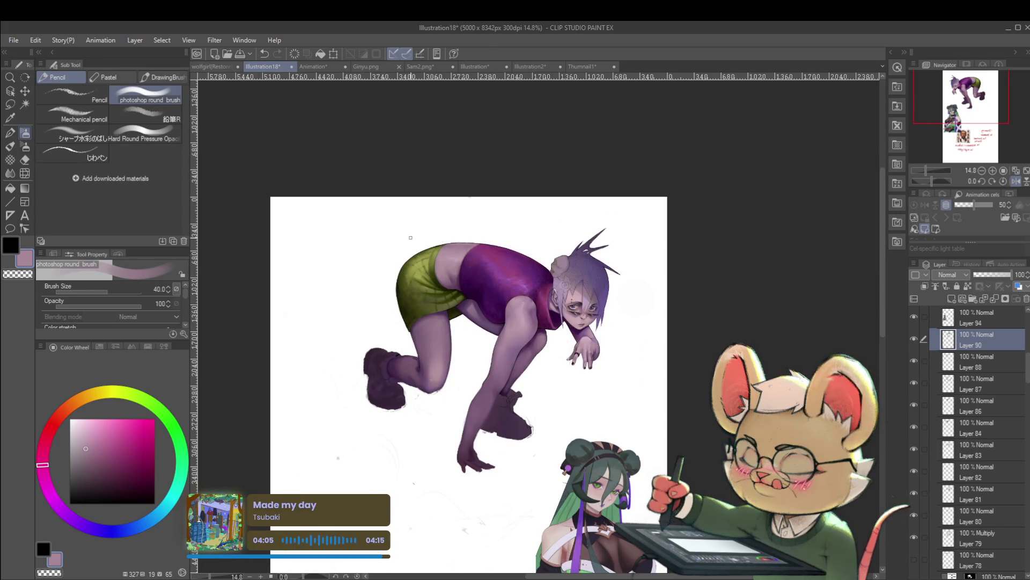
Step: Unmirror the view and zoom in on the green shorts
scroll(445, 290, up, 5)
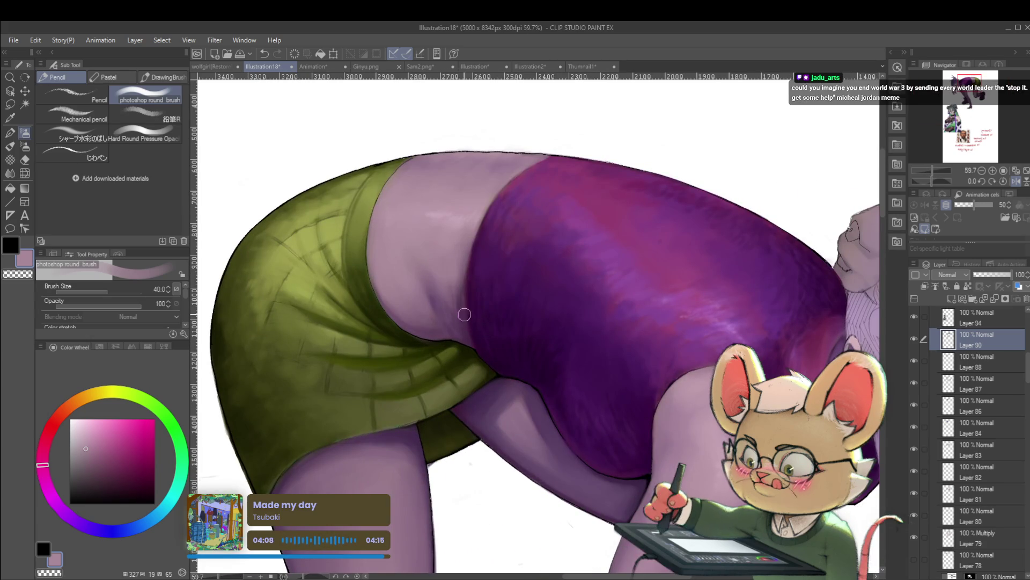
scroll(462, 301, down, 5)
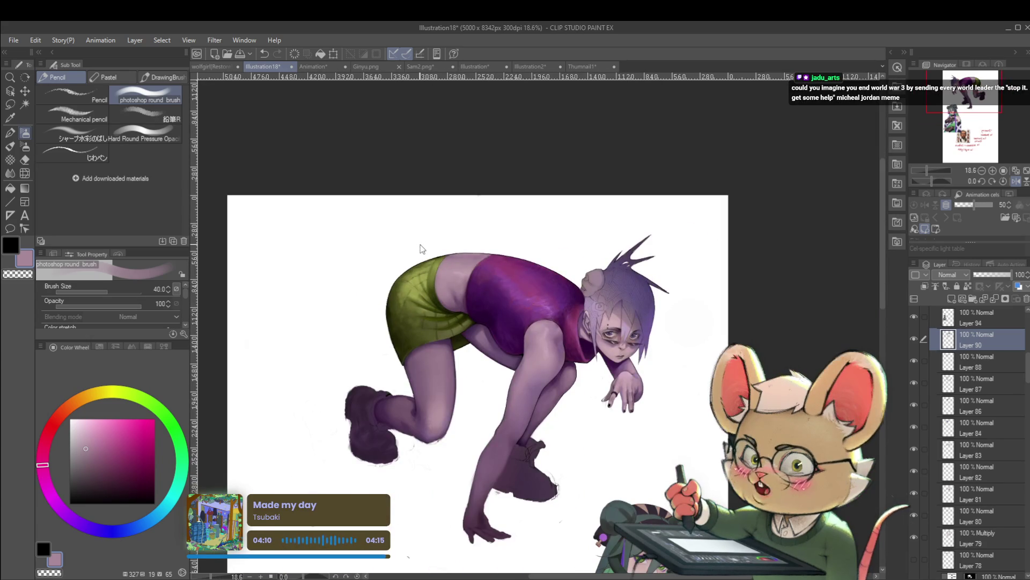
click(1022, 183)
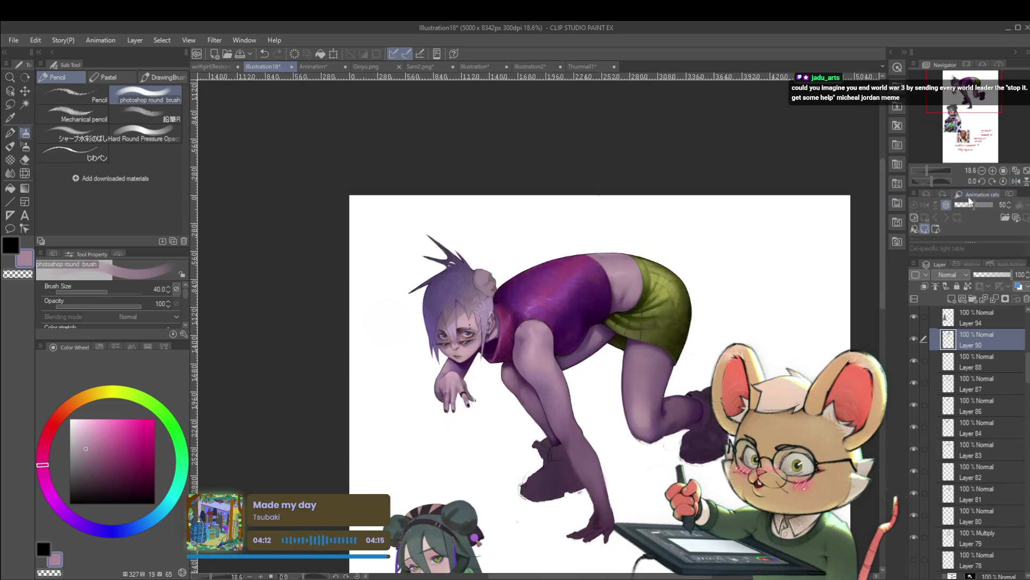
drag(640, 296, 603, 328)
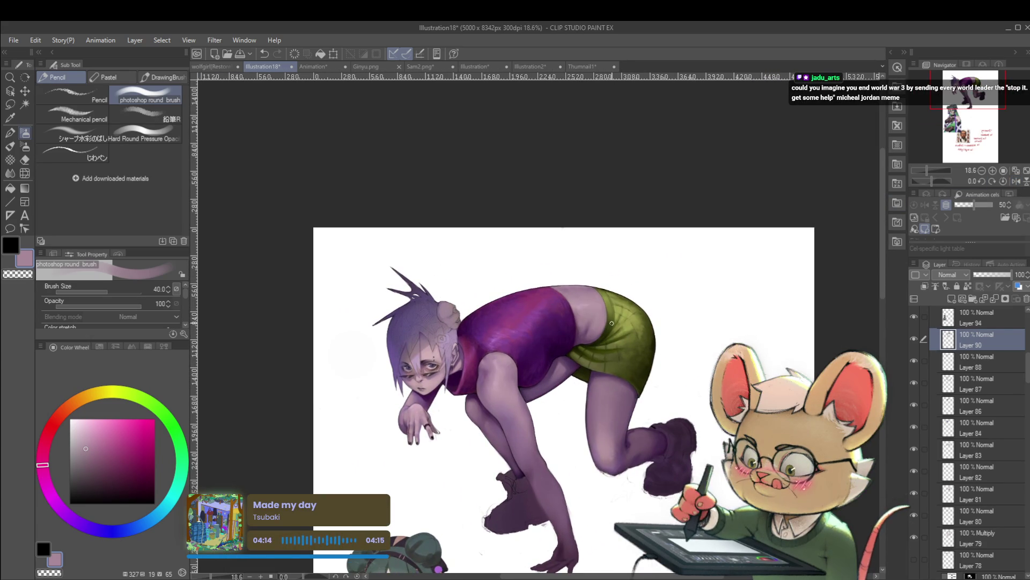
drag(625, 278, 641, 304)
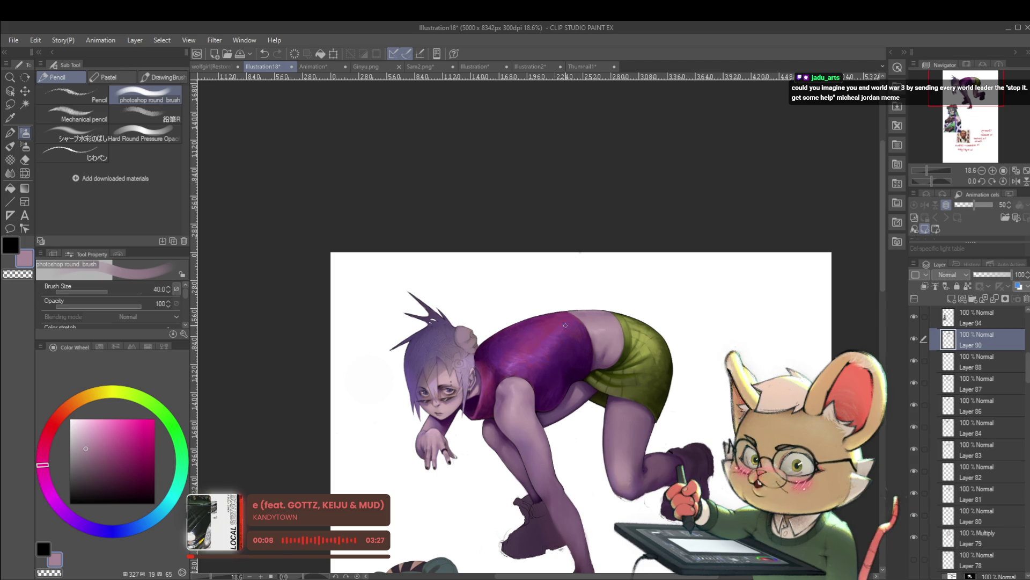
scroll(585, 328, up, 2)
mouse_move(531, 377)
mouse_down()
mouse_move(539, 352)
mouse_move(517, 322)
mouse_up()
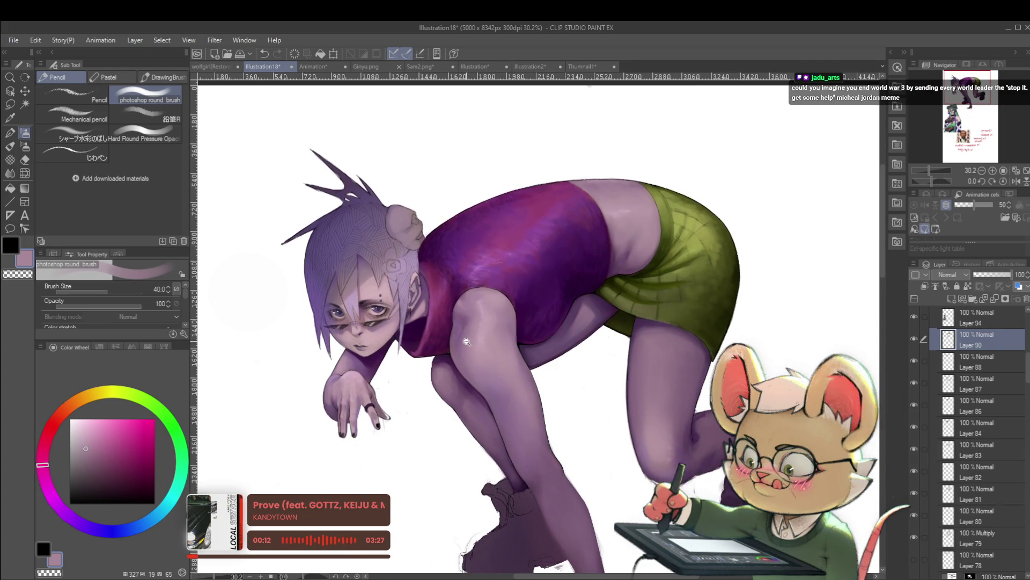
scroll(479, 328, up, 1)
drag(594, 264, 532, 347)
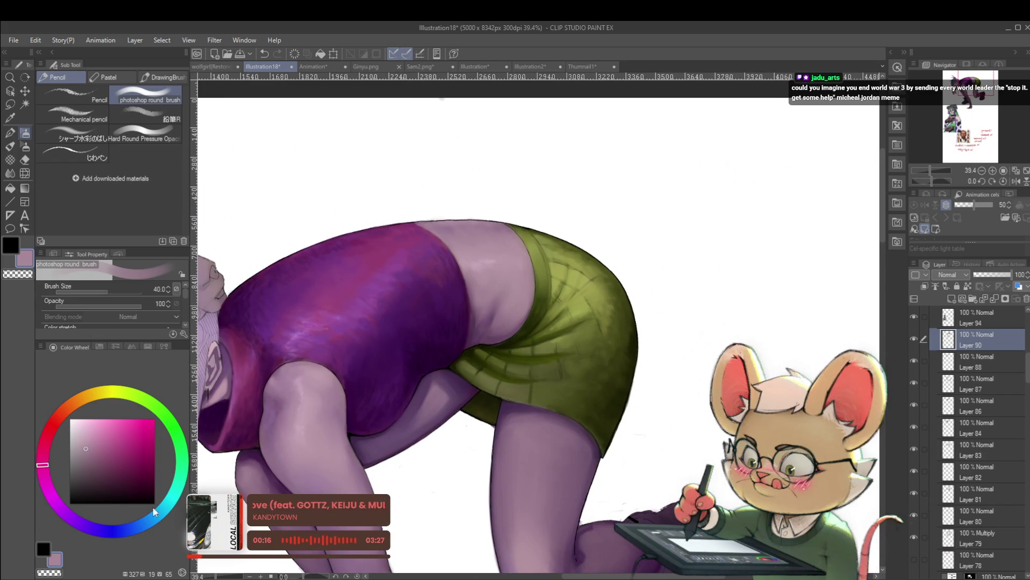
Step: Outline the shorts and legs in black with a smaller brush
drag(77, 496, 63, 514)
drag(496, 352, 475, 314)
key(bracketleft)
key(bracketleft)
key(bracketleft)
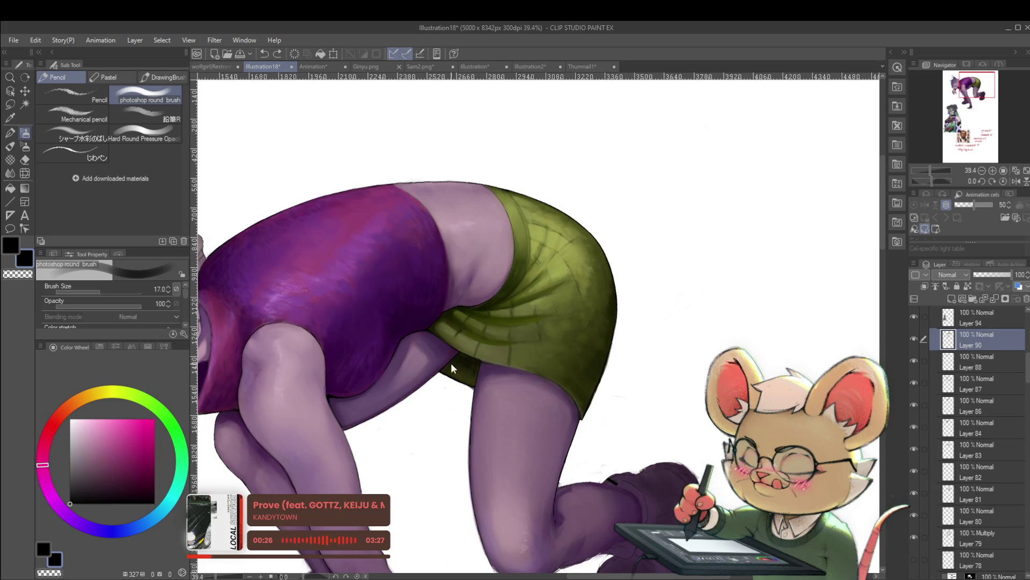
Step: Zoom out and view the whole figure mirrored horizontally
click(488, 367)
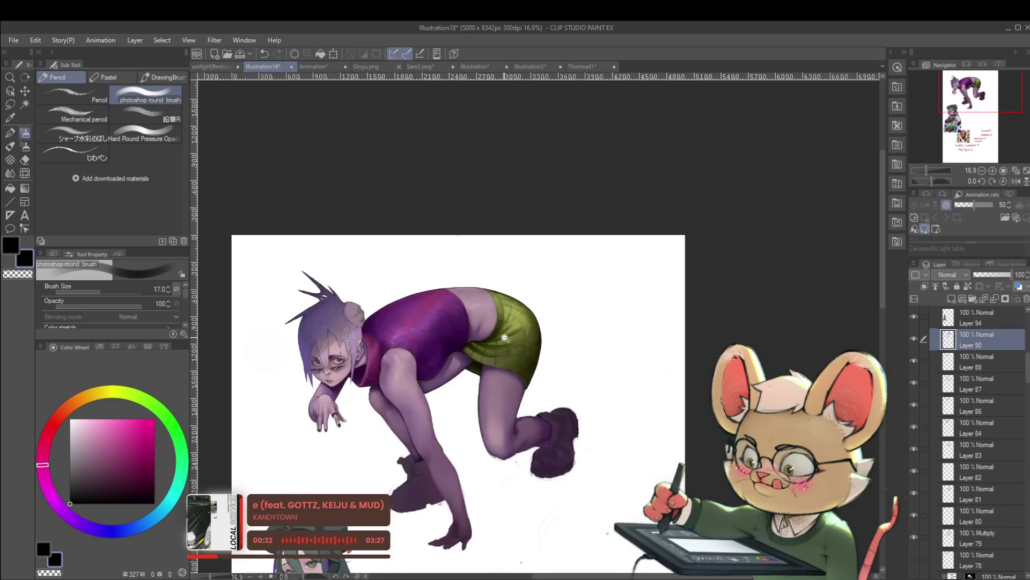
click(488, 367)
click(1015, 181)
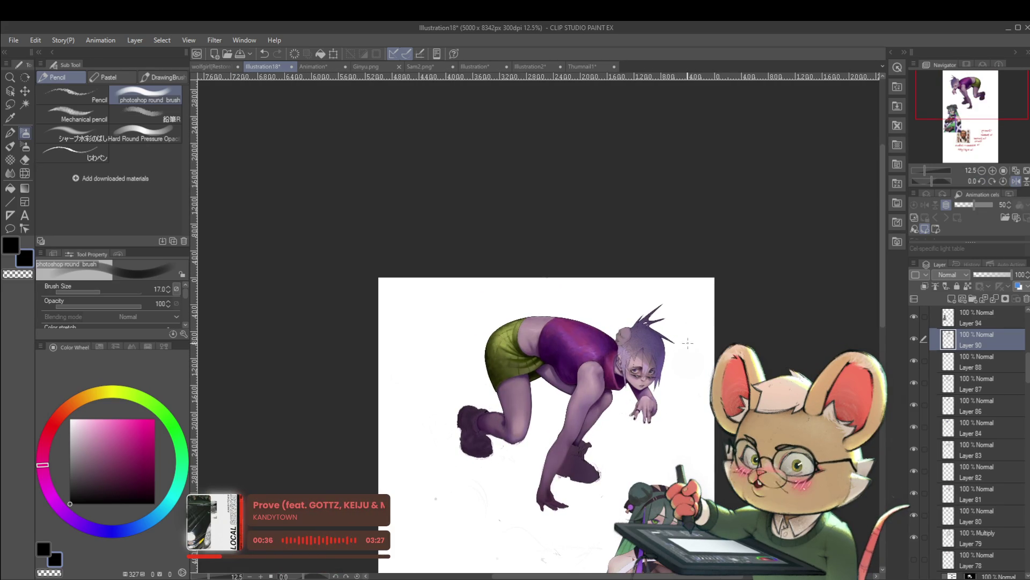
scroll(683, 362, up, 5)
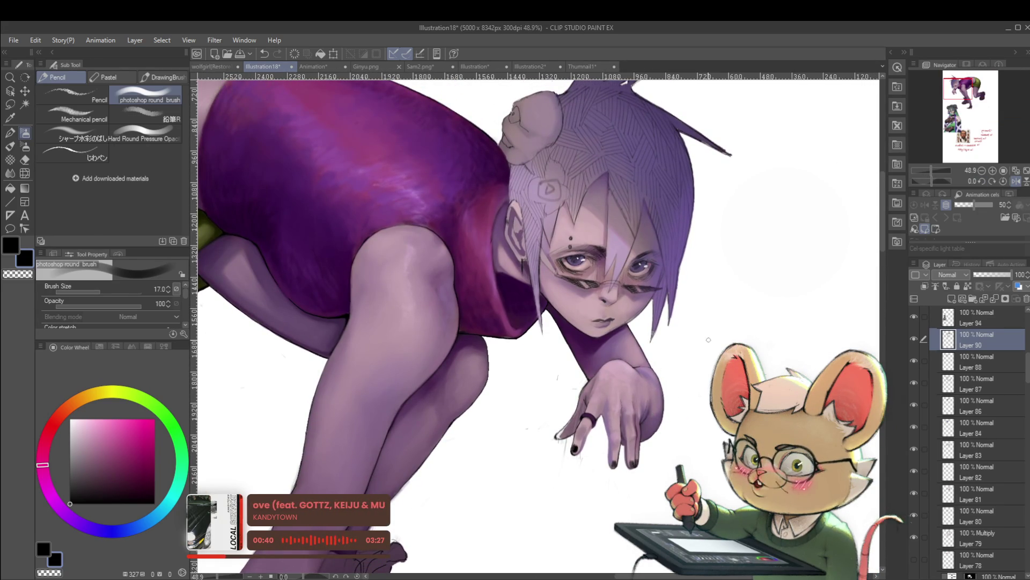
Step: Ink thin dark accents on the hand, fingers and arm with the じわペン at size 7
click(89, 158)
key(bracketleft)
key(bracketleft)
key(bracketleft)
scroll(610, 419, up, 3)
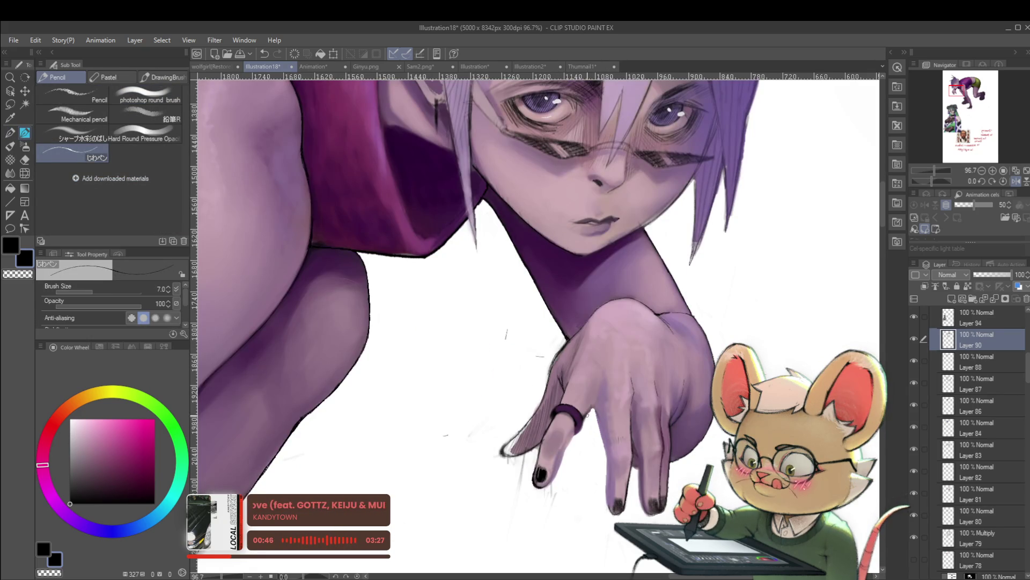
click(586, 414)
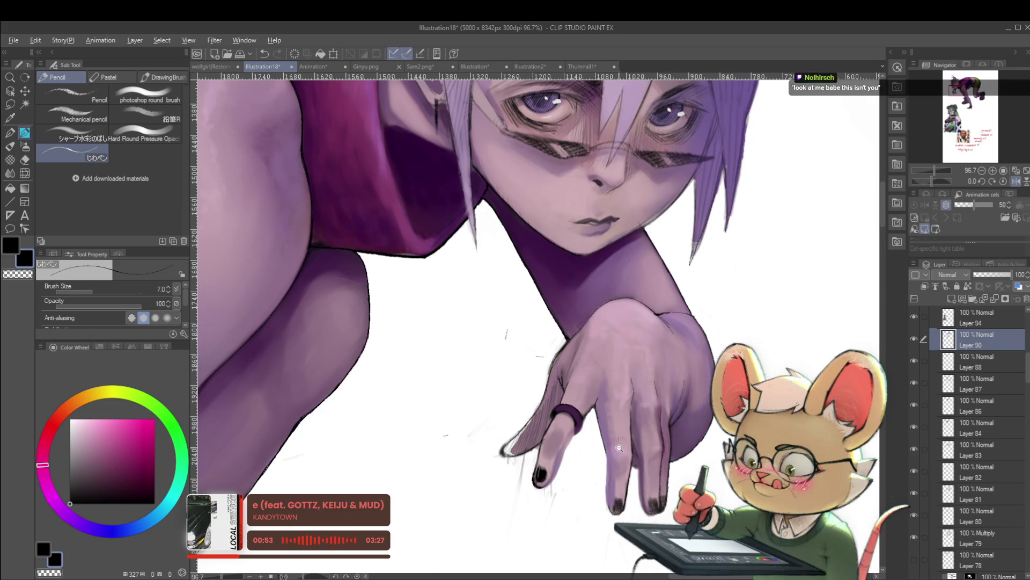
scroll(584, 339, down, 4)
scroll(584, 339, up, 4)
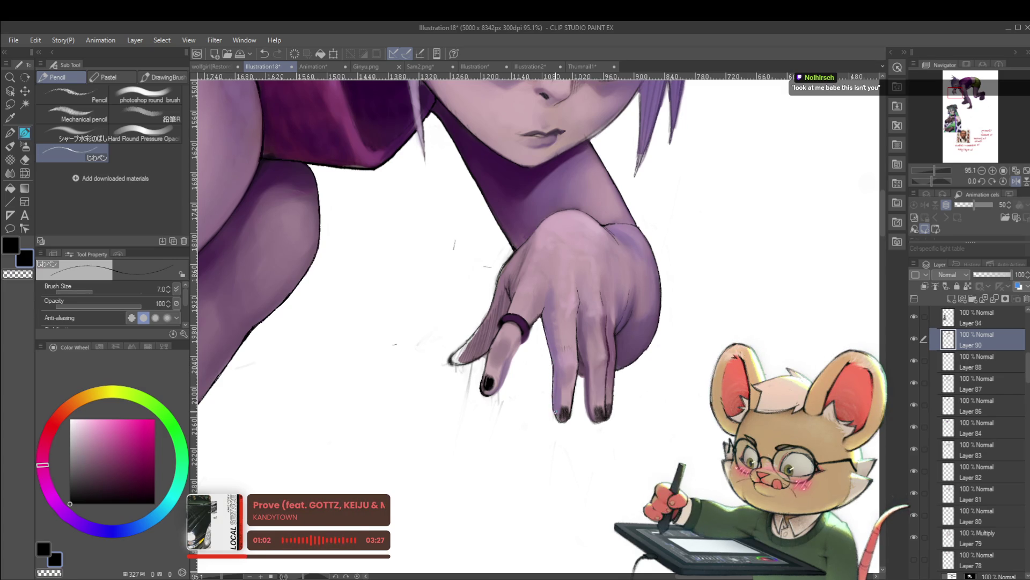
scroll(563, 405, down, 5)
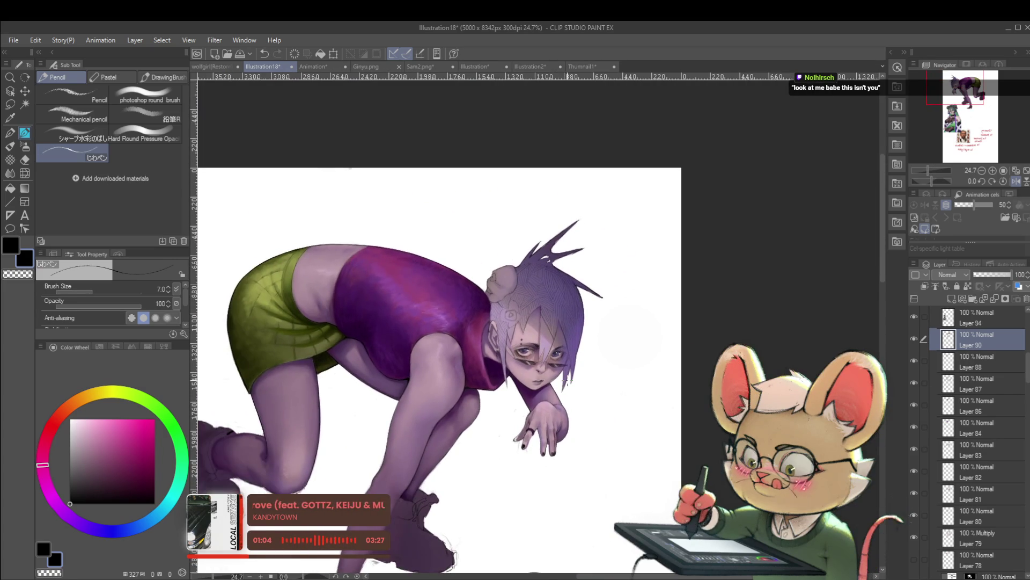
Step: Return the canvas to normal orientation and zoom back in
click(1015, 181)
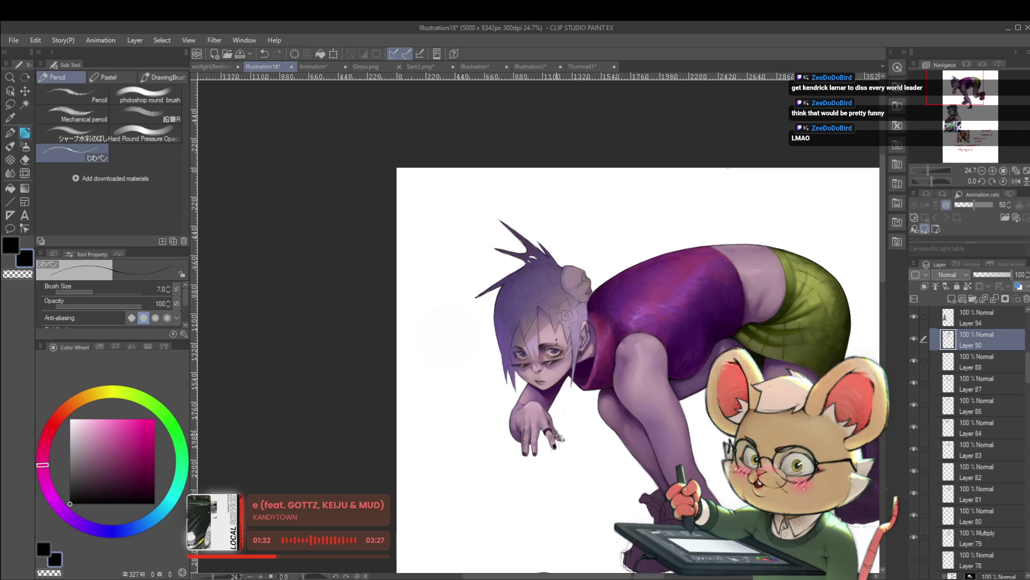
scroll(558, 437, up, 3)
scroll(570, 442, up, 1)
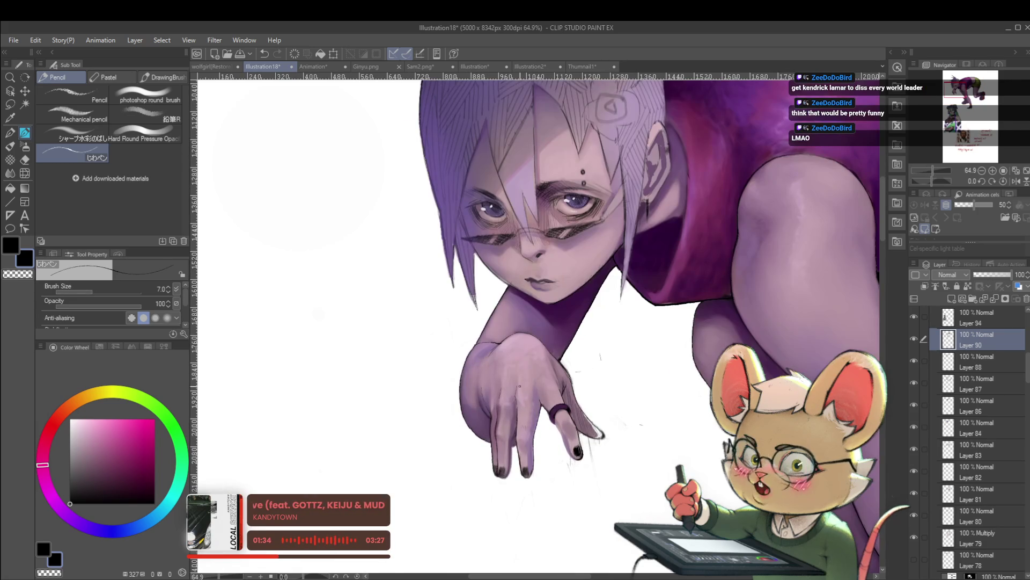
scroll(528, 404, up, 3)
Step: Shade the back of the hand in purple at brush size 25 on the mirrored canvas
alt+click(496, 366)
key(bracketright)
key(bracketright)
key(bracketright)
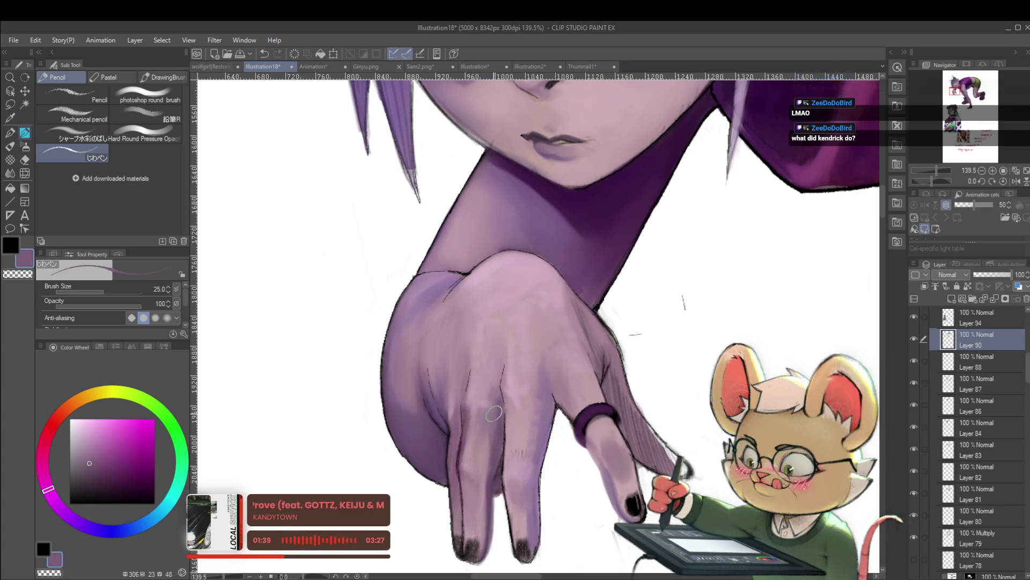
key(bracketright)
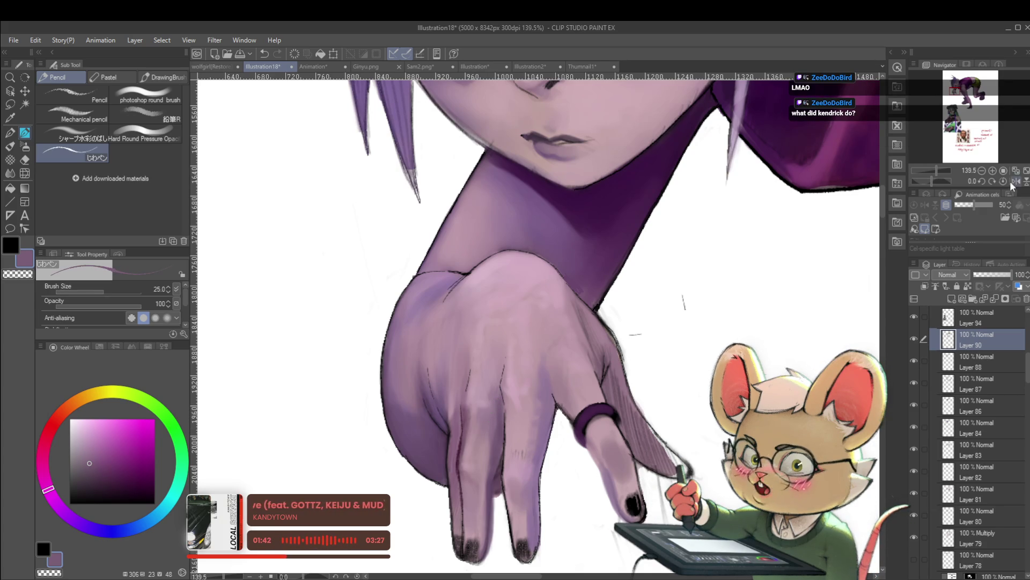
click(1015, 182)
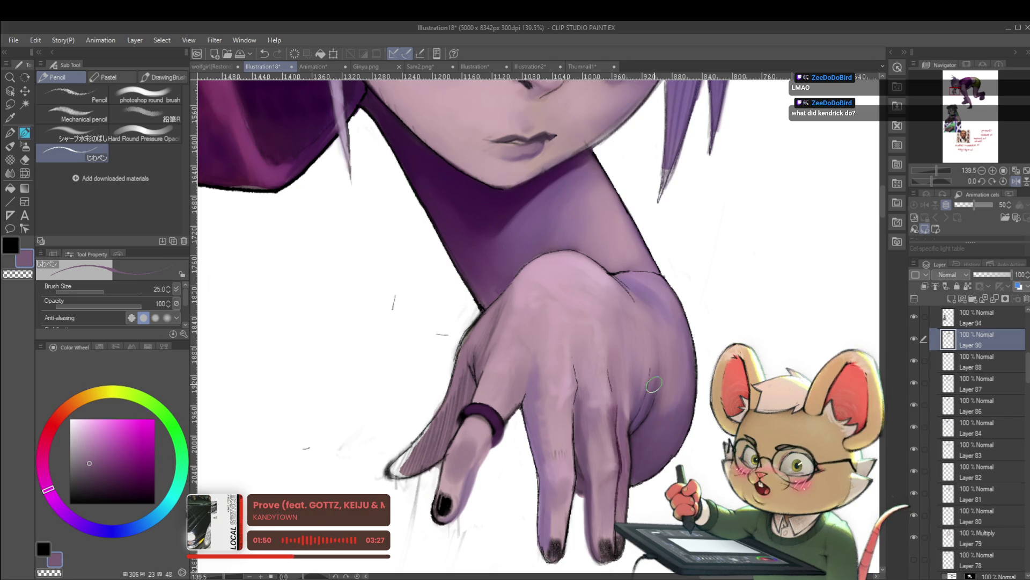
Step: Sample the hand's mauve skin tone and switch to the photoshop round brush at size 10
alt+click(587, 451)
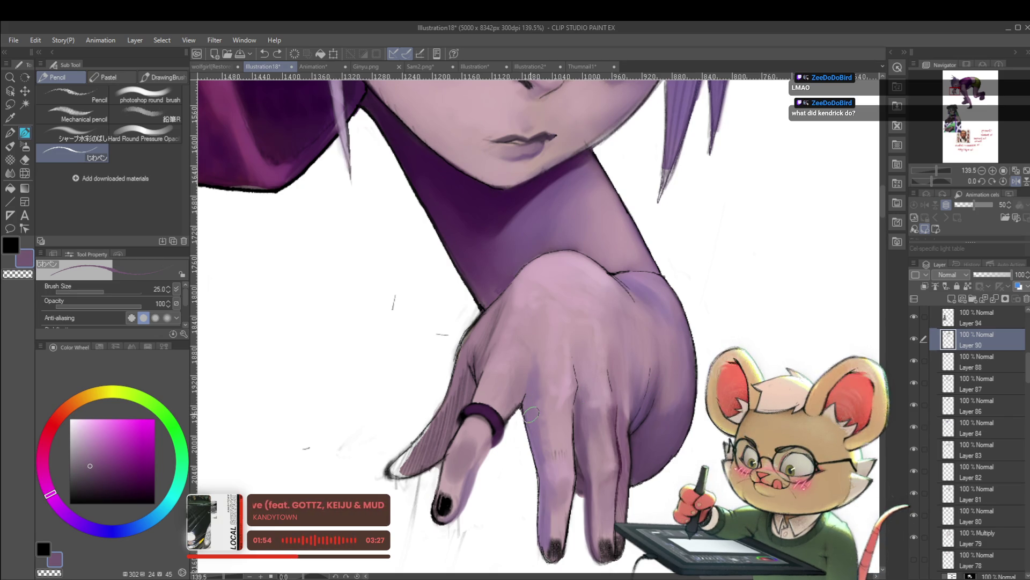
key(p)
key(p)
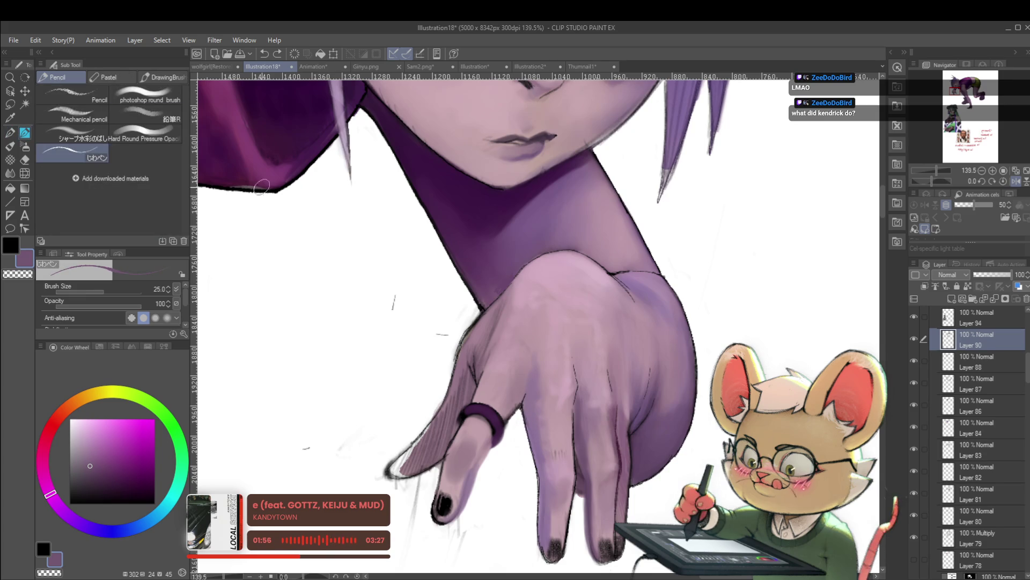
click(147, 98)
key(bracketleft)
key(bracketleft)
key(bracketleft)
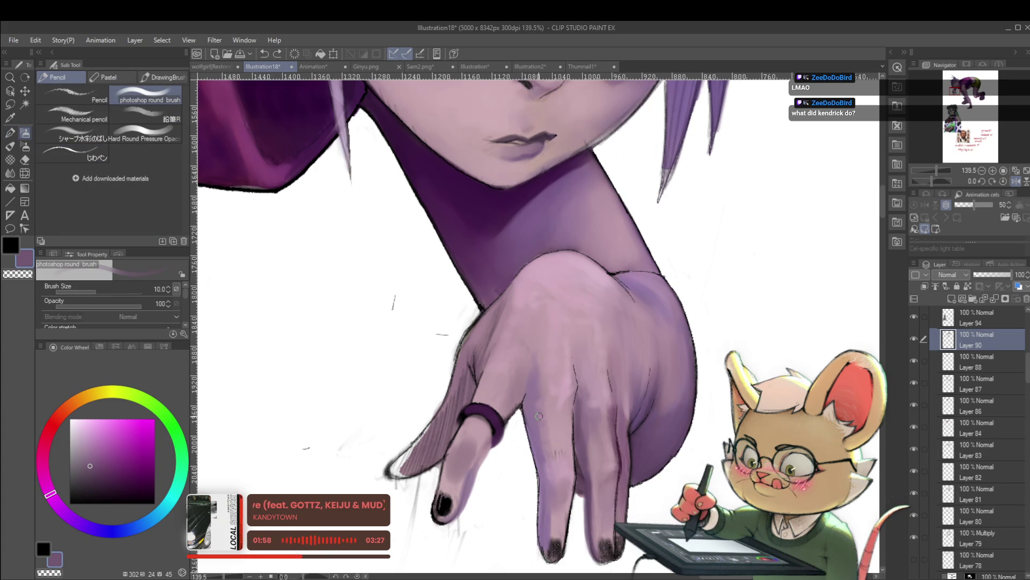
Step: Paint the hand's finger shading in light skin pink at brush size 8
key(bracketleft)
key(bracketleft)
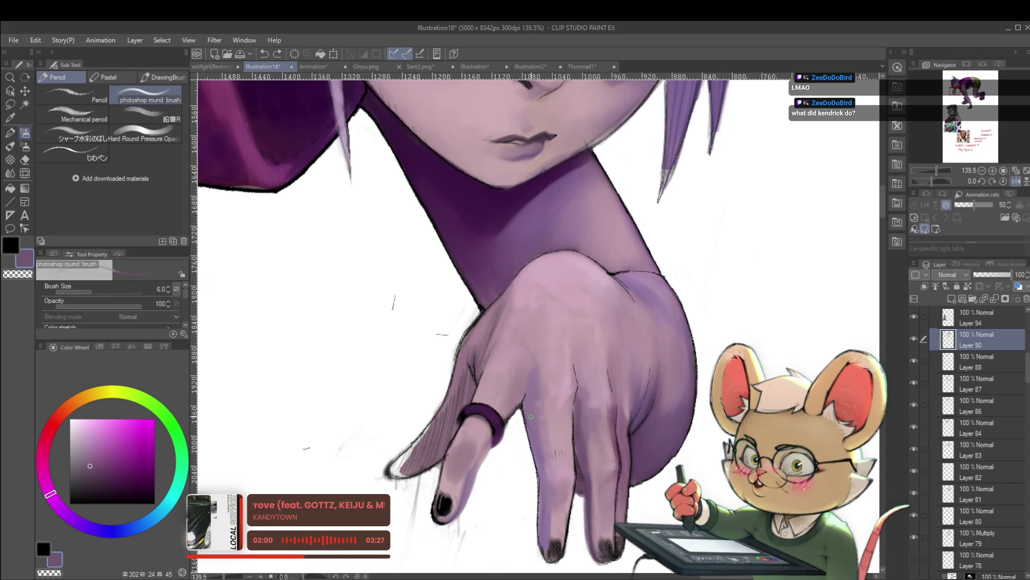
key(bracketright)
key(bracketright)
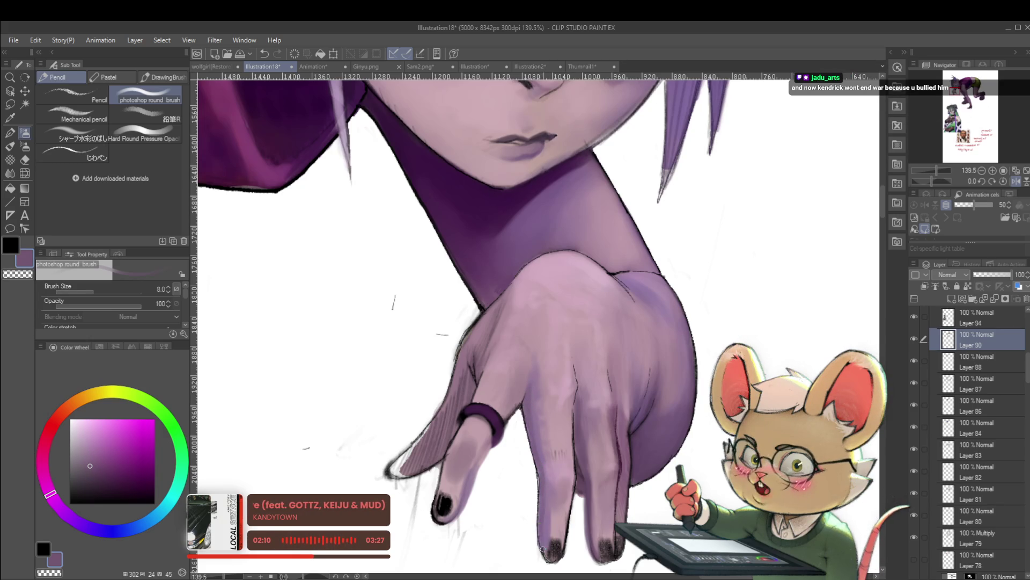
scroll(547, 514, down, 5)
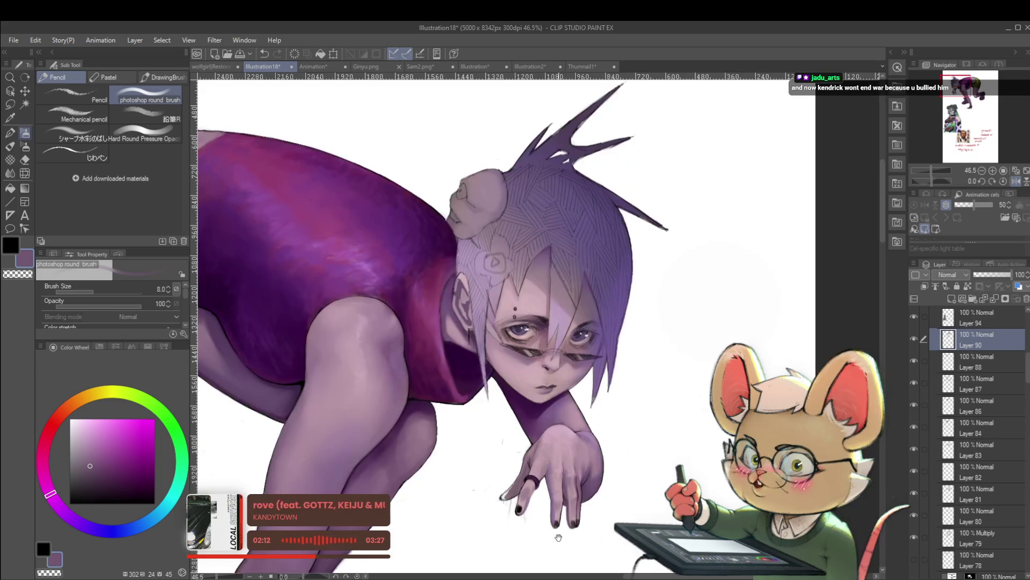
scroll(547, 415, up, 5)
alt+click(547, 415)
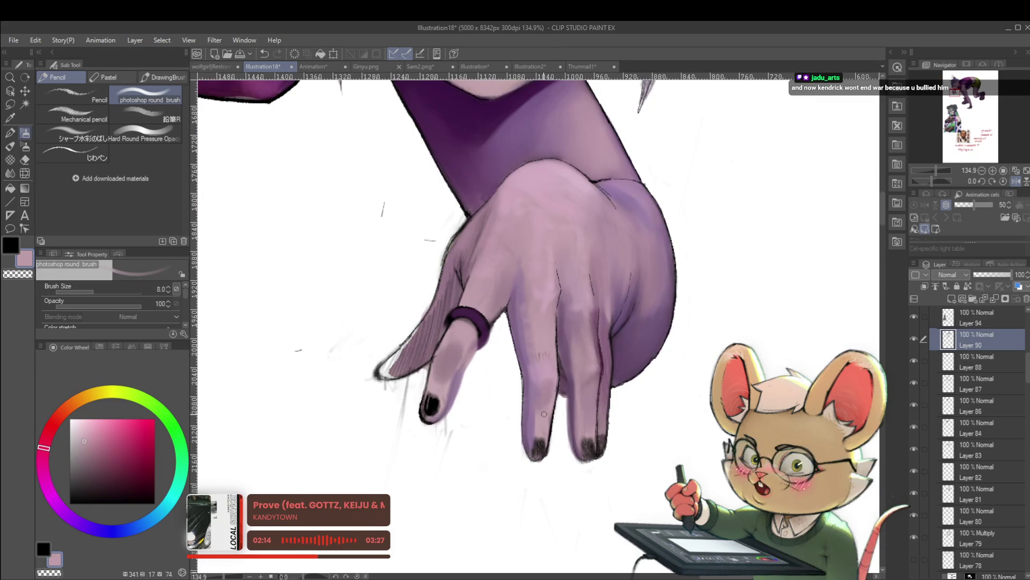
scroll(544, 413, up, 3)
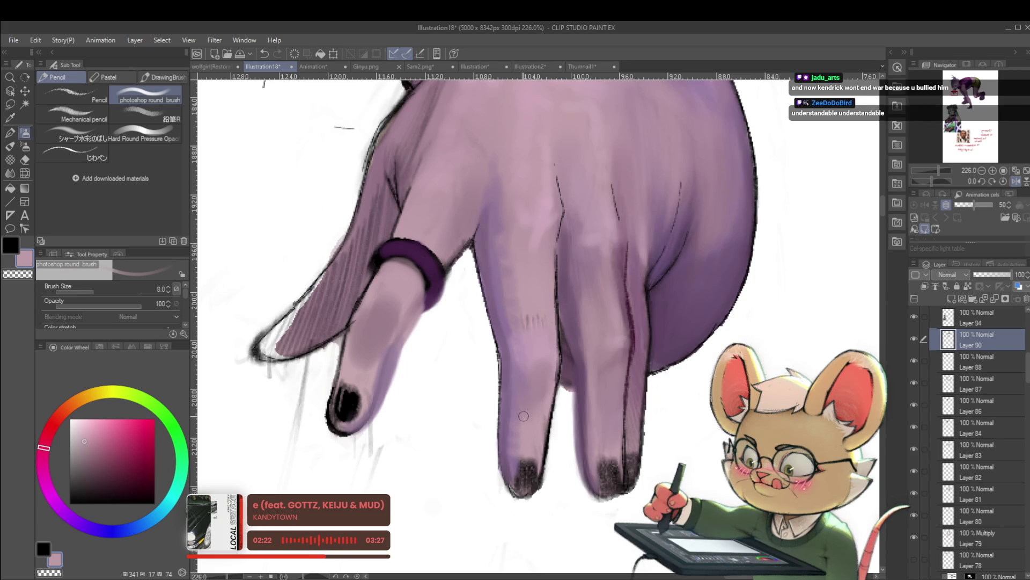
scroll(515, 436, down, 5)
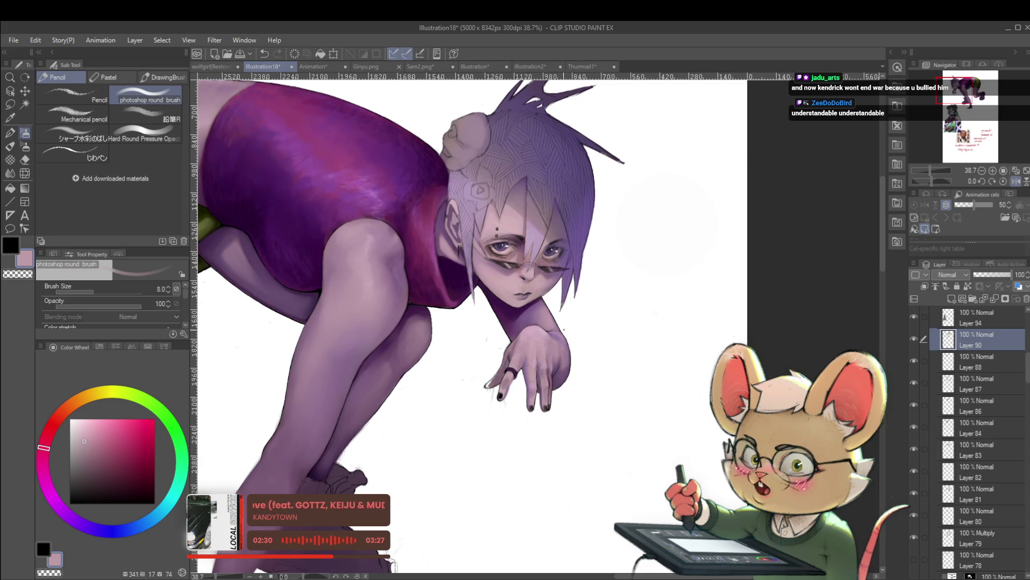
scroll(531, 342, up, 5)
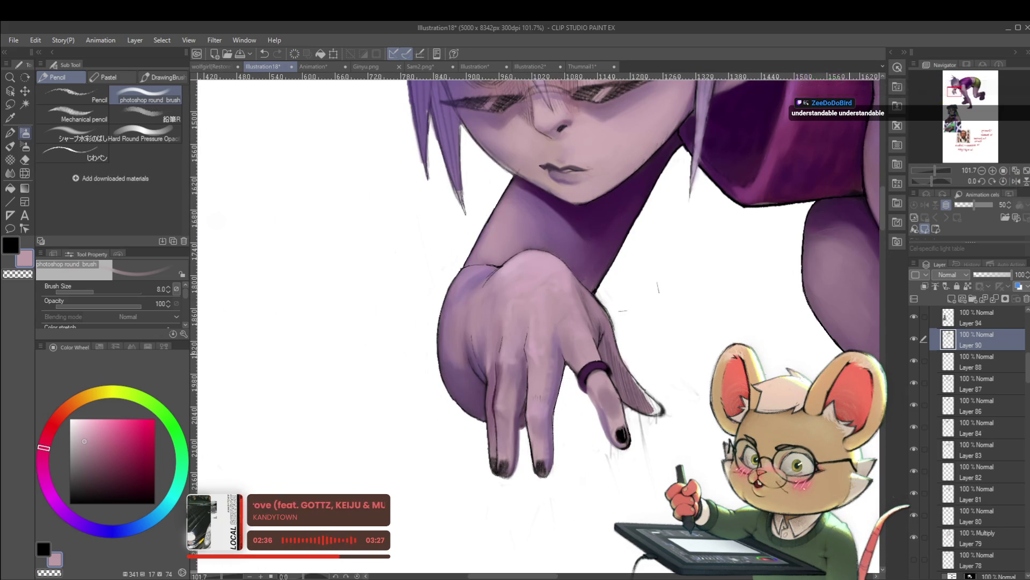
scroll(575, 380, up, 2)
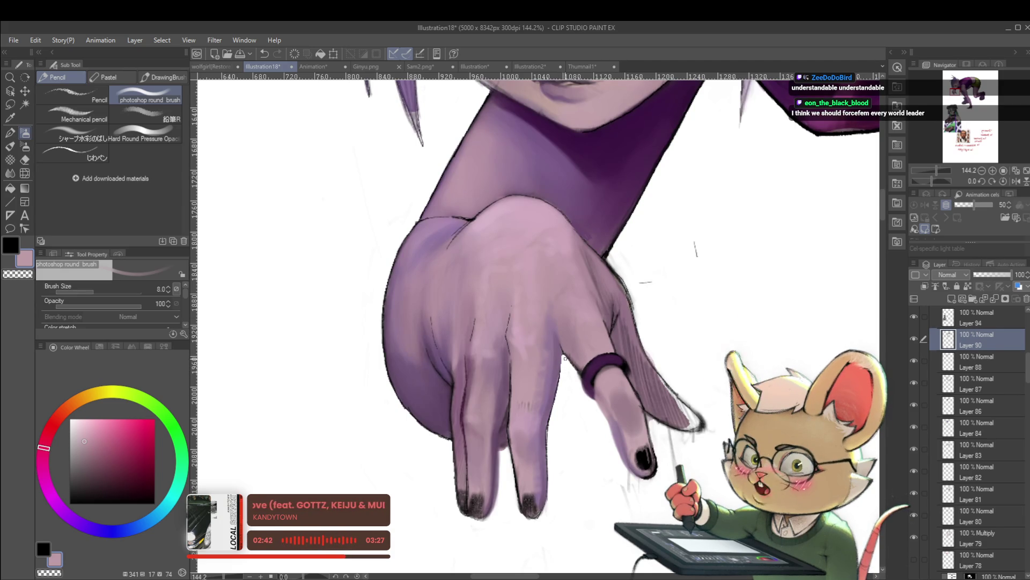
scroll(566, 359, down, 6)
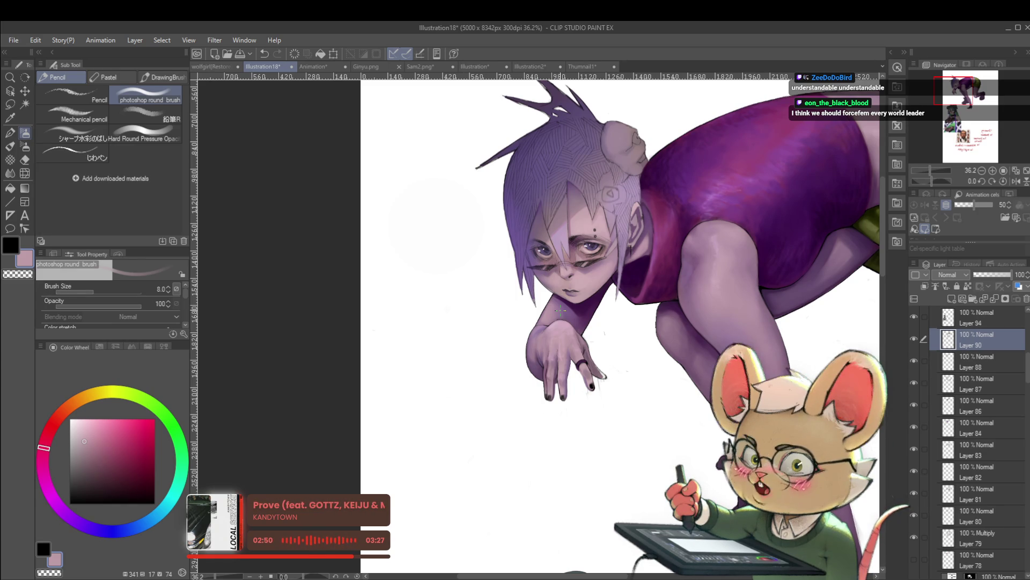
Step: Check the hand in a mirrored view, zooming in close on it
click(1015, 182)
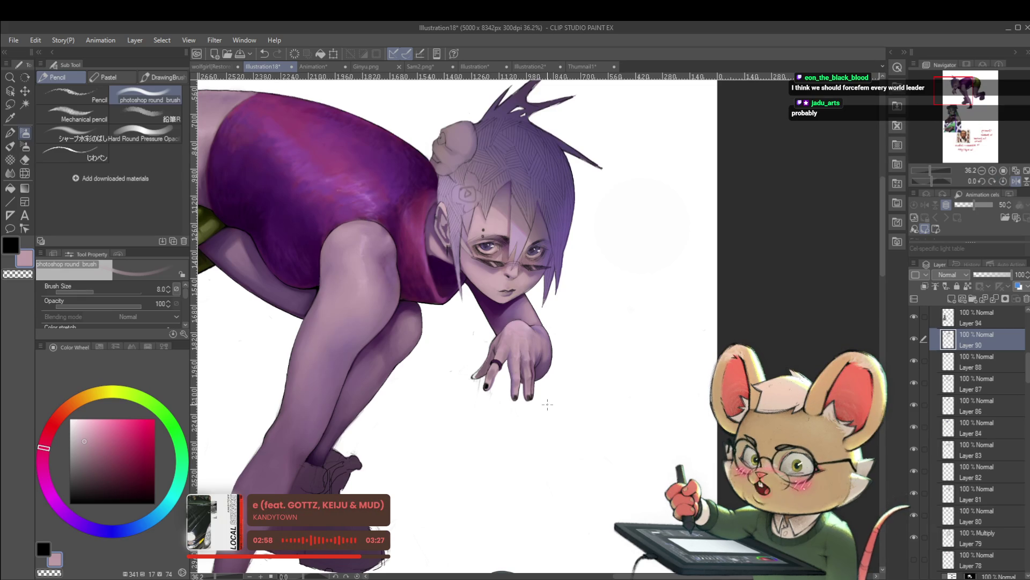
scroll(519, 362, up, 4)
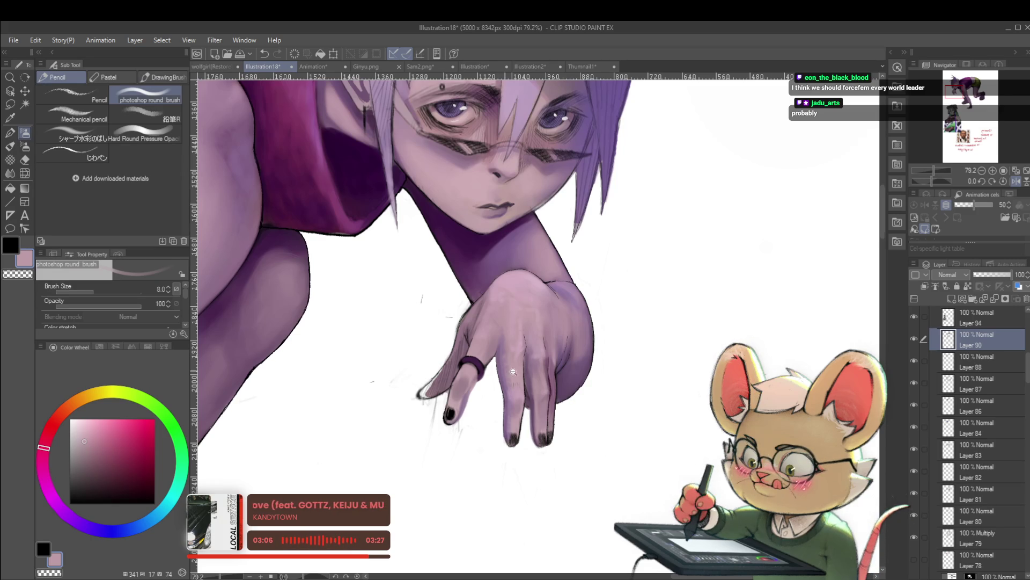
scroll(505, 370, up, 3)
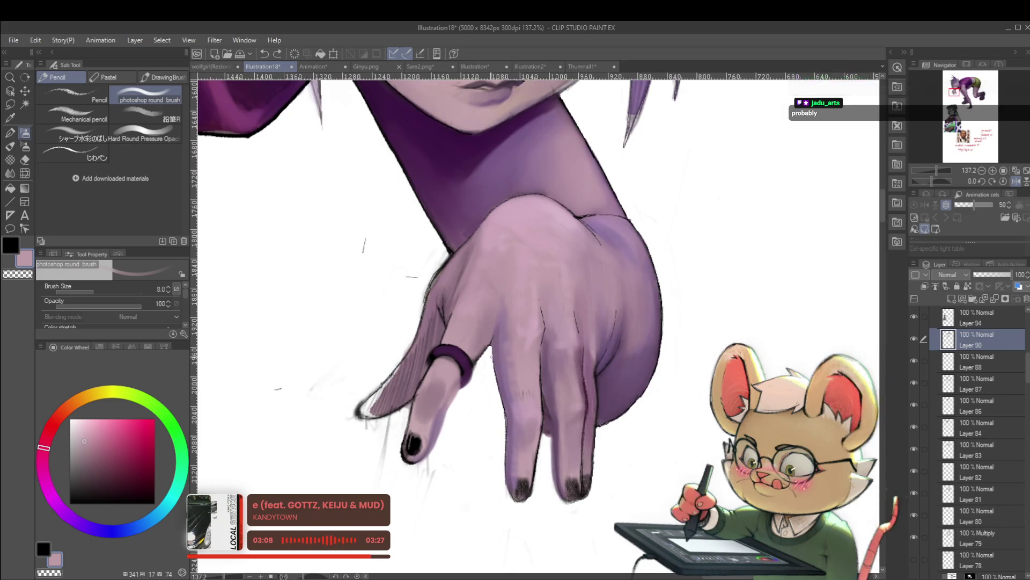
scroll(500, 400, down, 3)
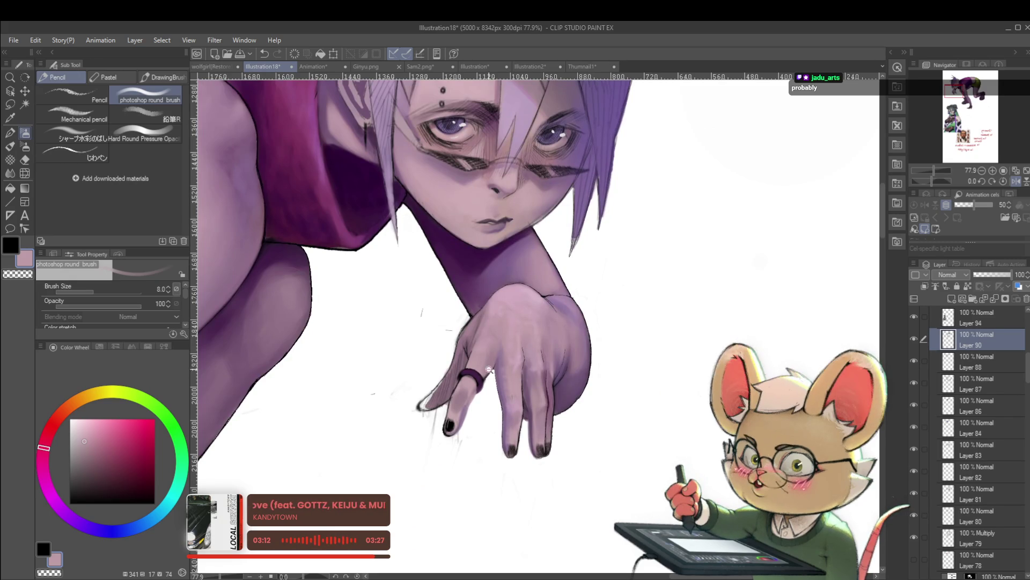
scroll(500, 365, up, 4)
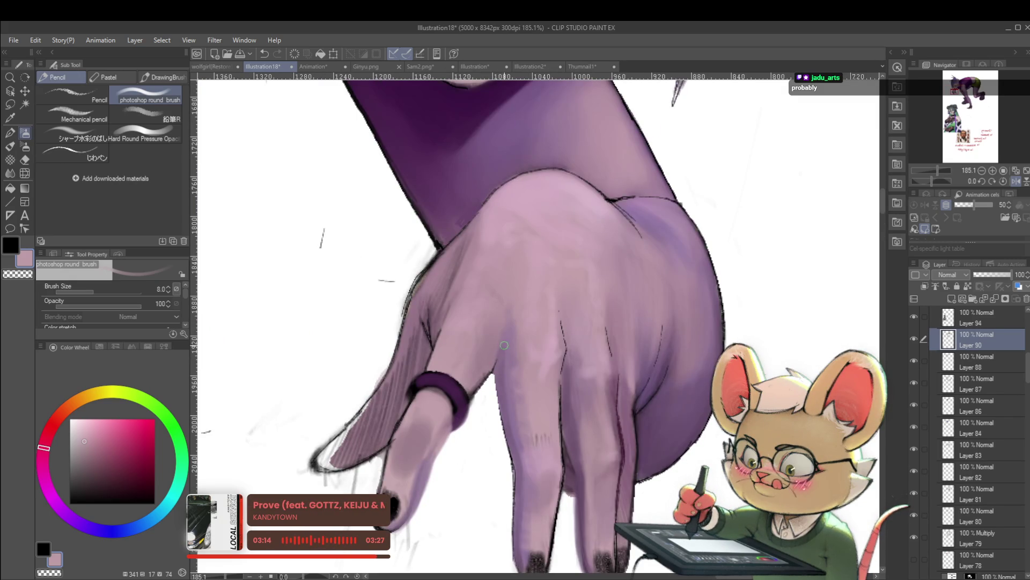
Step: Shade the hand with its darker purple shadow tone using a slightly smaller brush
alt+click(575, 451)
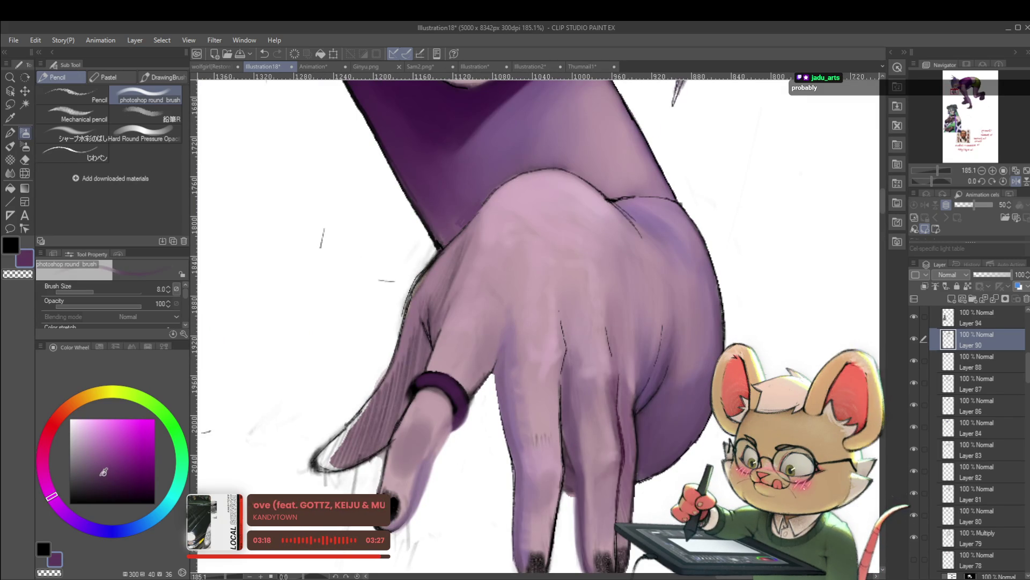
key(bracketleft)
key(bracketleft)
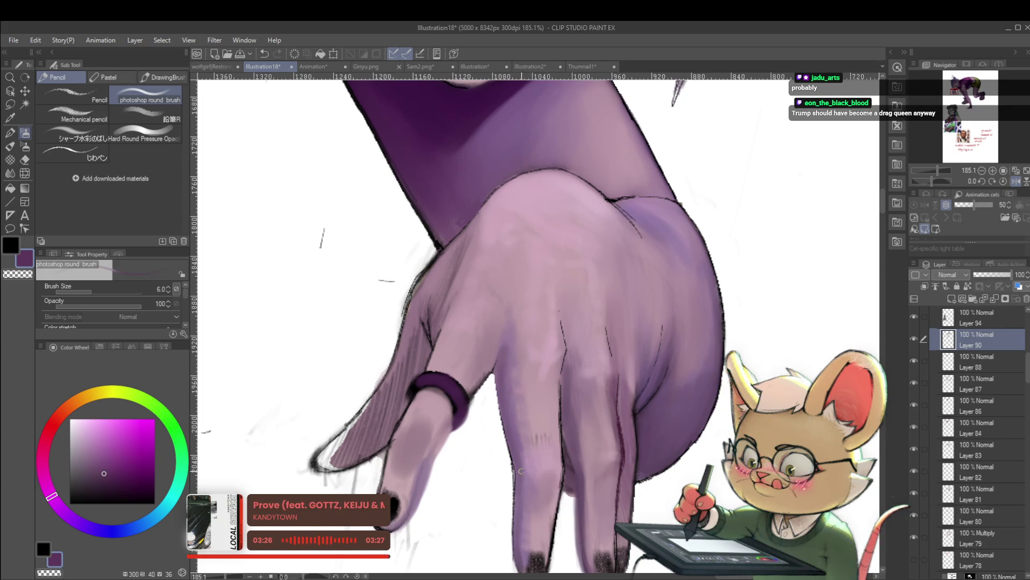
scroll(542, 397, down, 5)
scroll(570, 361, down, 1)
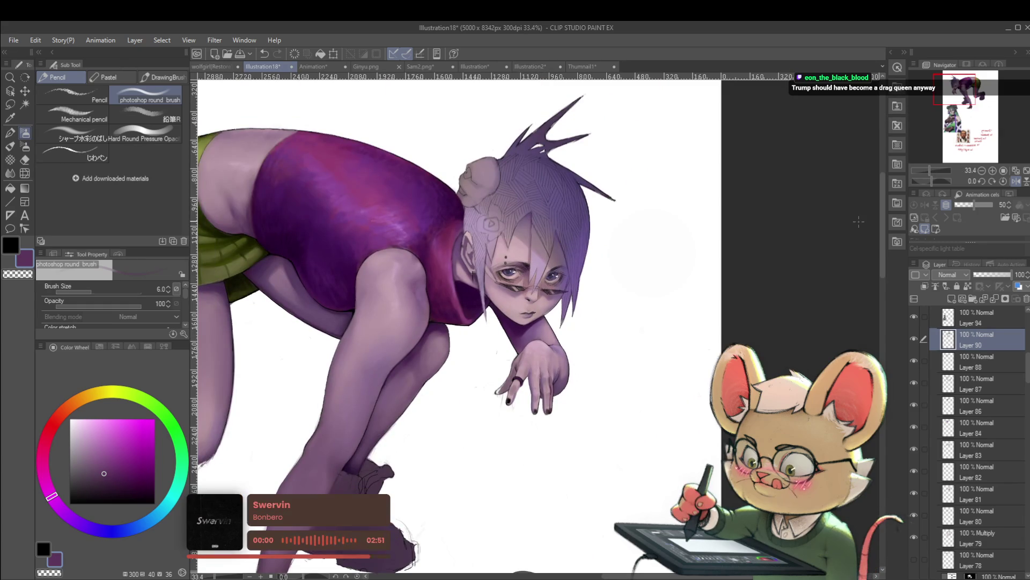
scroll(619, 374, down, 1)
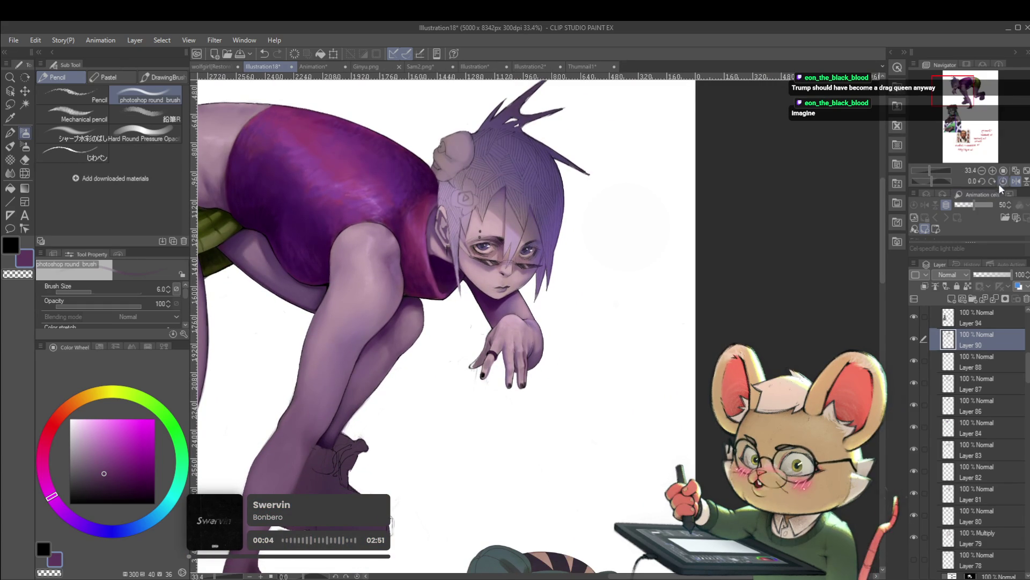
scroll(568, 373, up, 6)
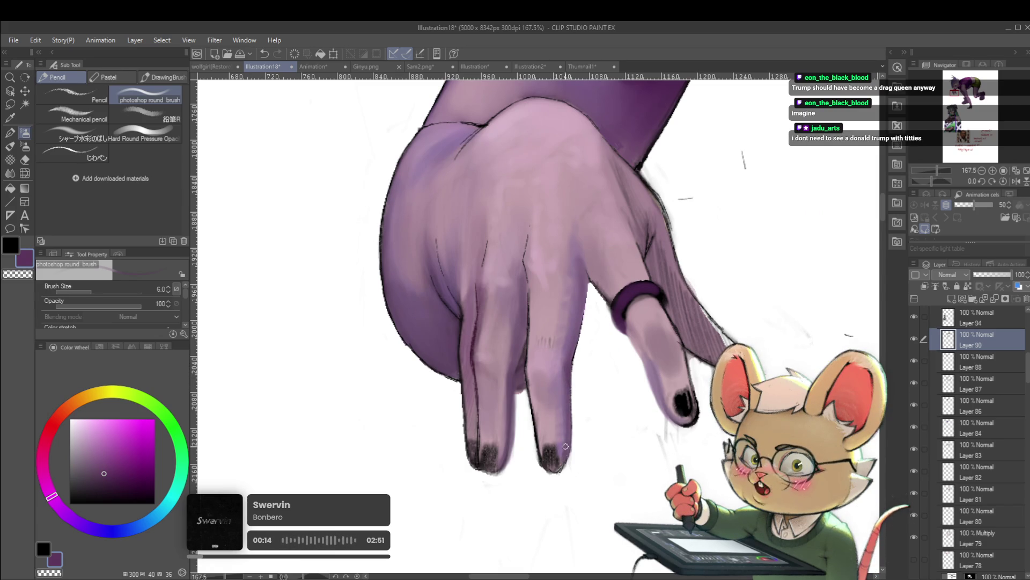
scroll(564, 412, down, 4)
scroll(562, 412, down, 3)
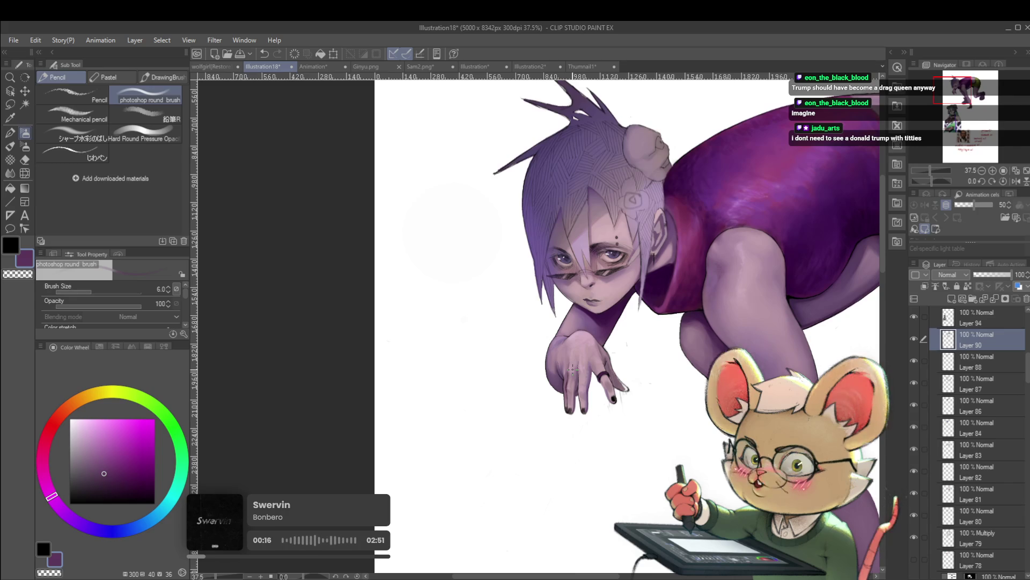
Step: Check the figure mirrored, flip back, and reframe the whole figure in the window
click(1016, 182)
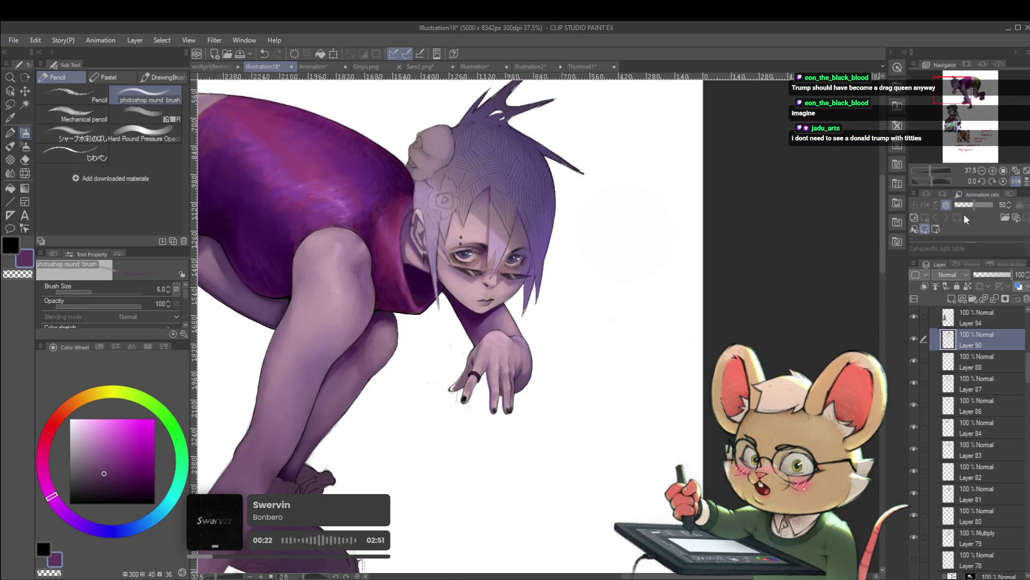
click(1017, 181)
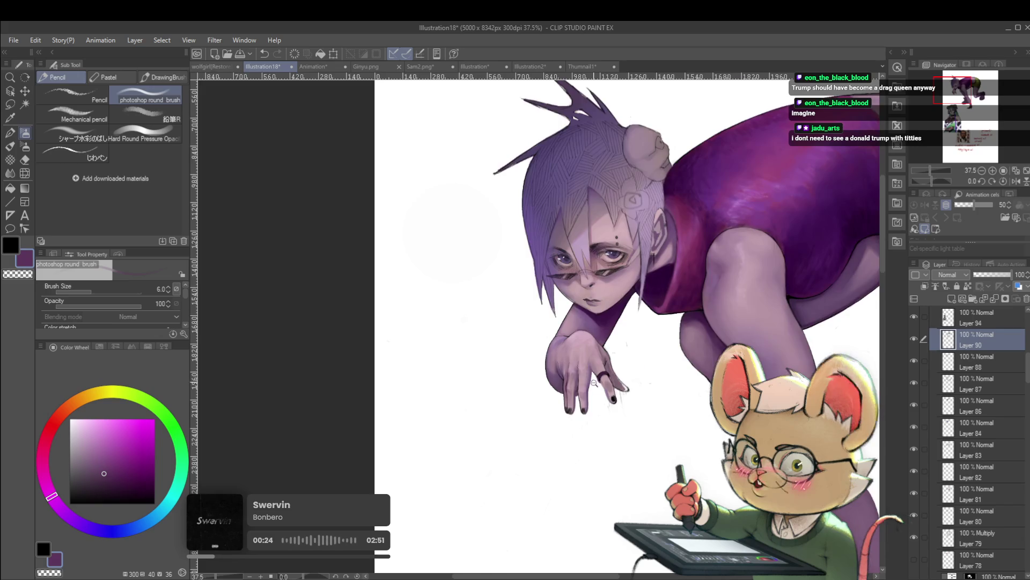
scroll(593, 381, up, 5)
scroll(589, 388, up, 2)
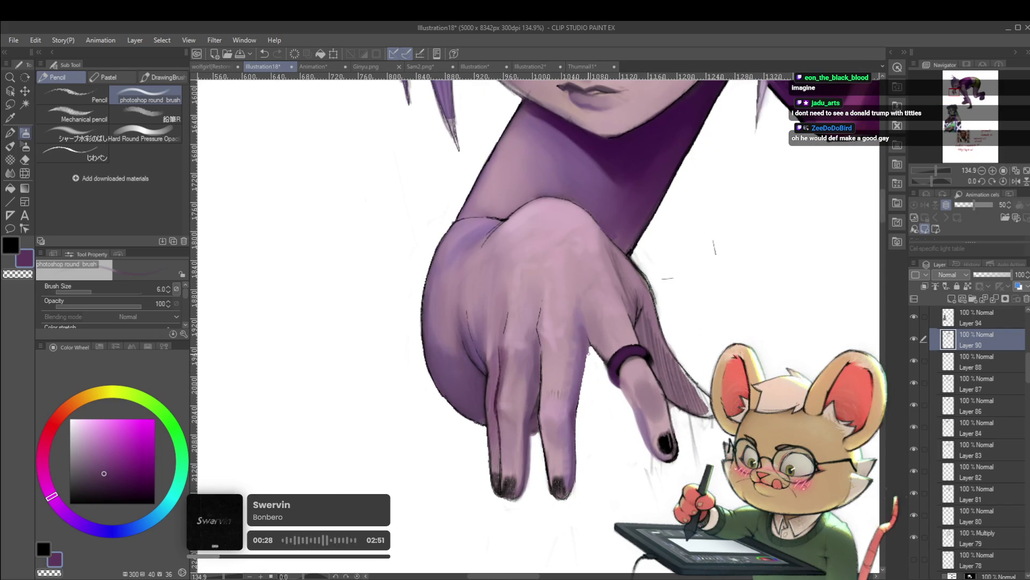
scroll(612, 361, down, 8)
drag(601, 314, 498, 400)
scroll(476, 411, up, 8)
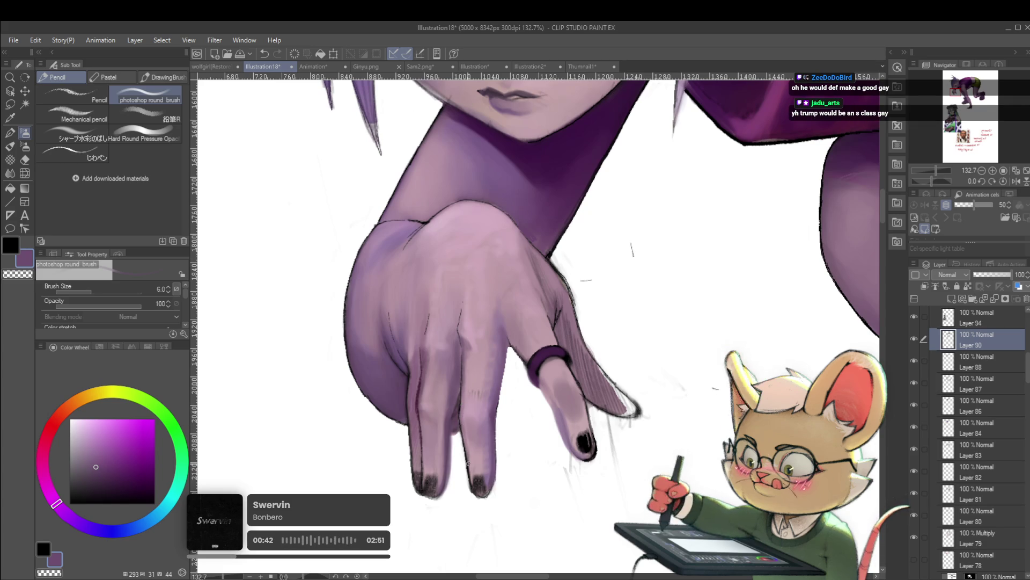
scroll(501, 430, down, 6)
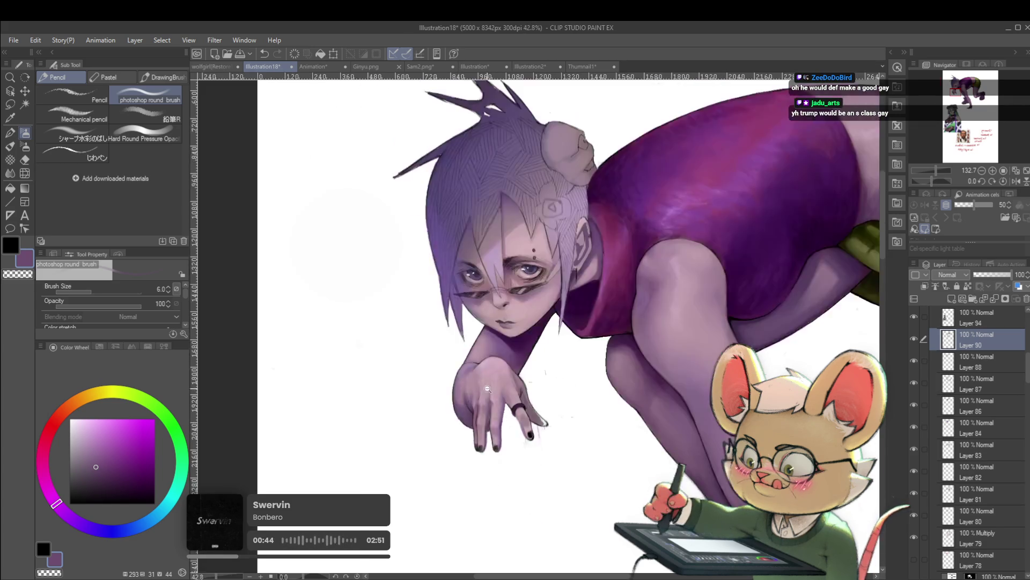
scroll(501, 413, up, 5)
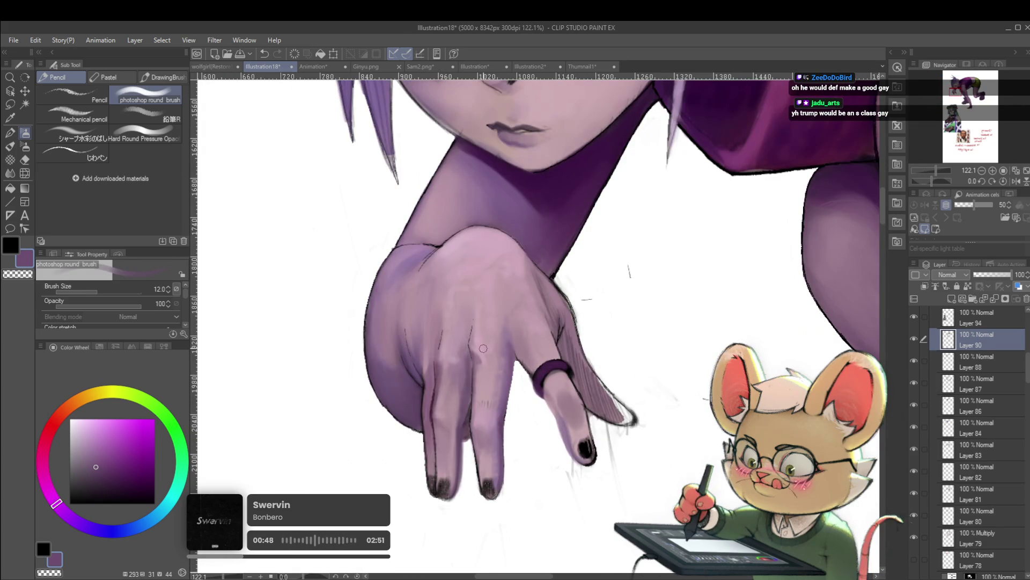
Step: Paint the hand's pink skin tone and compare it in a mirrored view
alt+click(478, 343)
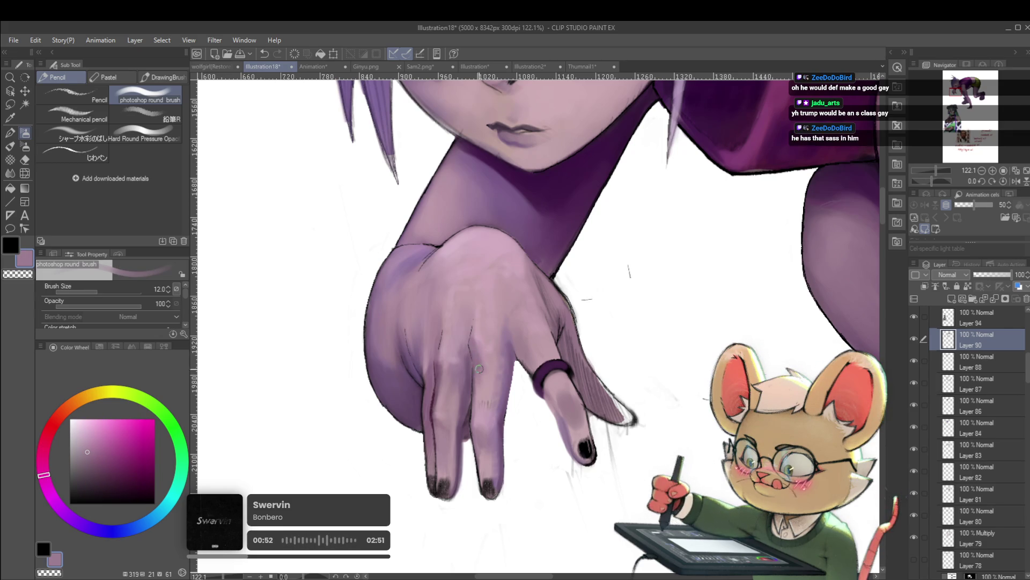
scroll(502, 312, down, 4)
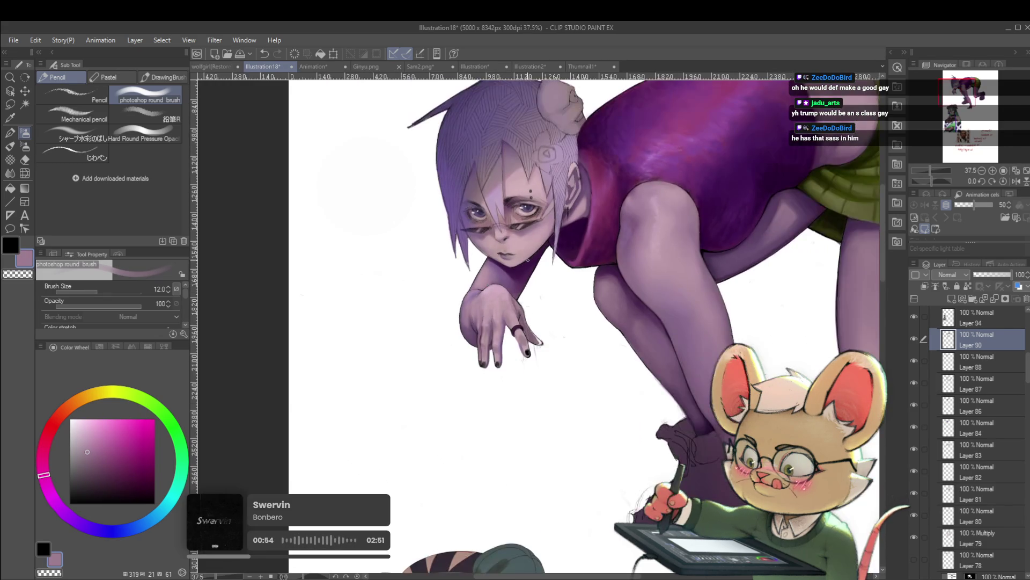
scroll(483, 327, up, 4)
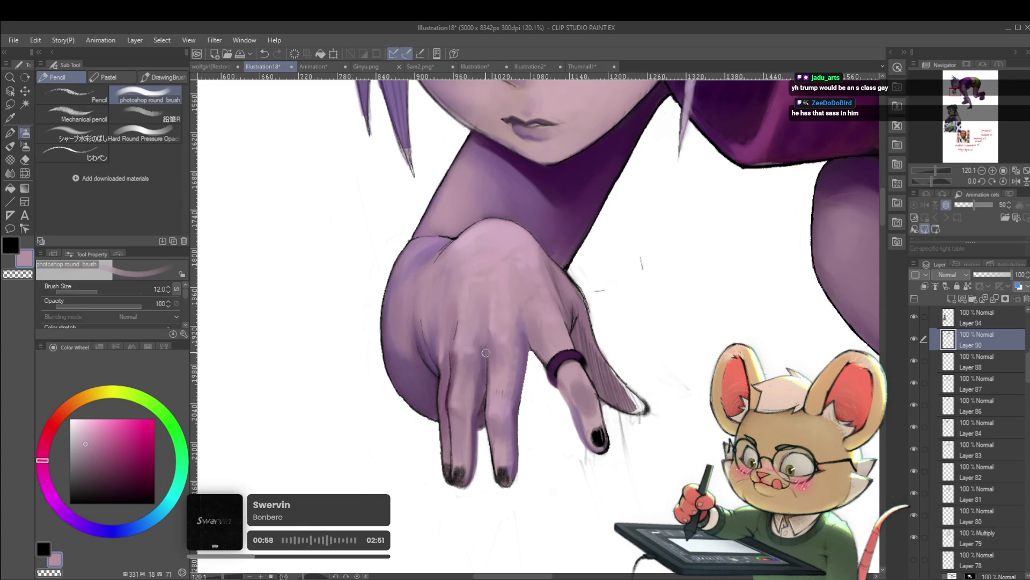
scroll(493, 327, down, 5)
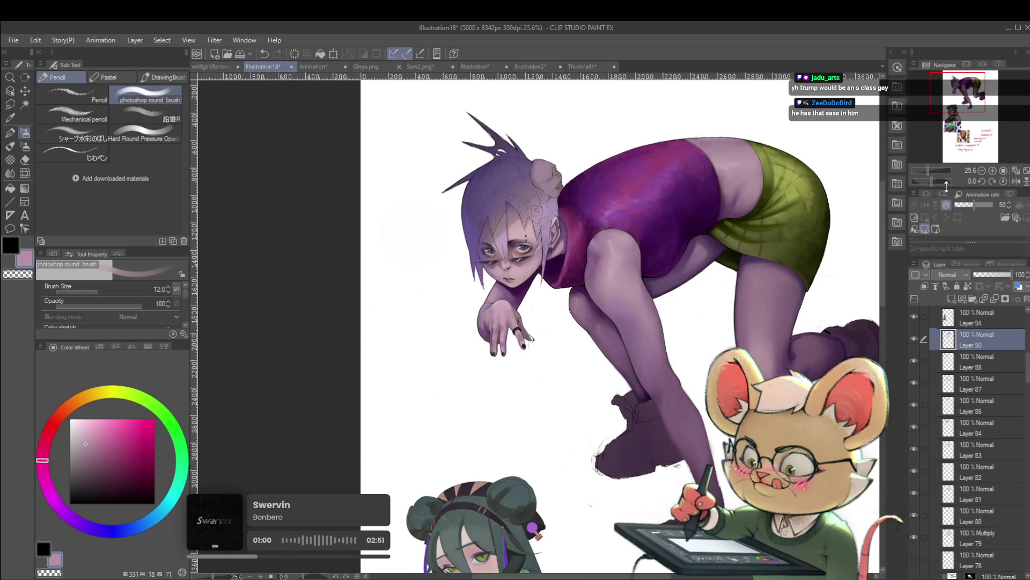
click(1016, 181)
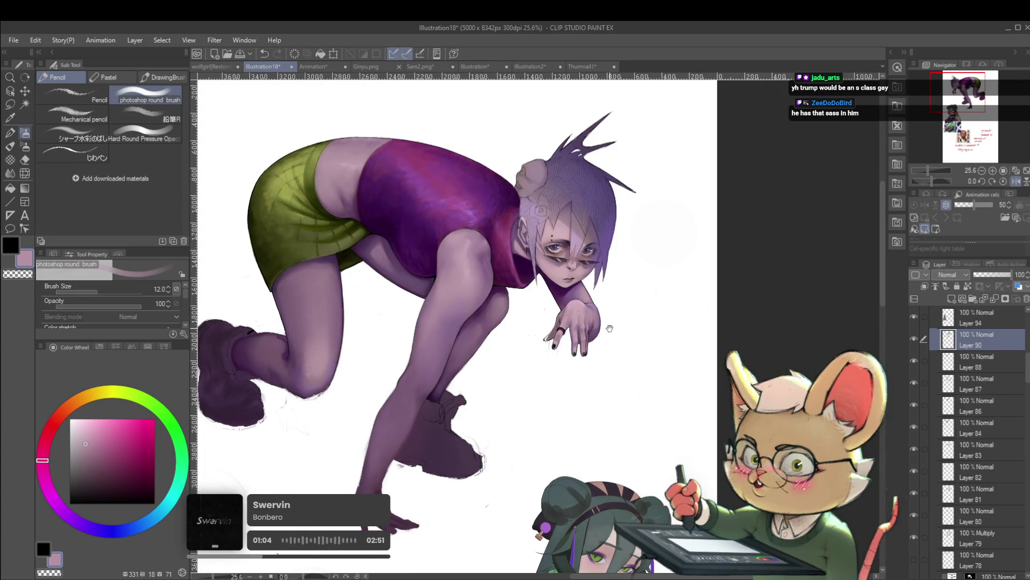
scroll(606, 322, up, 5)
scroll(542, 305, up, 1)
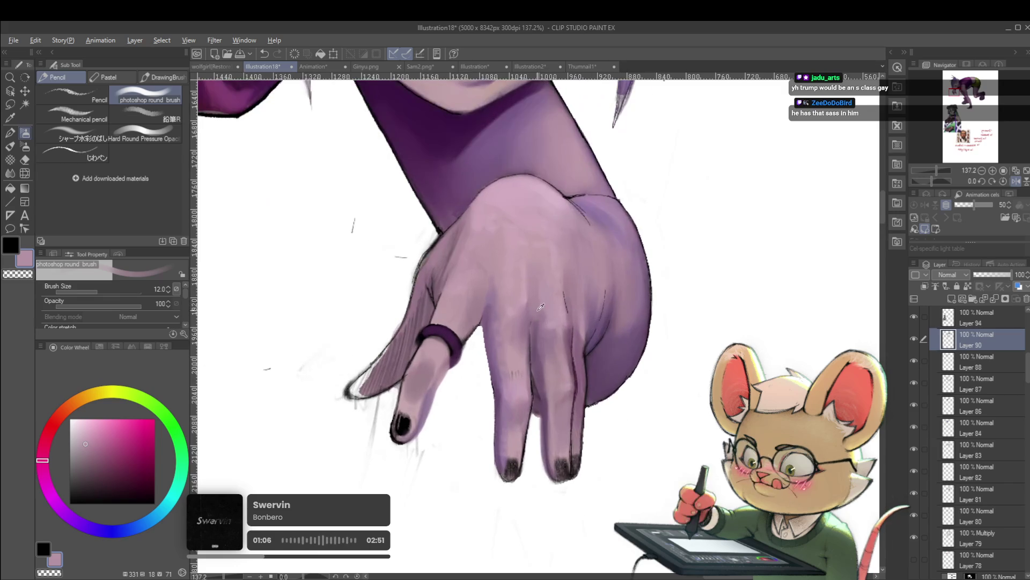
Step: Refine the hand alternating dark purple shadow and light pink, then flip the view to check
alt+click(542, 330)
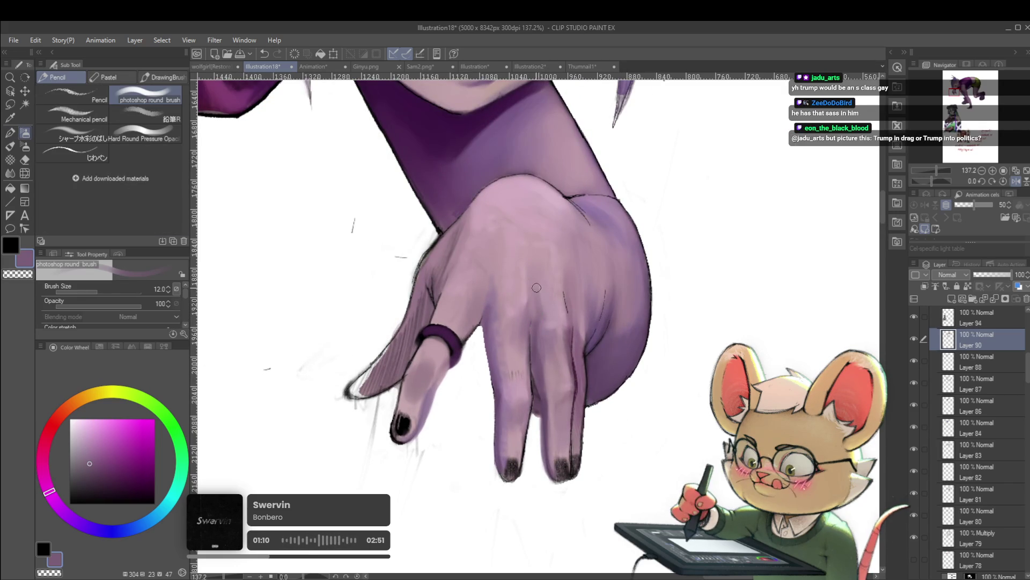
alt+click(536, 320)
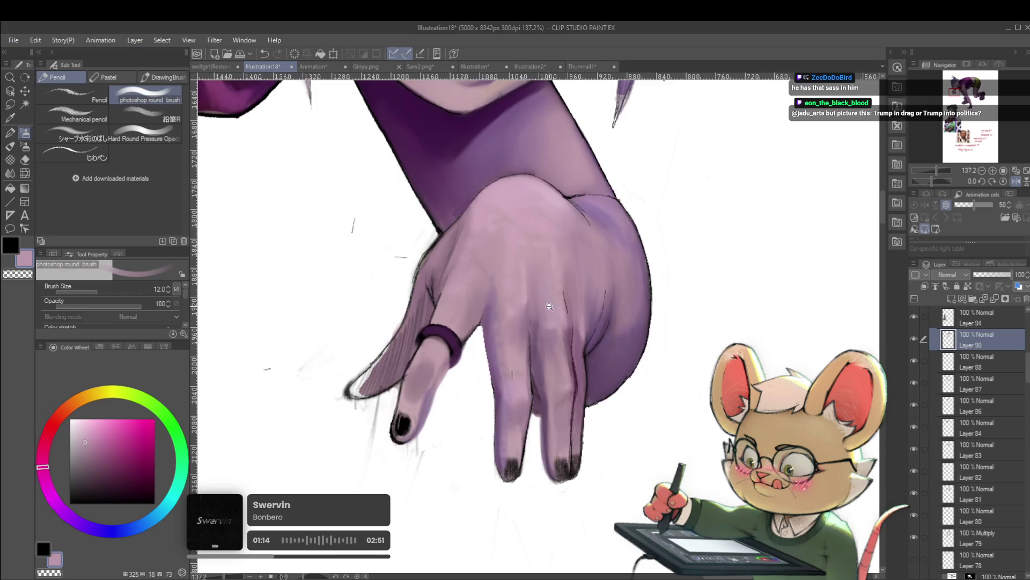
scroll(556, 309, down, 6)
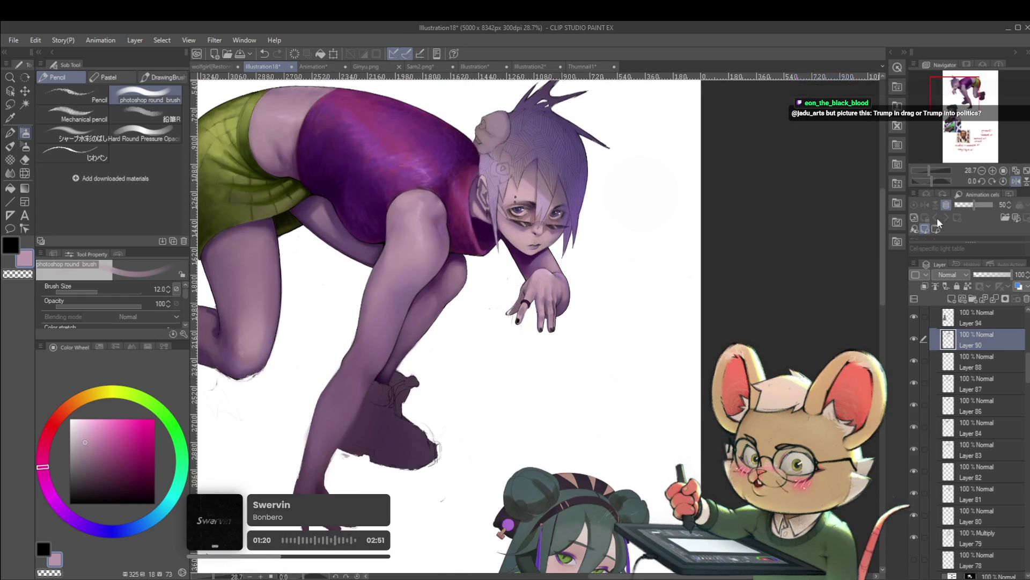
click(1016, 180)
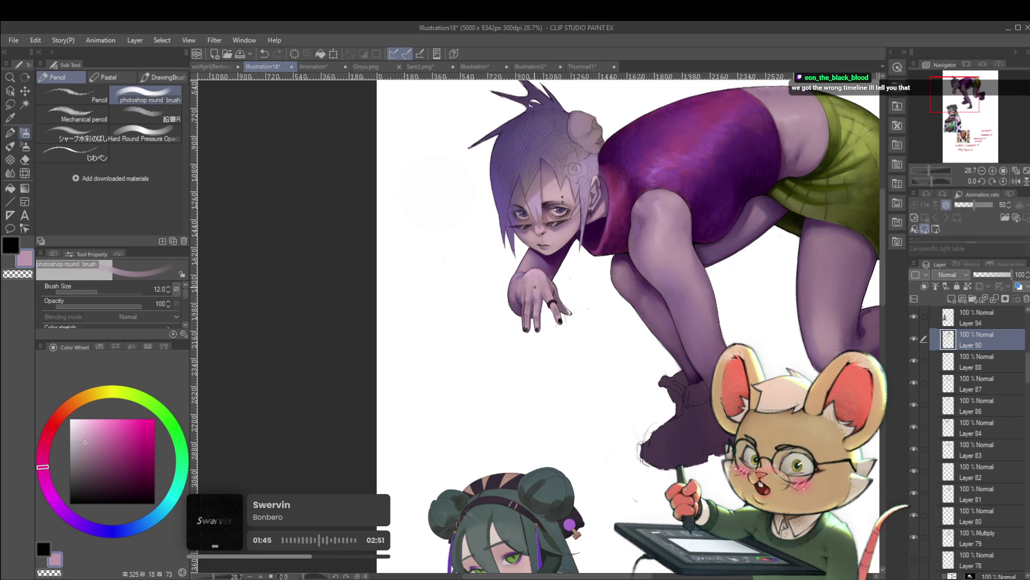
drag(531, 307, 548, 304)
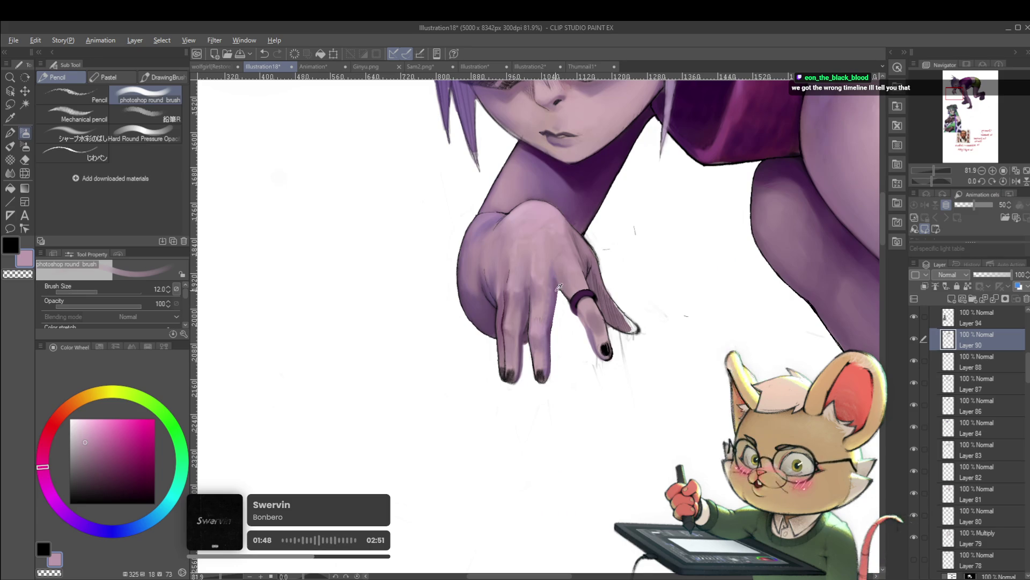
Step: Paint fine finger and ring details in the ring's dark purple at brush size 6
alt+click(575, 303)
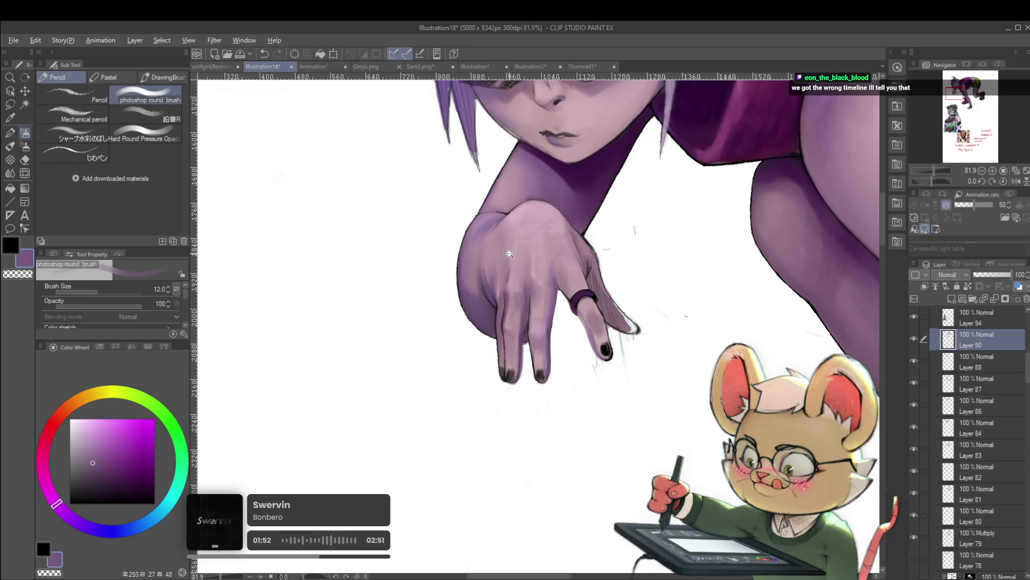
scroll(485, 274, up, 3)
drag(485, 274, 526, 336)
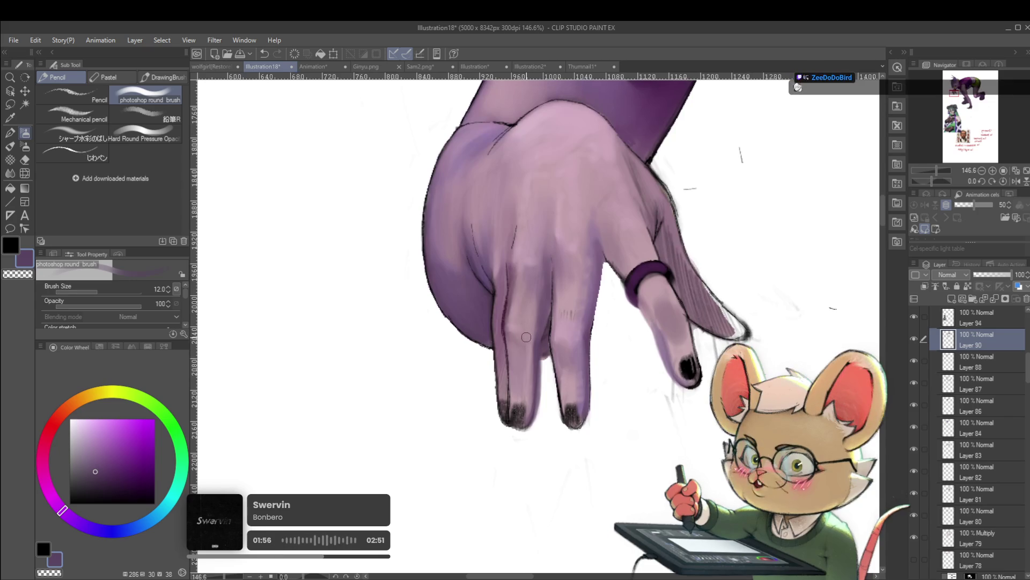
scroll(538, 324, up, 1)
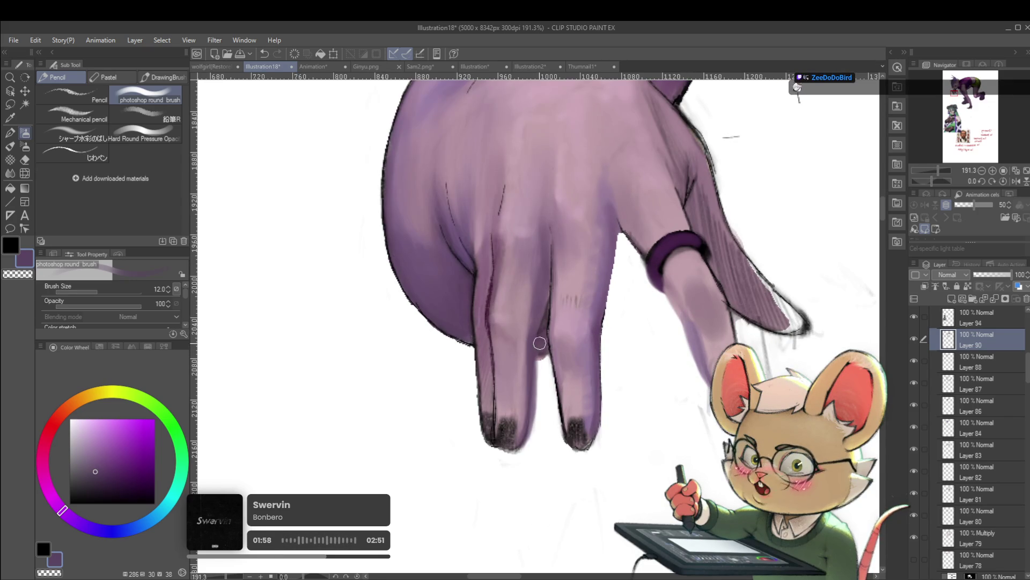
key(bracketleft)
key(bracketleft)
key(bracketleft)
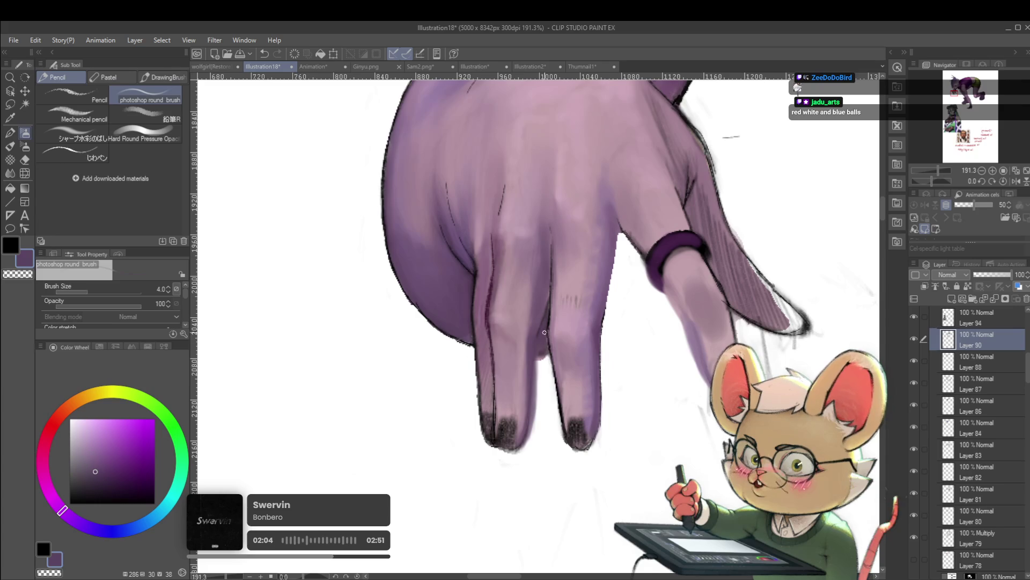
scroll(544, 334, down, 5)
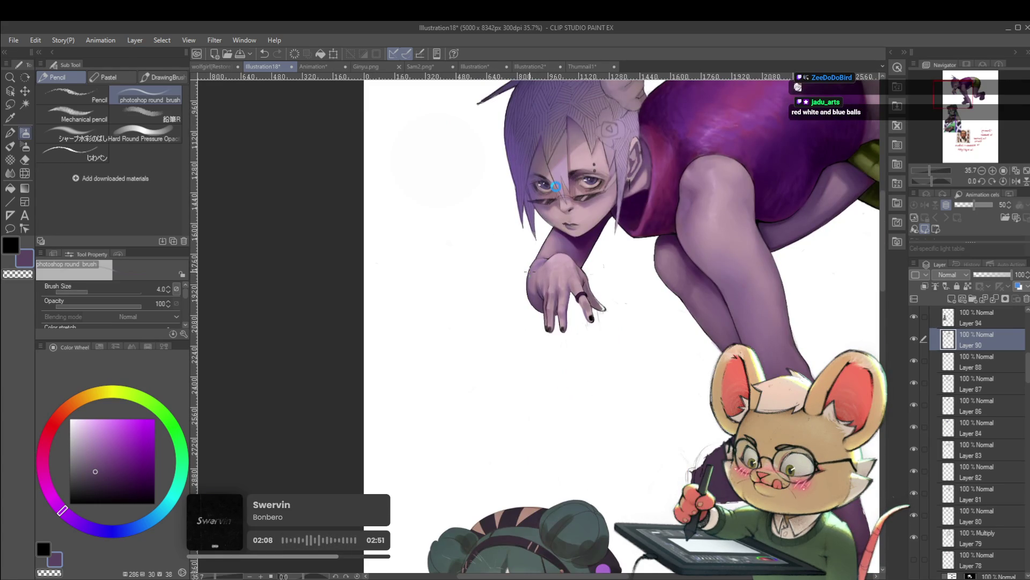
key(p)
drag(598, 308, 523, 363)
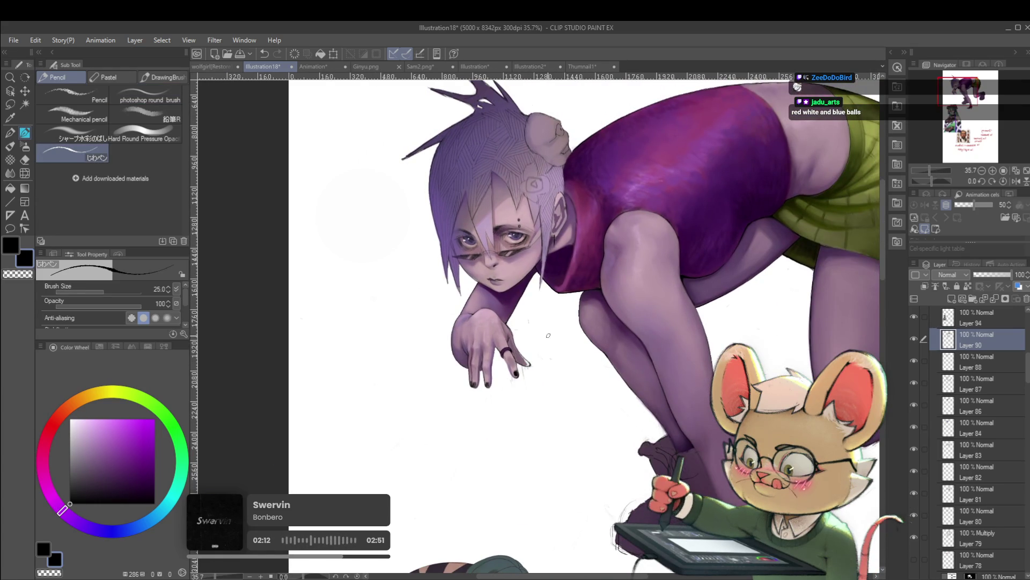
Step: Mirror the canvas and draw the dark finger lines with the pen at size 20, undoing one stroke
key(h)
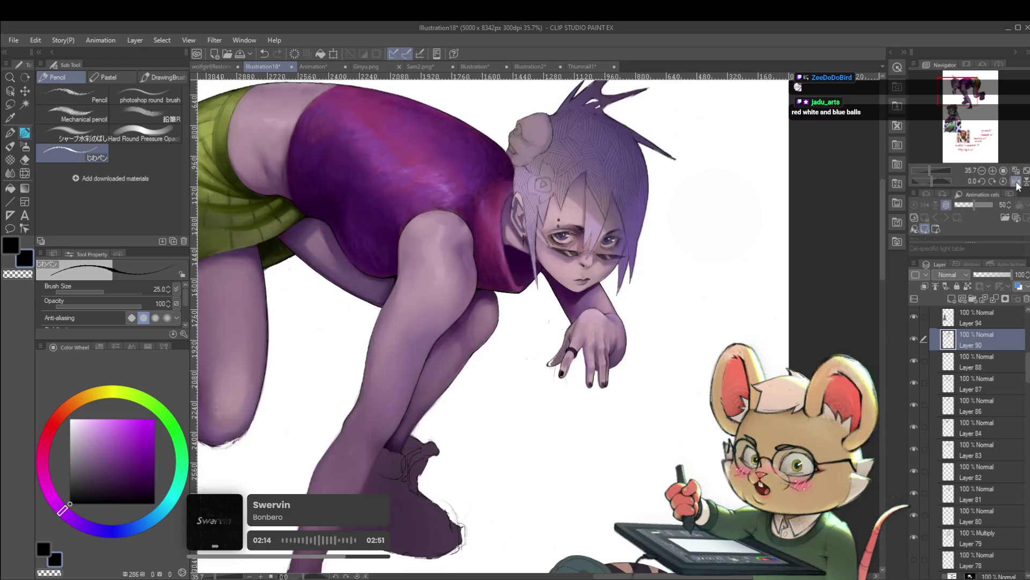
scroll(623, 343, up, 3)
scroll(601, 376, up, 2)
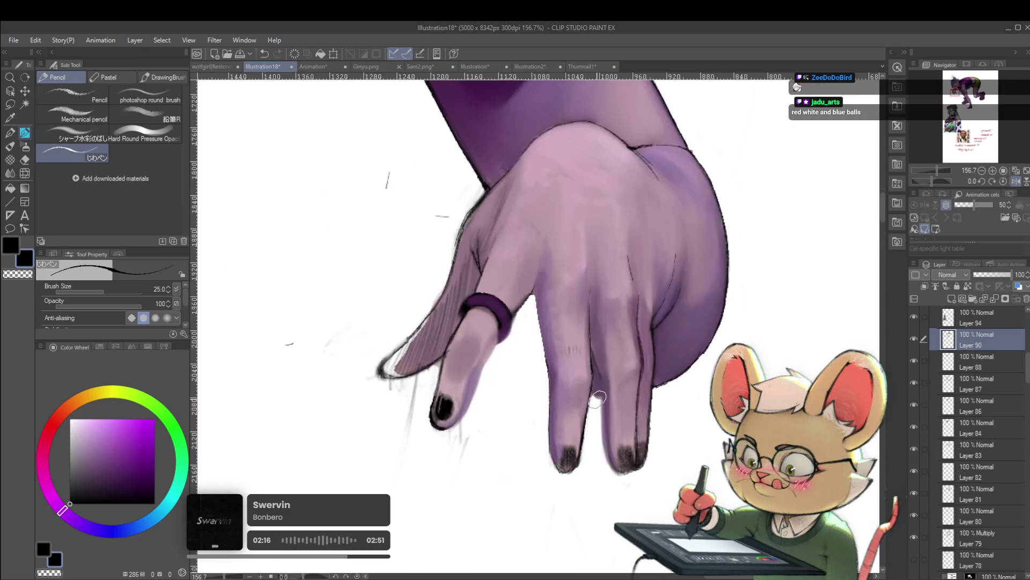
key(bracketleft)
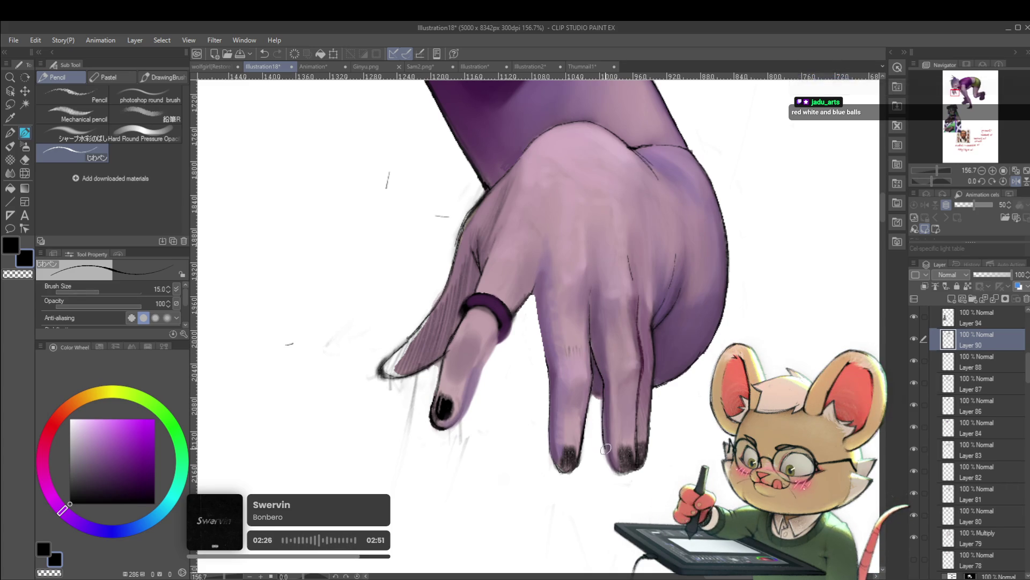
scroll(624, 470, down, 10)
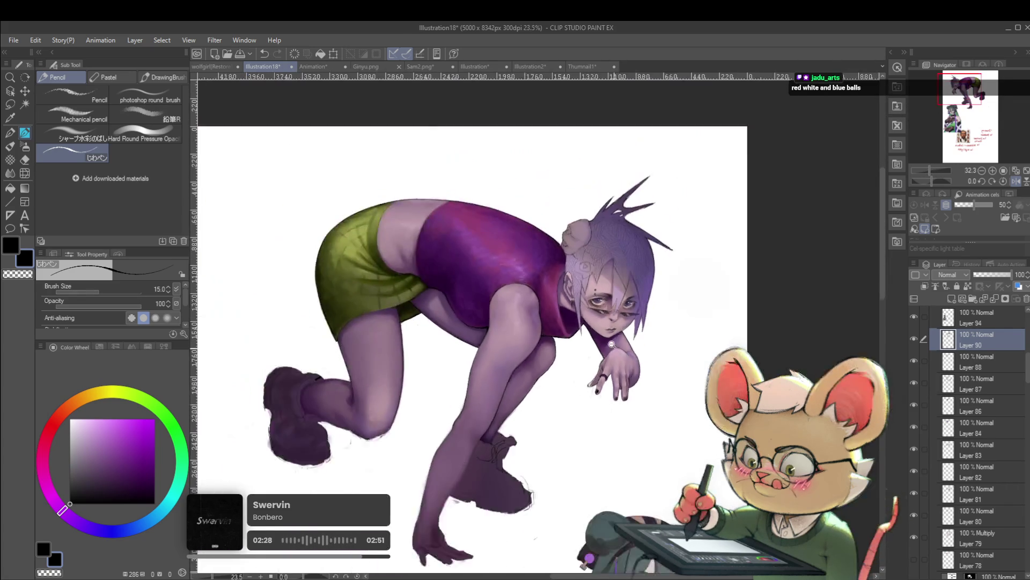
scroll(627, 375, up, 10)
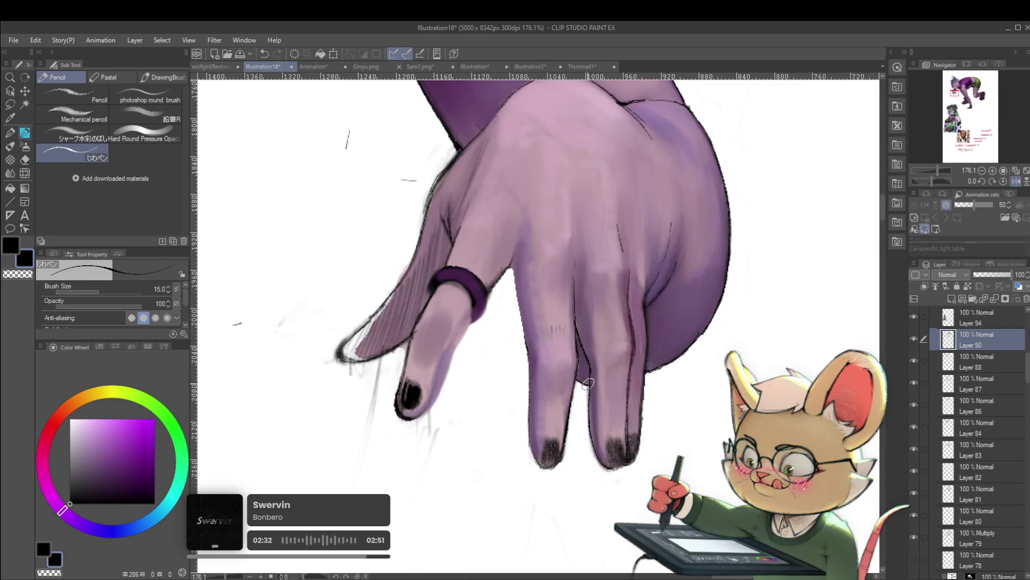
key(ctrl+z)
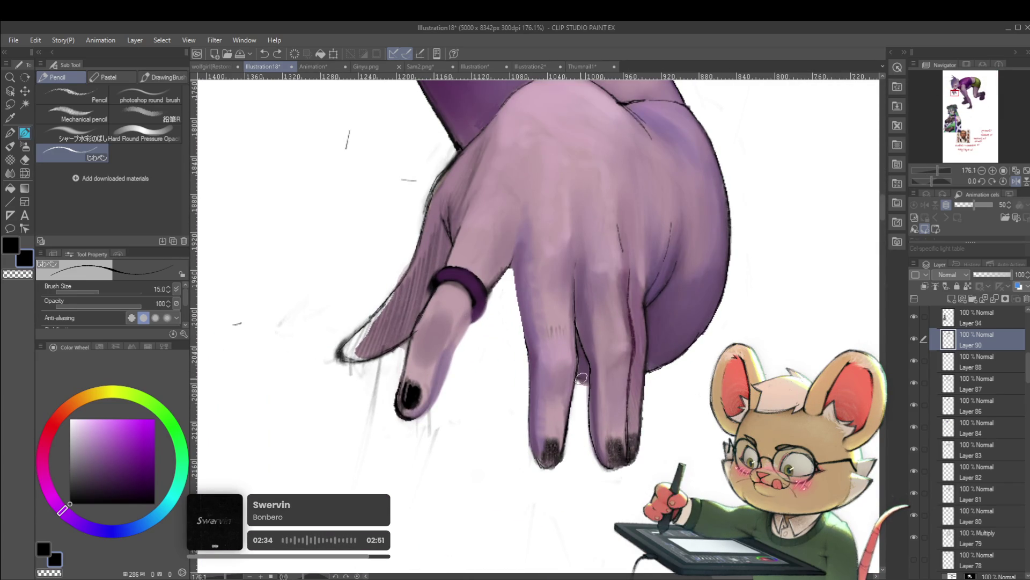
scroll(588, 380, up, 5)
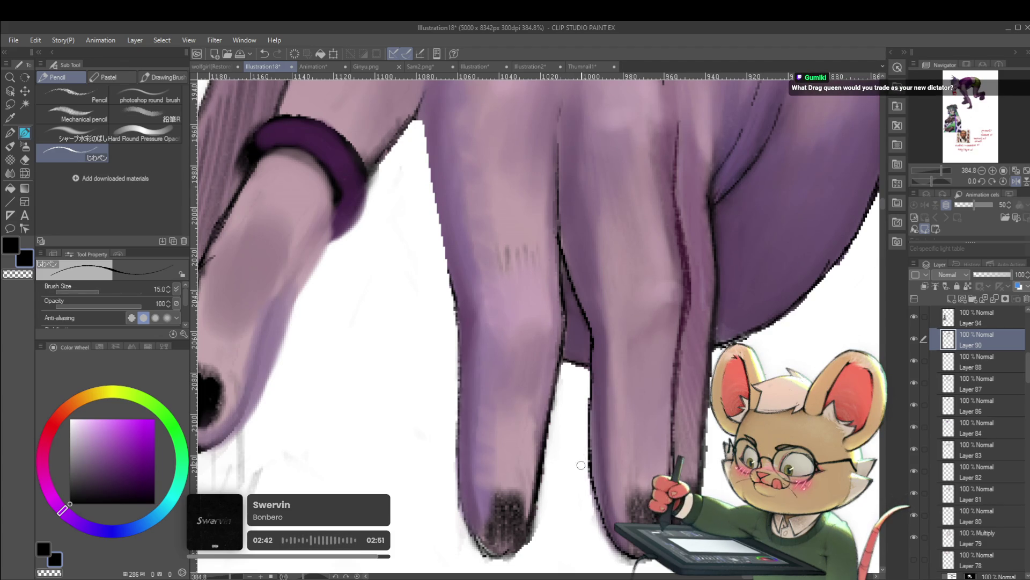
scroll(612, 509, down, 5)
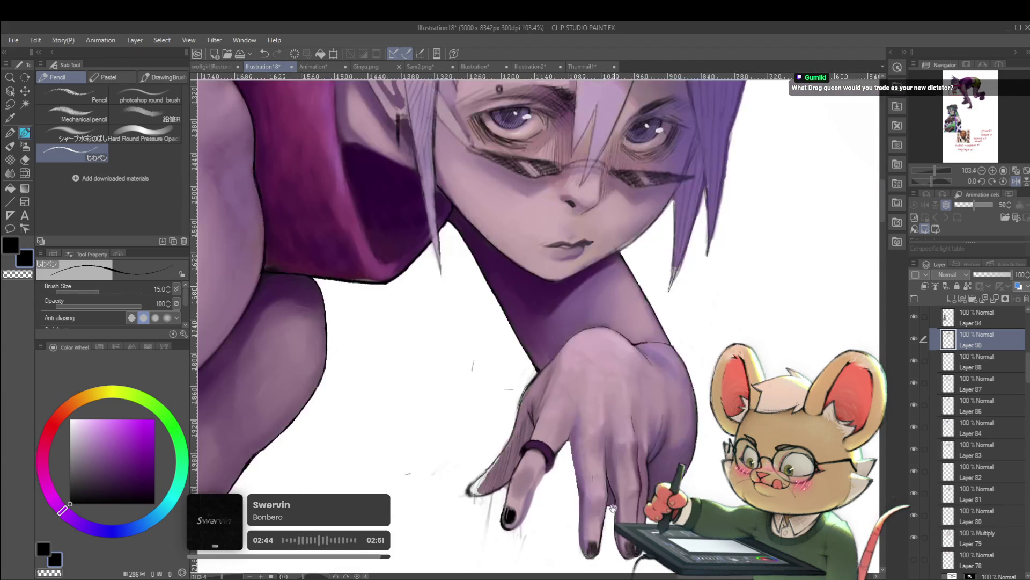
scroll(612, 509, down, 3)
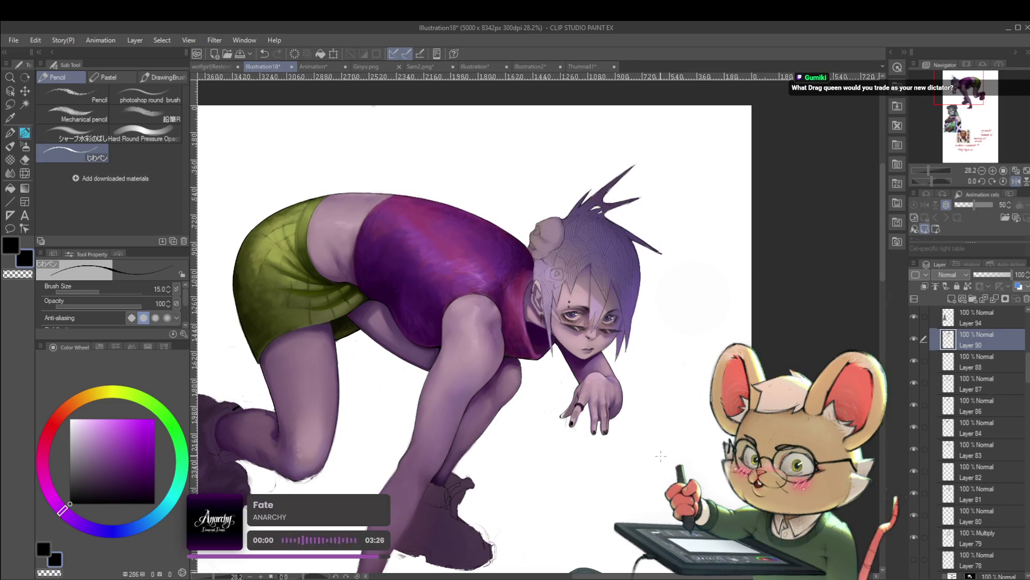
Step: Unmirror the view, sample the hand's muted mauve and switch to the round brush at size 6
click(1016, 181)
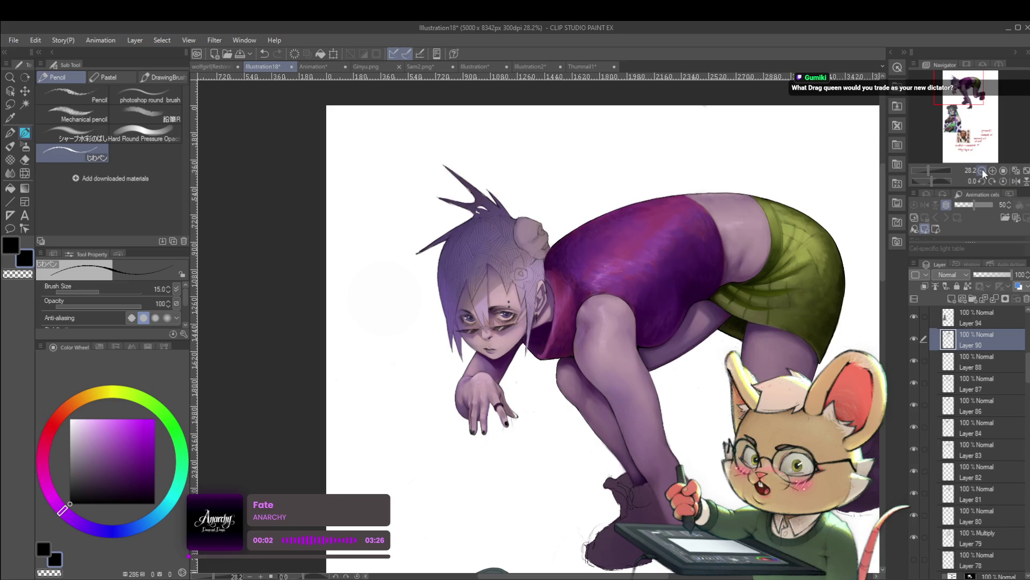
scroll(472, 419, up, 5)
scroll(516, 356, up, 4)
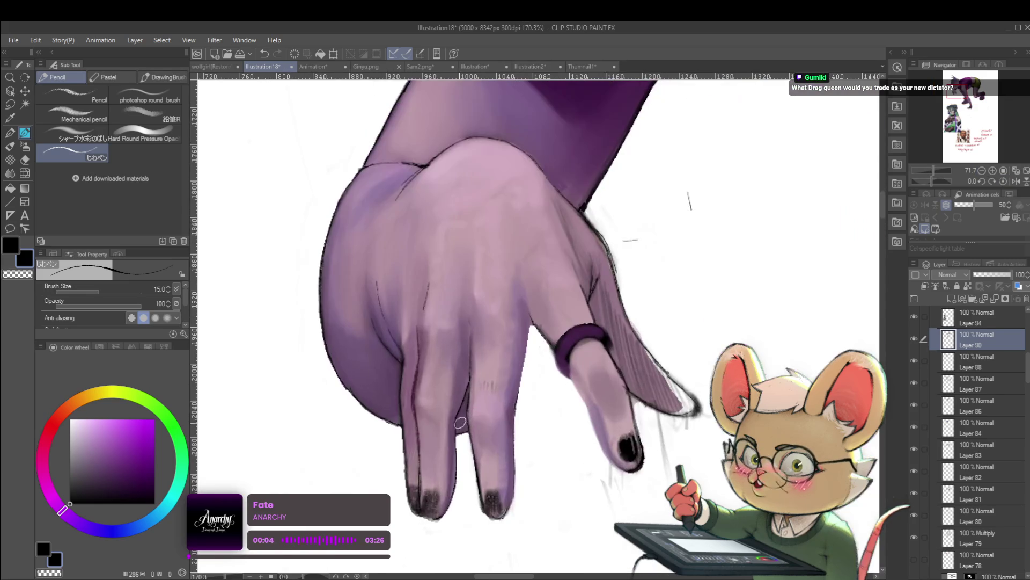
alt+click(468, 358)
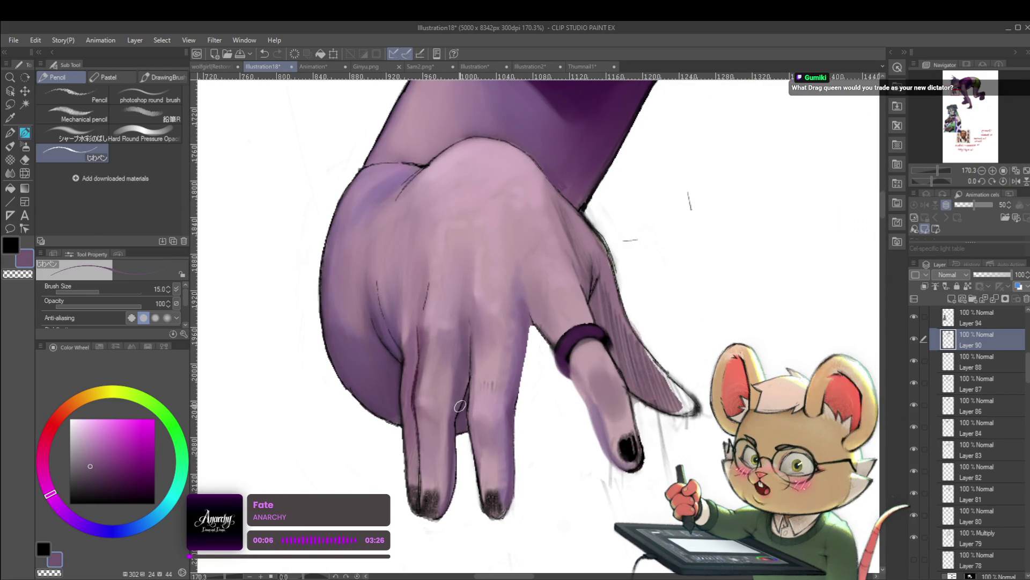
key(p)
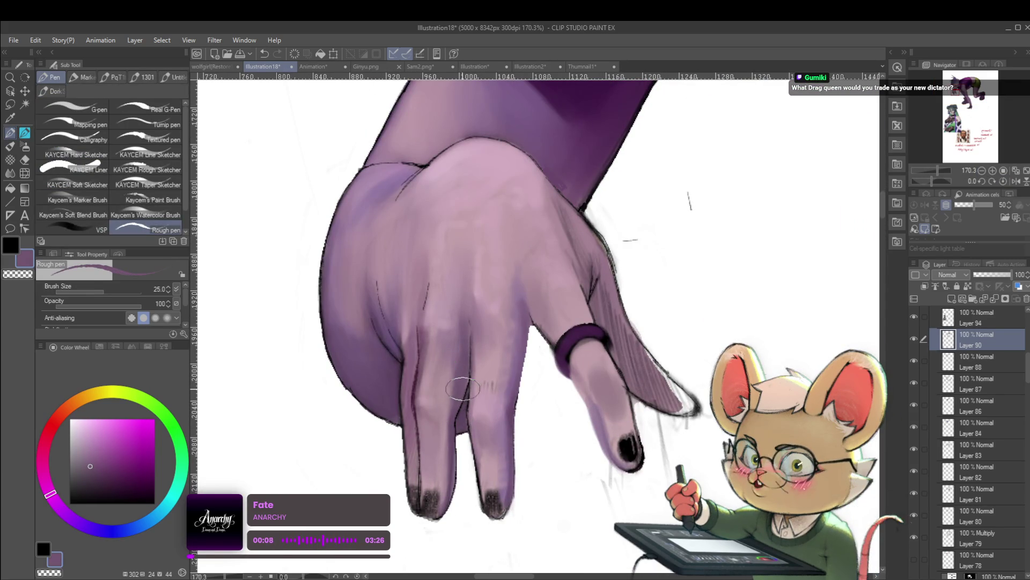
key(p)
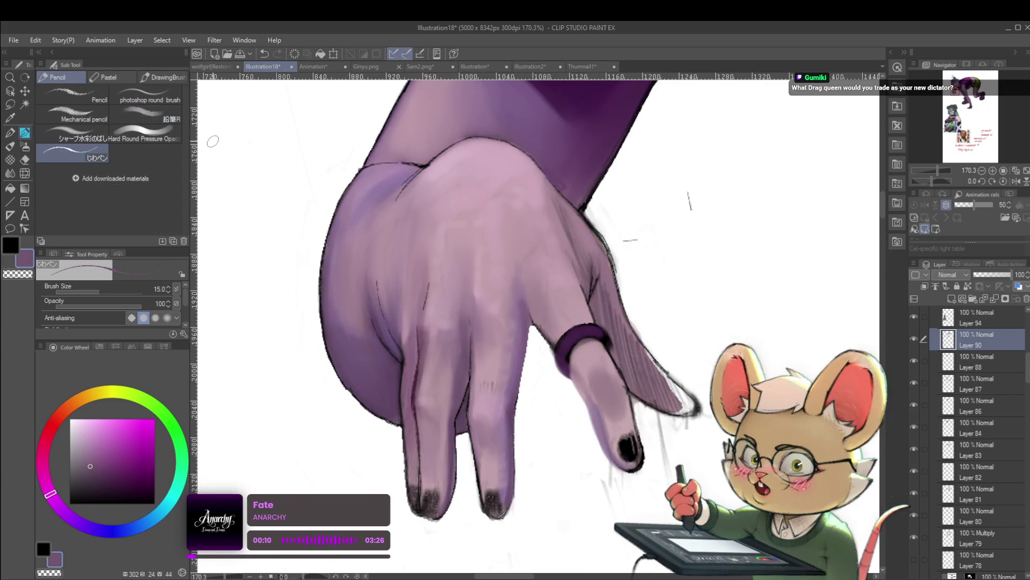
click(165, 103)
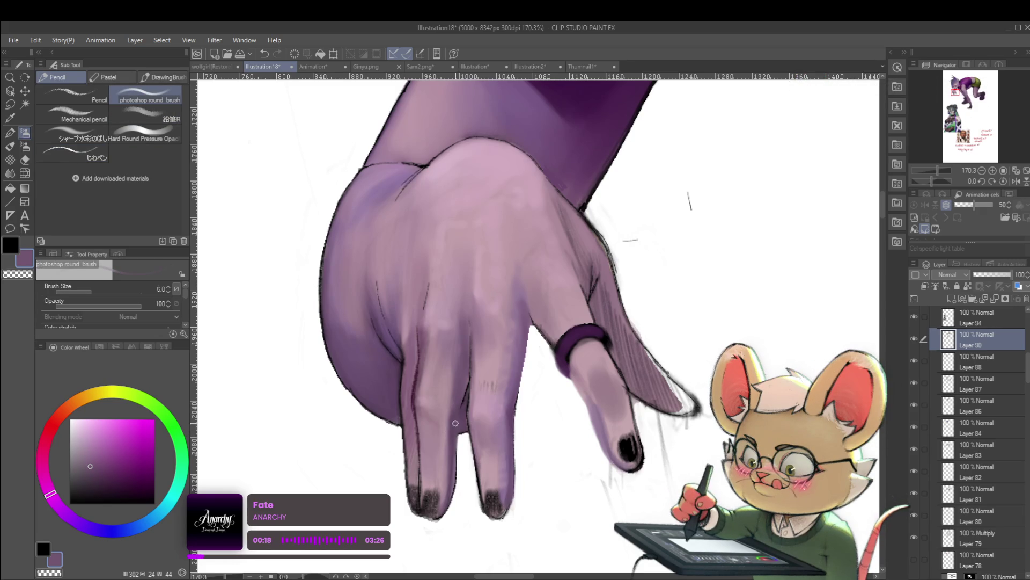
Step: Sample a pinkish mauve, then a slightly lighter skin shade, from the hand
alt+click(460, 361)
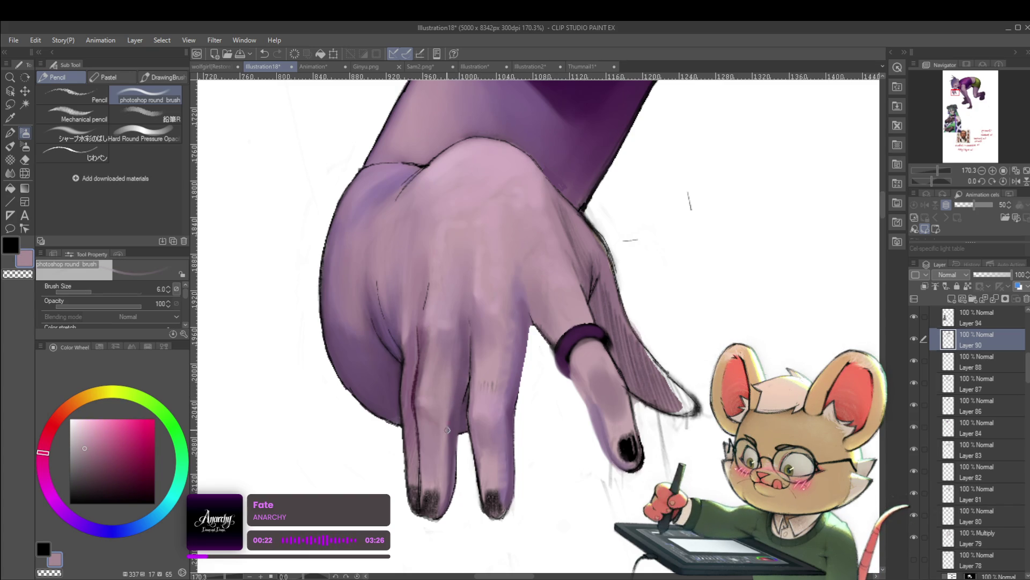
scroll(436, 391, down, 5)
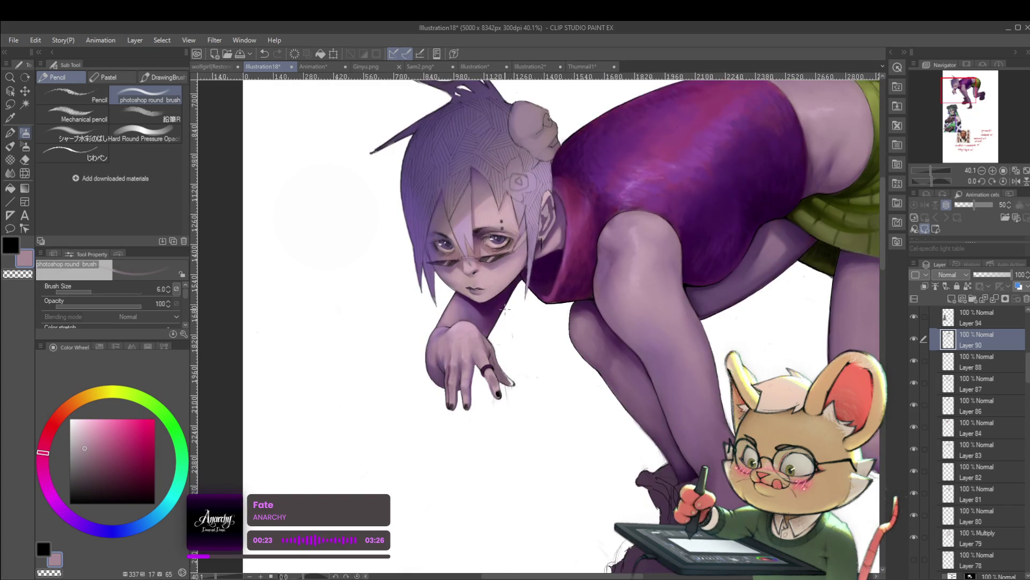
scroll(456, 398, up, 4)
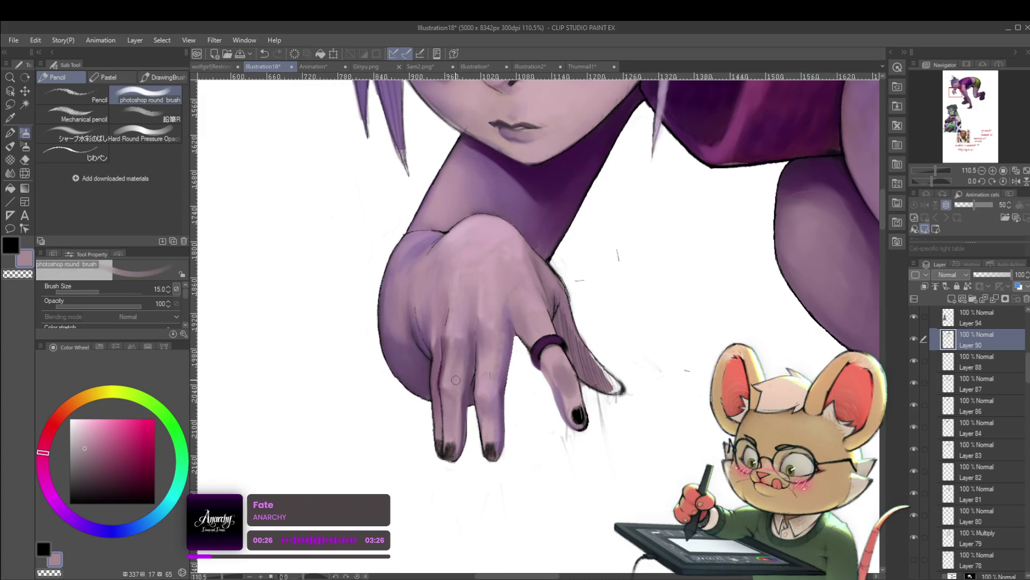
alt+click(451, 379)
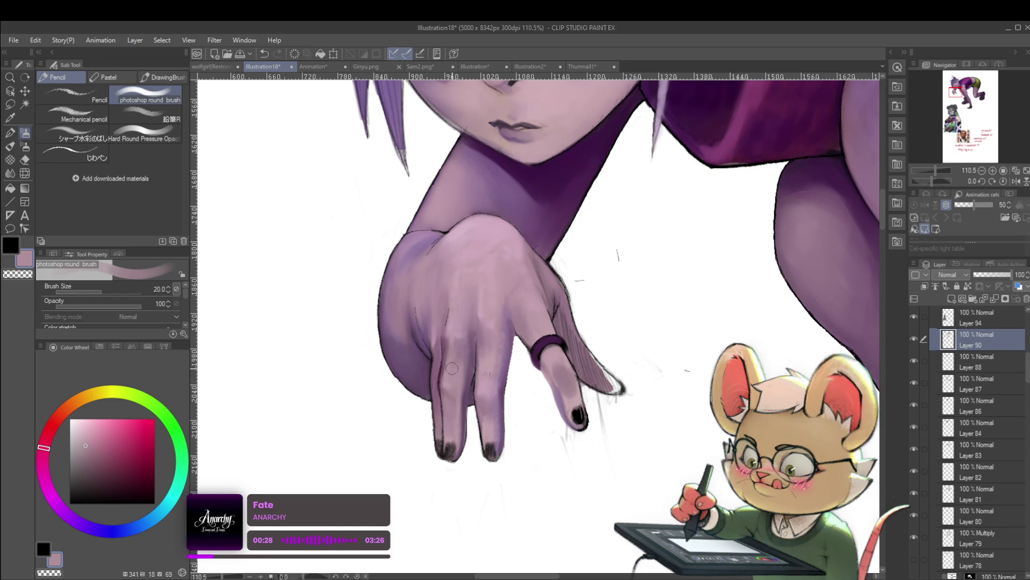
scroll(475, 344, down, 8)
scroll(515, 353, up, 8)
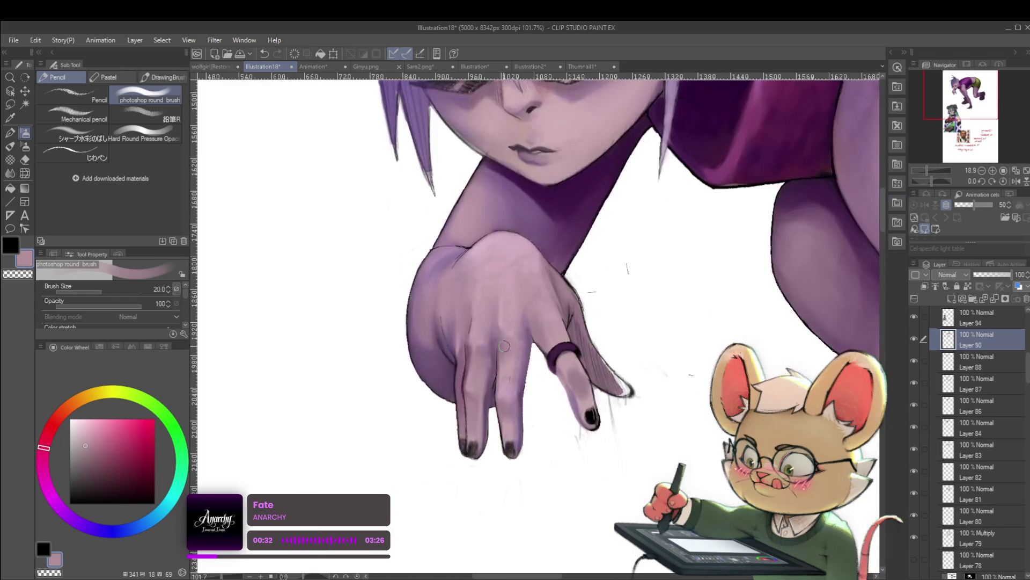
scroll(488, 353, down, 4)
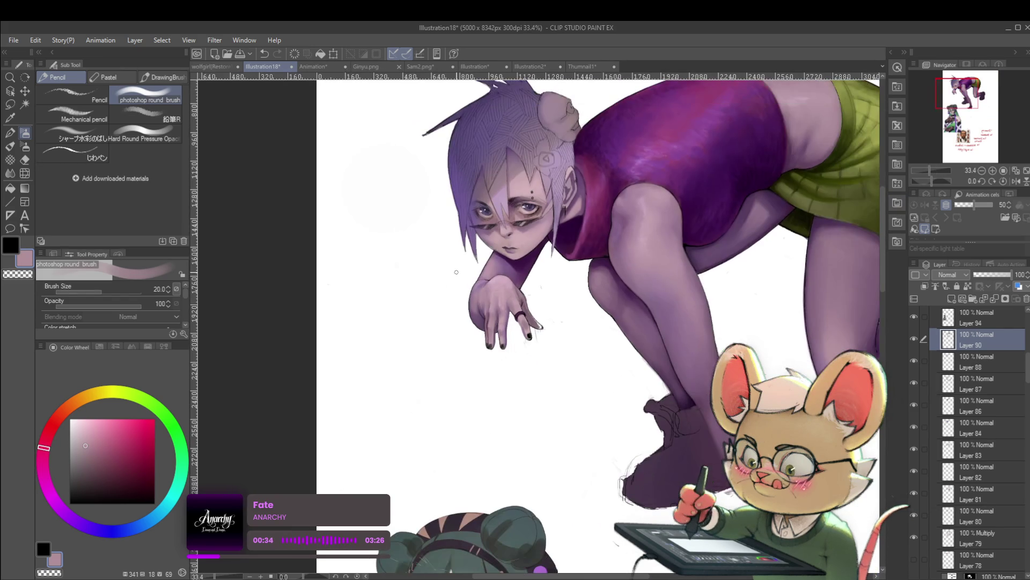
Step: Mirror the painting to check the pose, then pick purple and finally pale green on the Color Wheel
click(1016, 182)
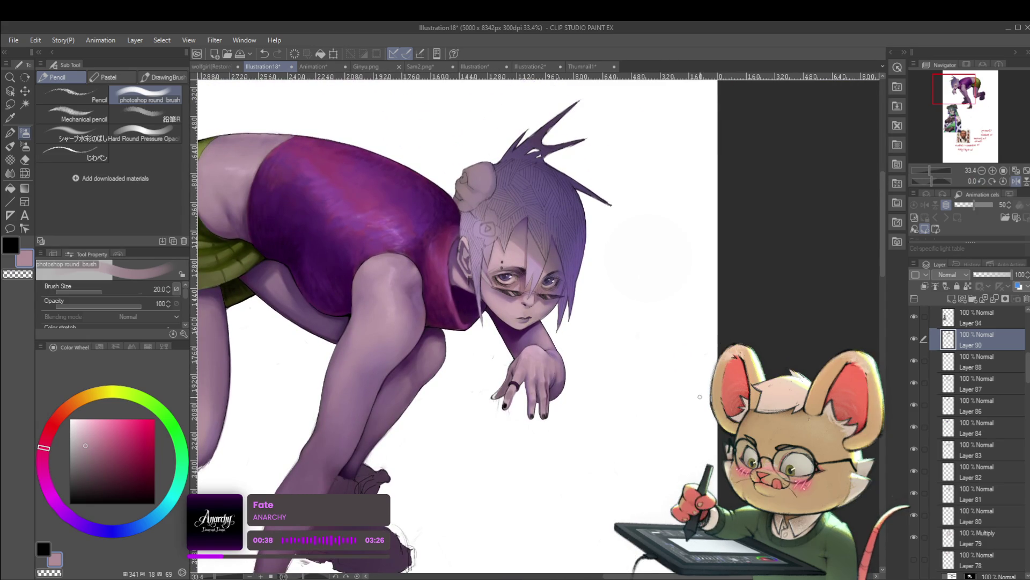
scroll(564, 400, up, 3)
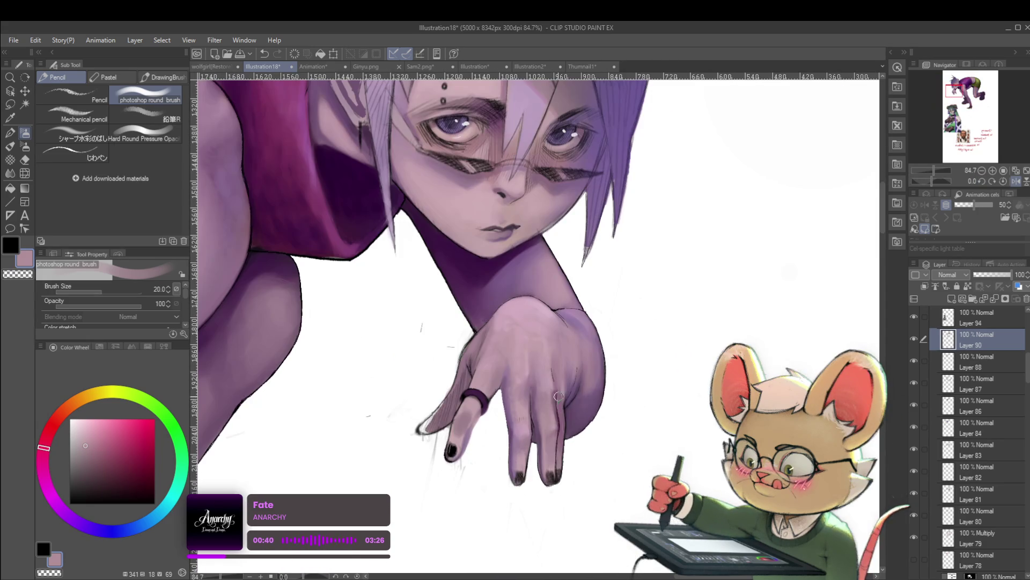
scroll(540, 384, up, 1)
click(68, 517)
click(179, 455)
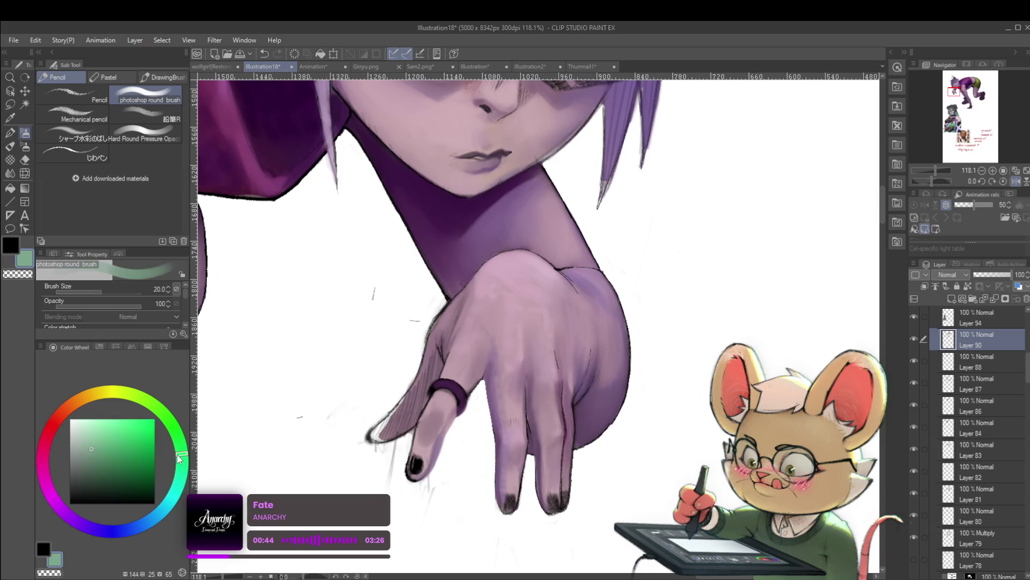
Step: Shift the painting colour from green to light cyan-blue and make the brush smaller
drag(165, 496, 181, 469)
key(bracketleft)
key(bracketleft)
key(bracketleft)
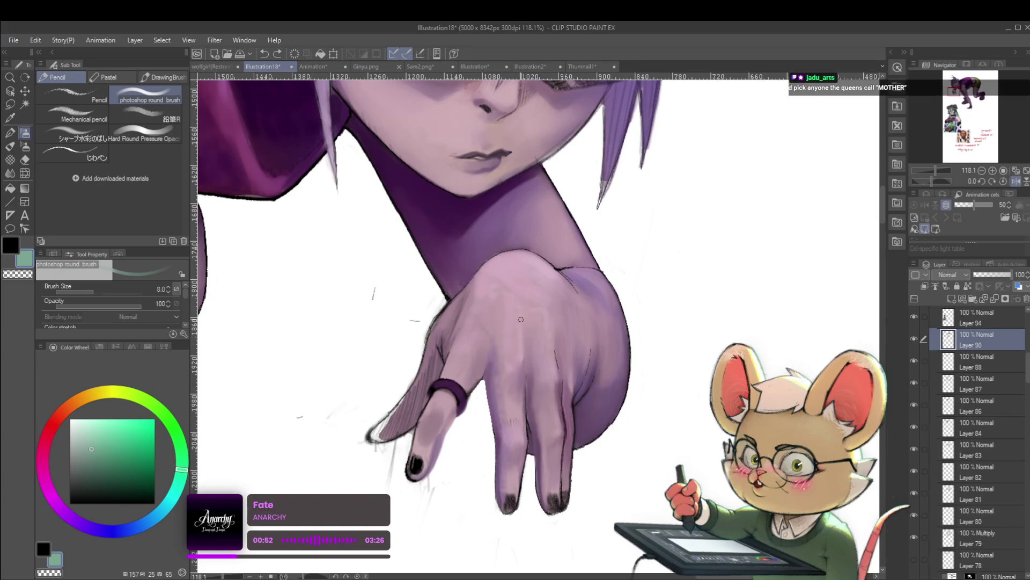
drag(181, 470, 162, 509)
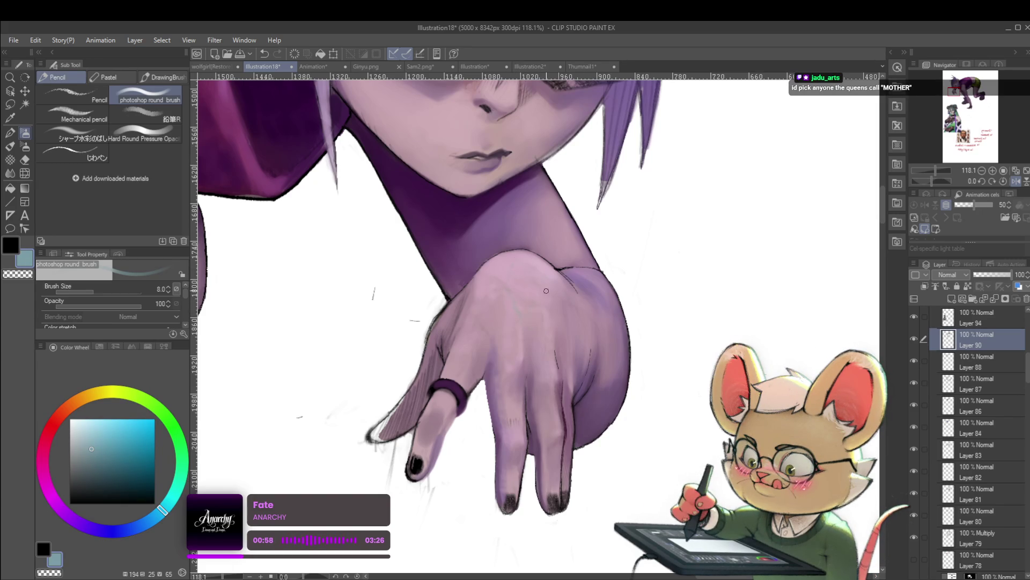
scroll(566, 322, down, 5)
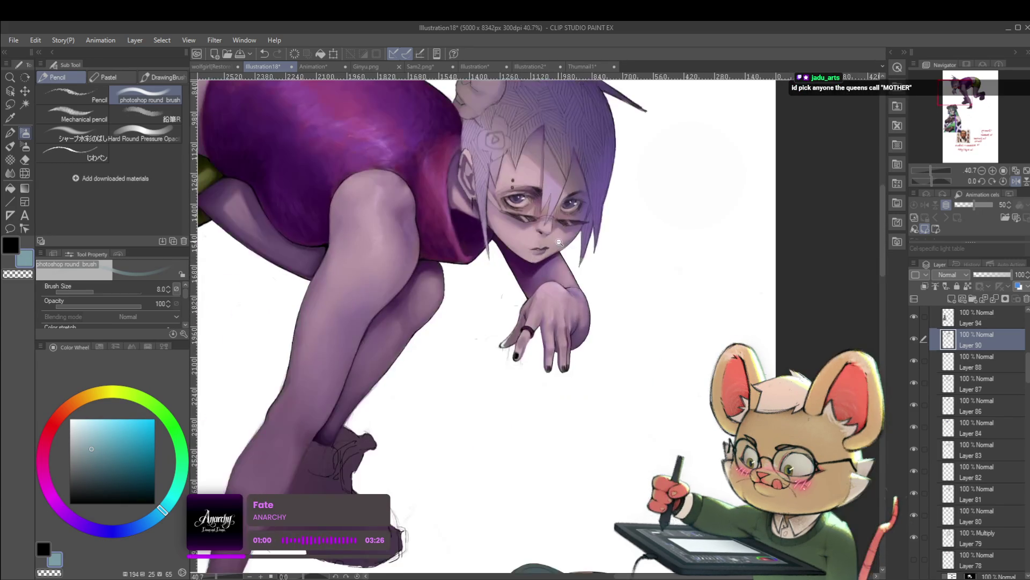
Step: Flip the canvas back to normal, zoom in on the hand and choose the じわペン fine line pen
click(1018, 181)
scroll(592, 411, down, 1)
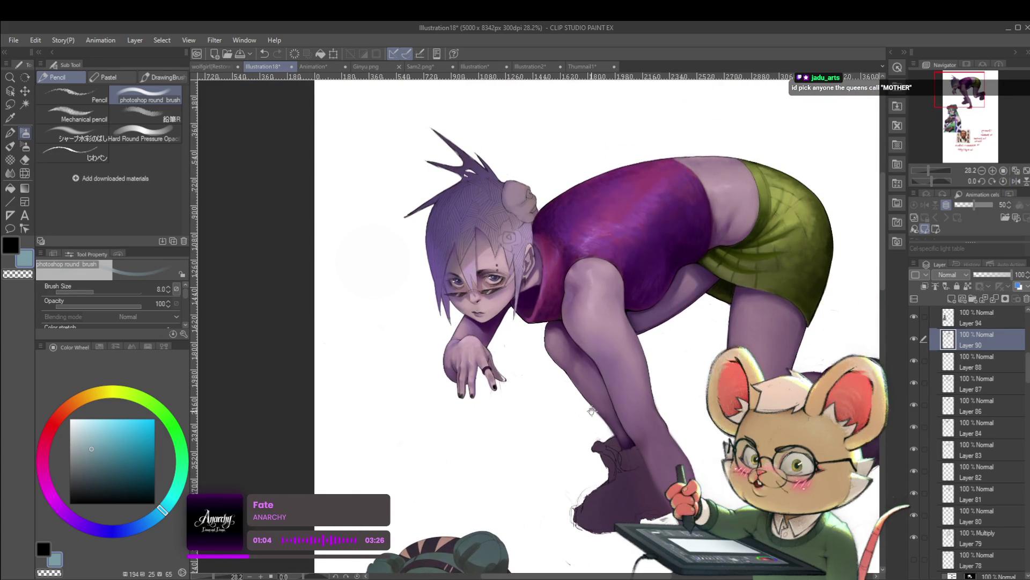
scroll(552, 428, right, 1)
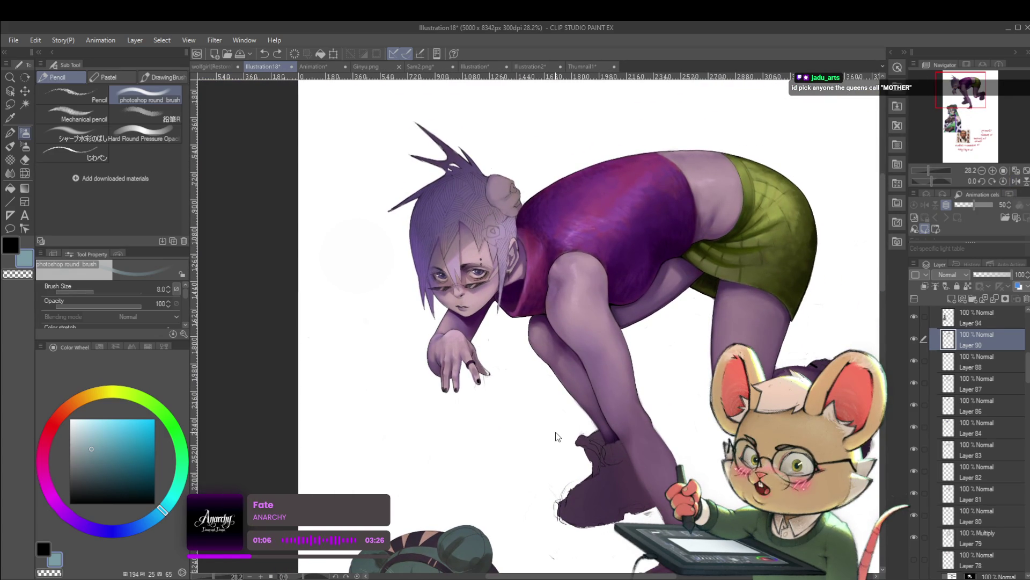
scroll(498, 344, up, 4)
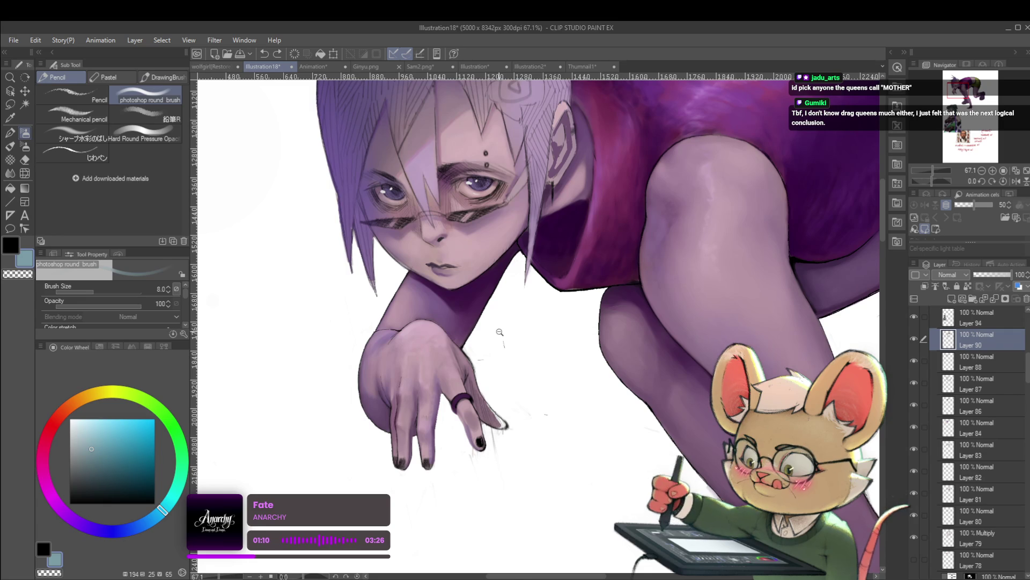
scroll(503, 327, up, 2)
key(alt)
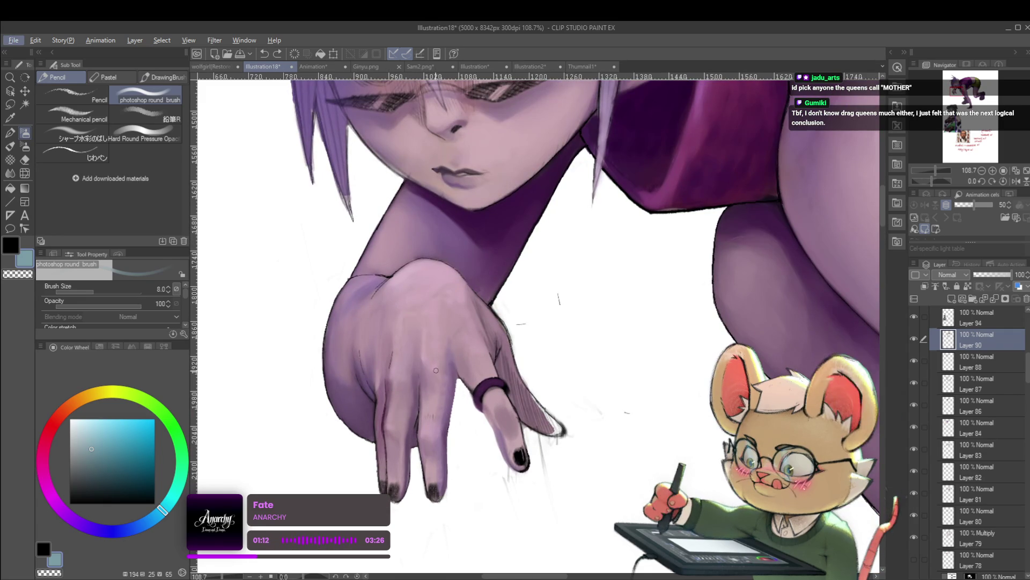
click(75, 156)
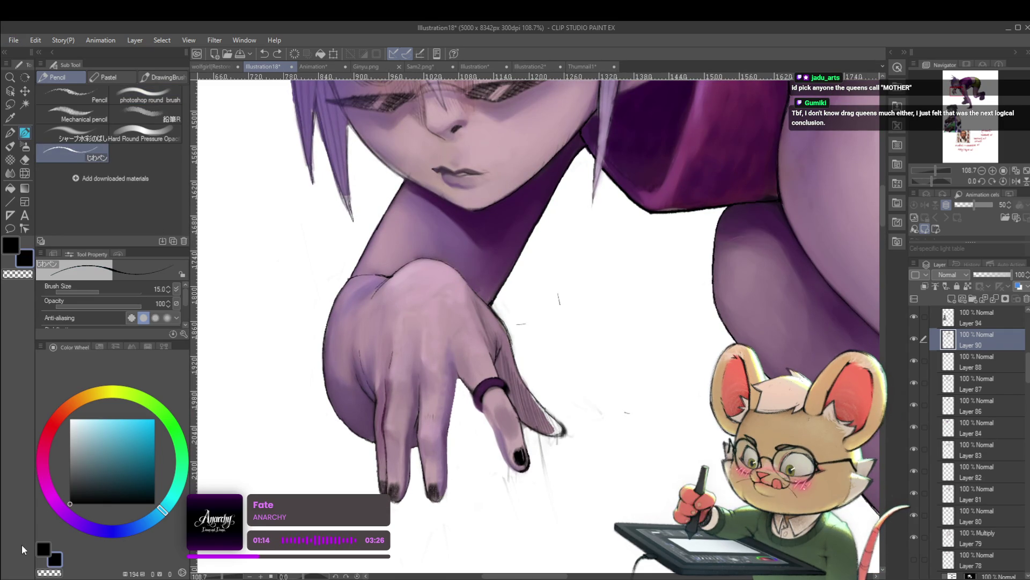
Step: Mirror the canvas and ink thin black lines down the fingers' left edges, including the middle finger
drag(527, 405, 515, 376)
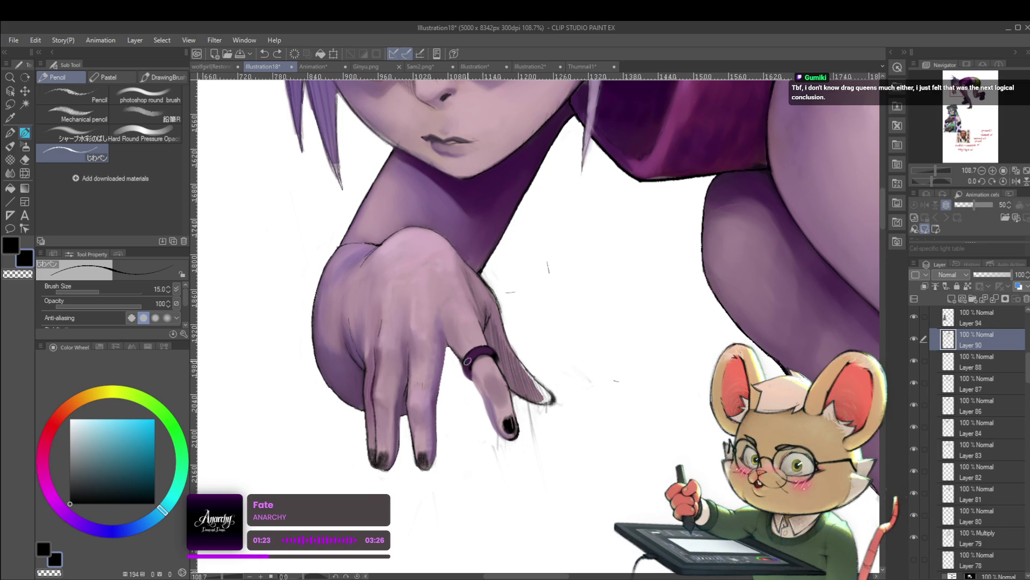
scroll(451, 349, up, 2)
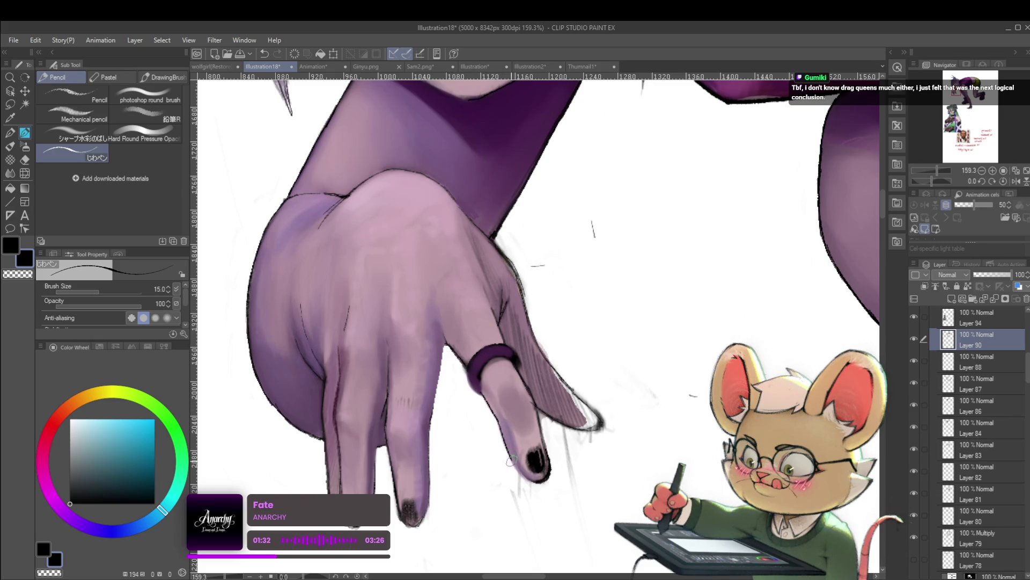
scroll(519, 472, down, 10)
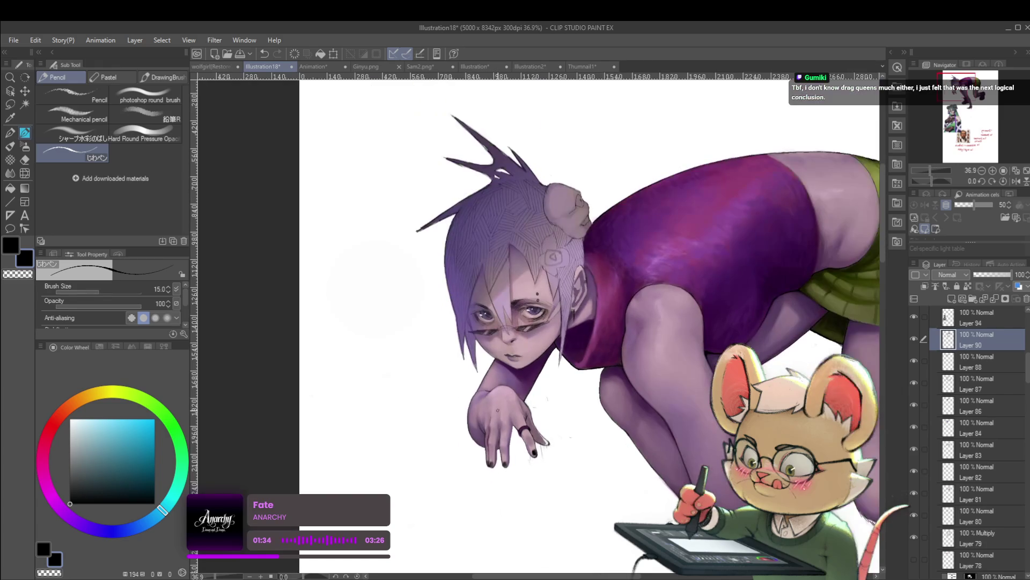
scroll(529, 375, up, 5)
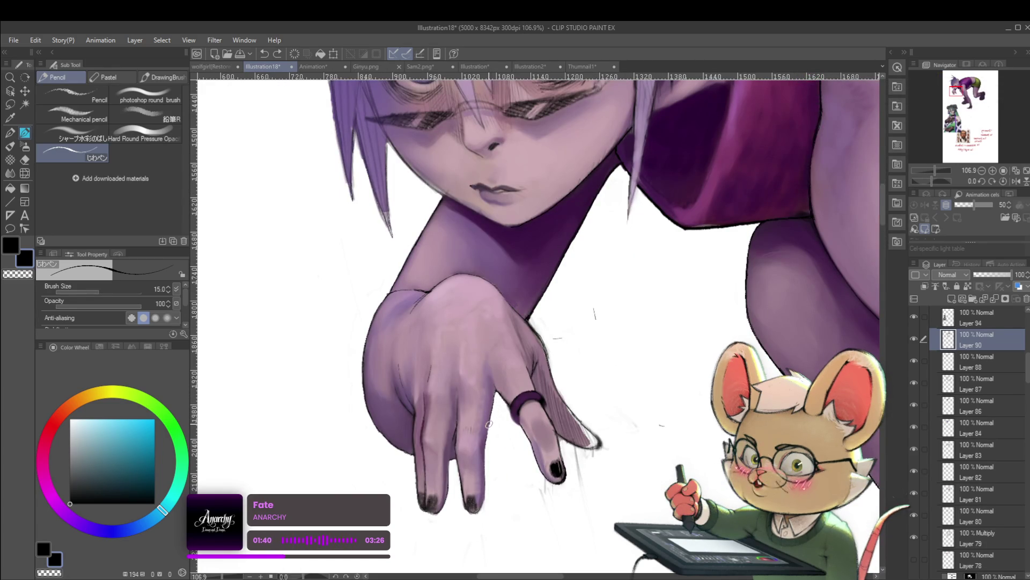
scroll(504, 400, down, 6)
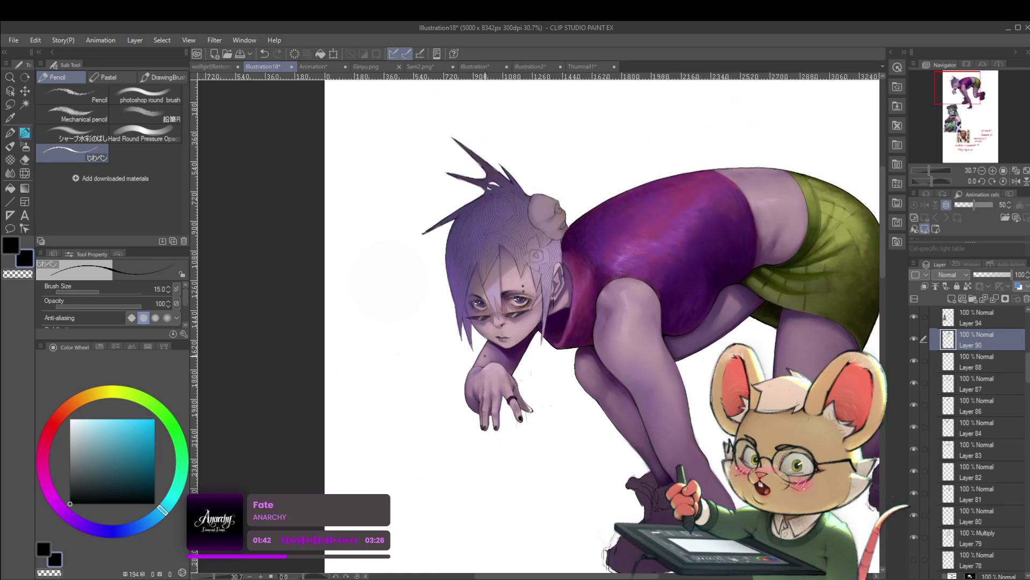
click(1017, 182)
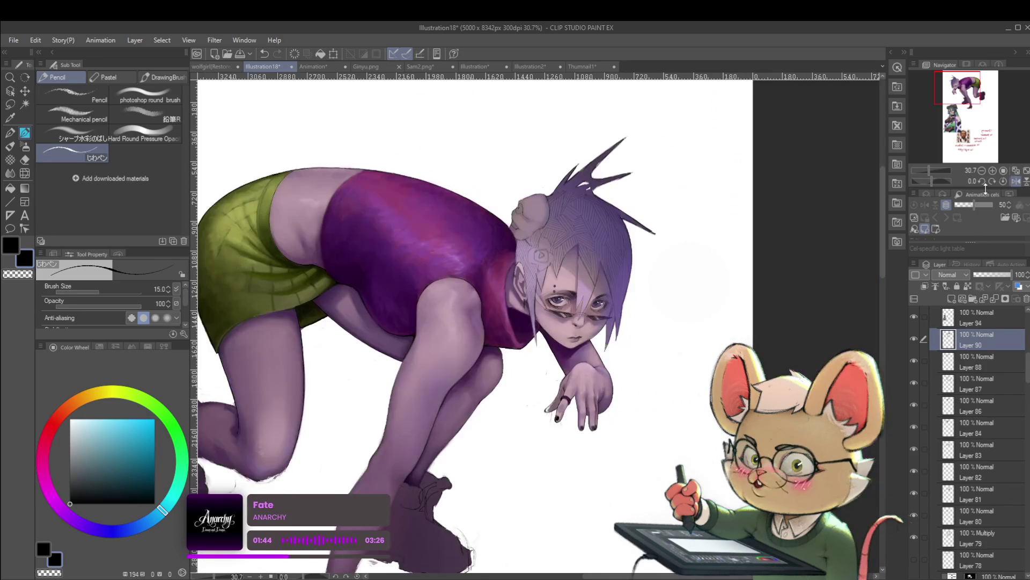
scroll(504, 373, up, 8)
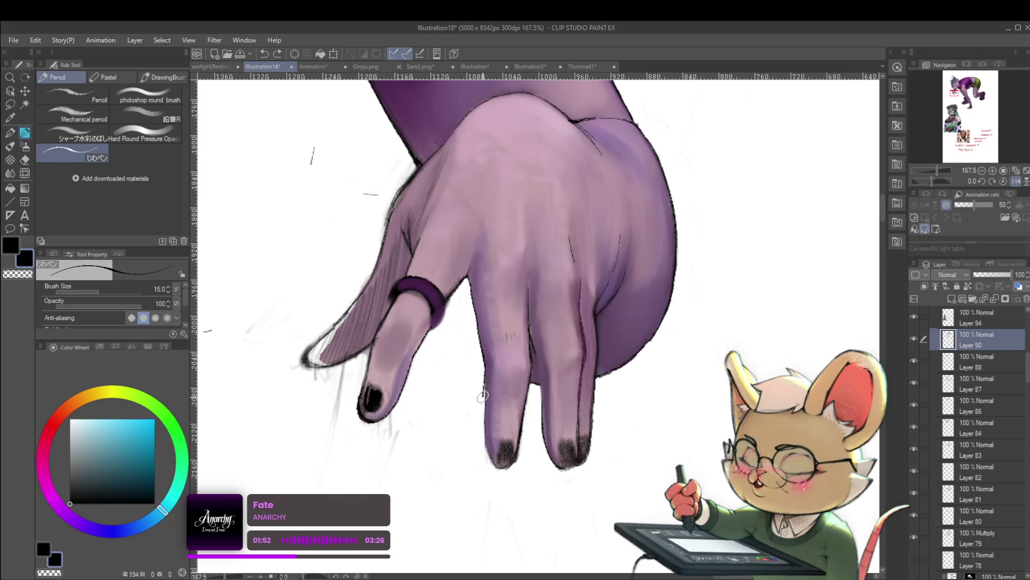
drag(482, 409, 482, 422)
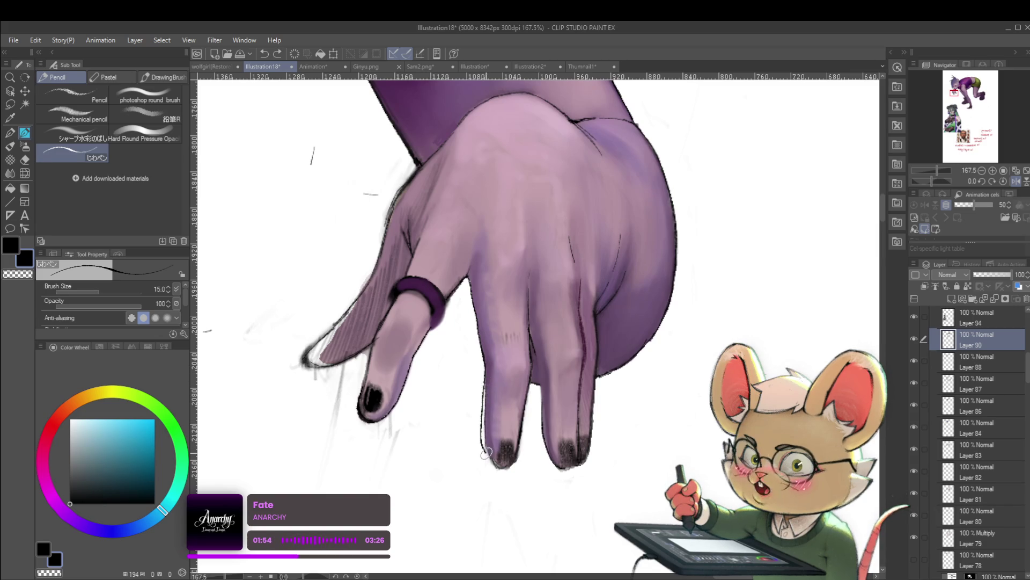
scroll(488, 440, down, 5)
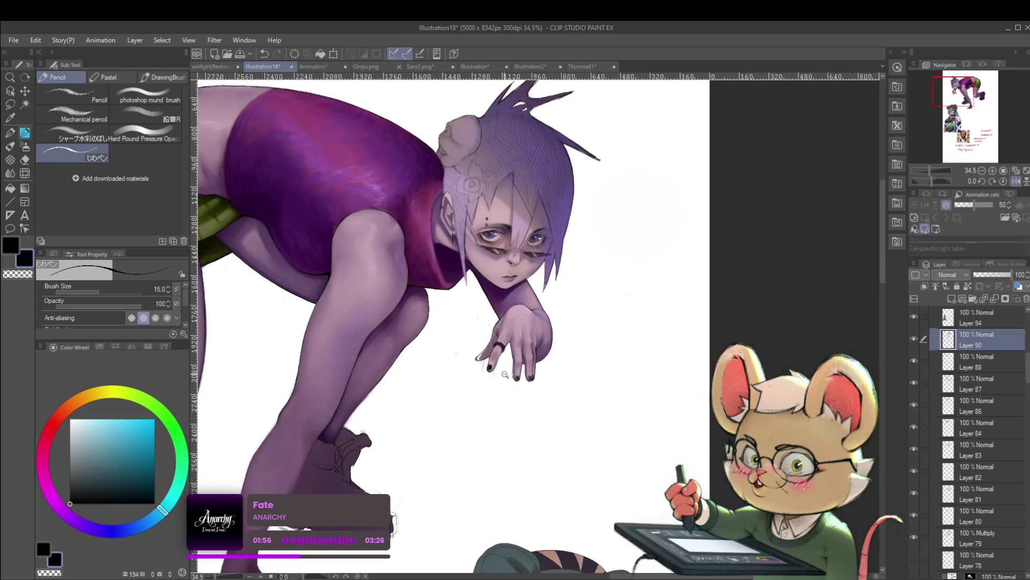
scroll(539, 374, up, 4)
drag(517, 387, 511, 378)
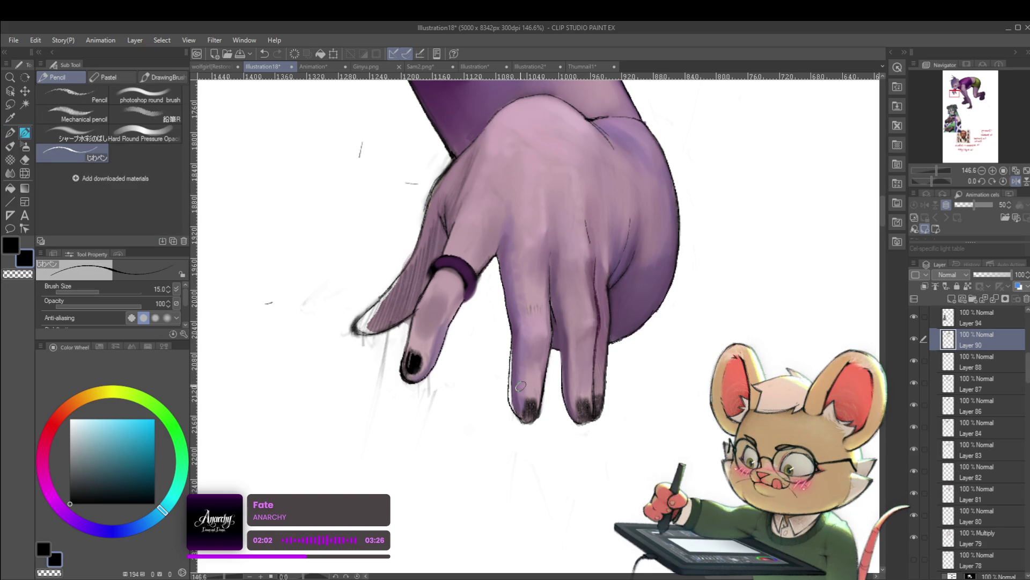
Step: Try the rough inking pen, then return to the soft round brush and sample a light pinkish purple skin tone
key(p)
alt+click(511, 338)
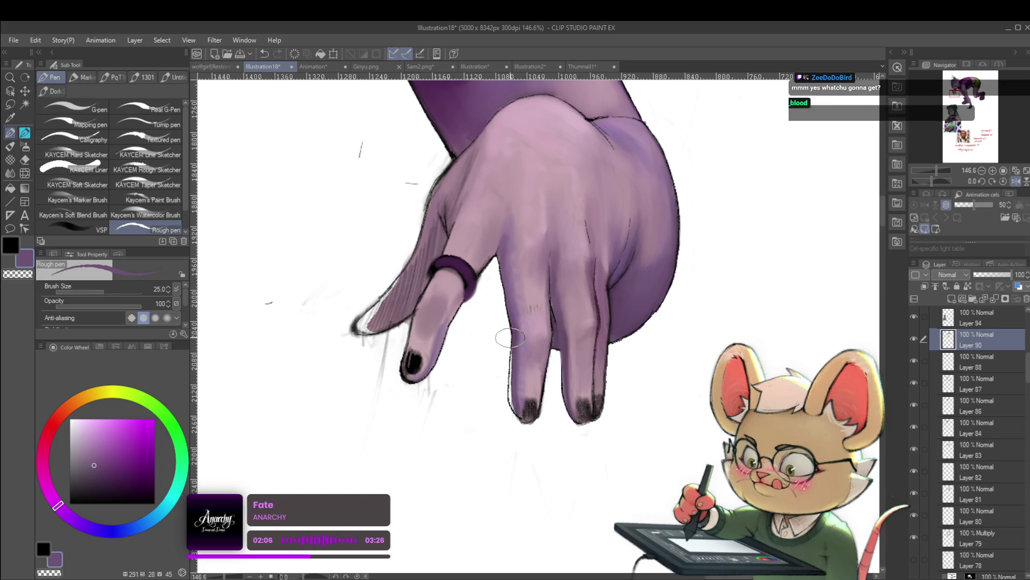
key(p)
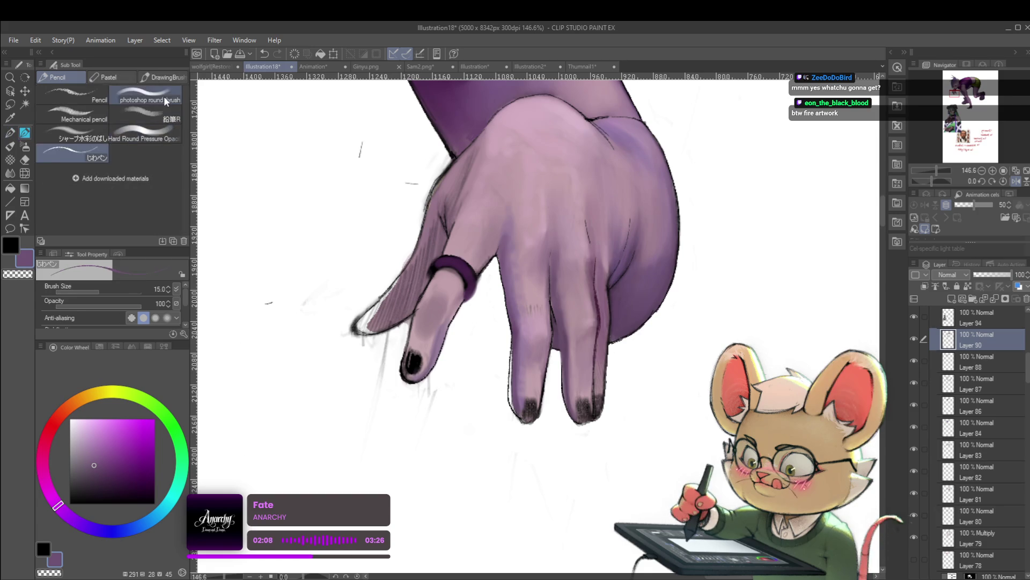
click(163, 101)
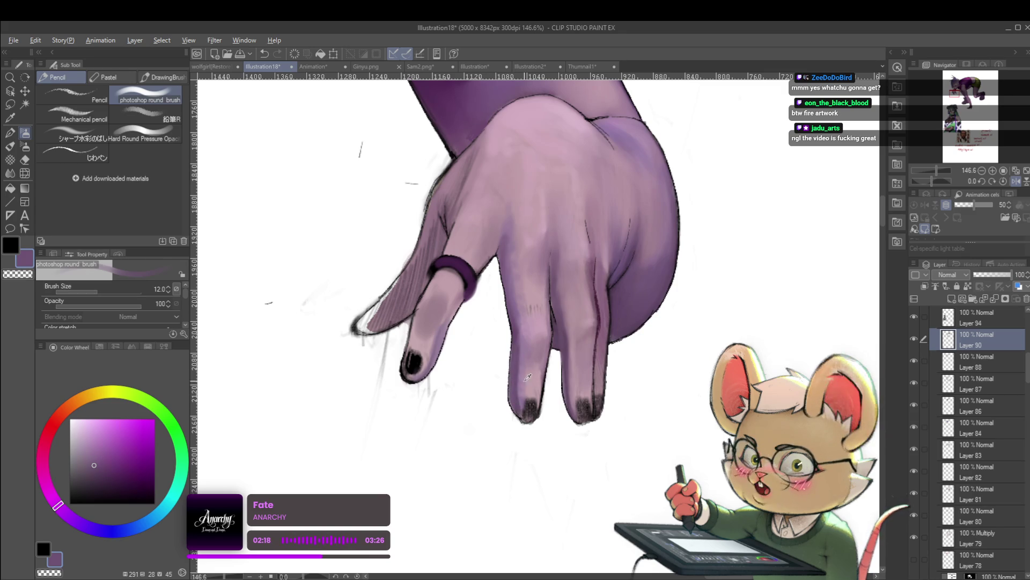
alt+click(517, 391)
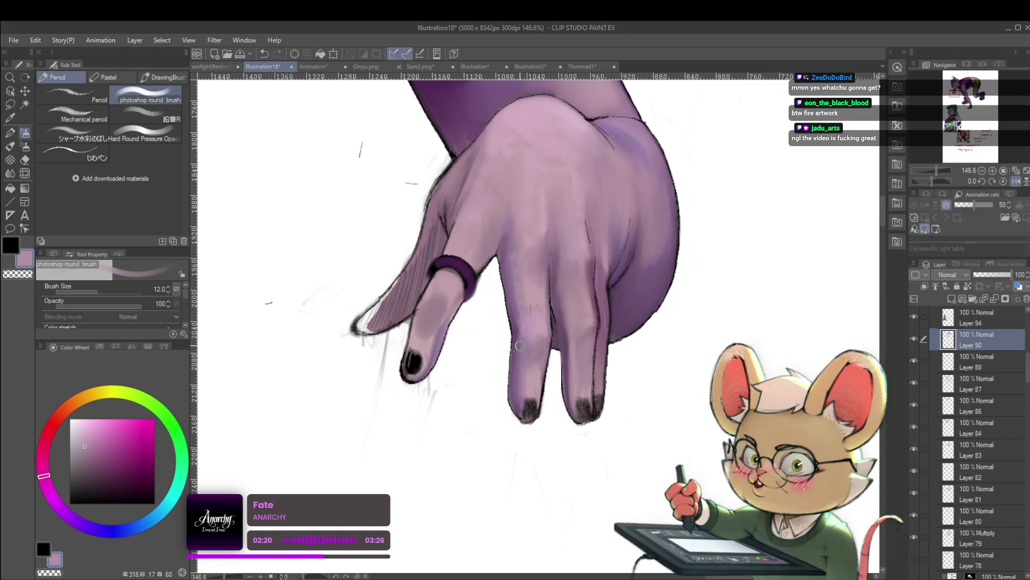
Step: Zoom out to frame the head and hand, mirror the canvas, and zoom back in on the hand
scroll(521, 337, down, 5)
mouse_move(521, 336)
mouse_down()
mouse_move(558, 365)
mouse_move(613, 467)
mouse_up()
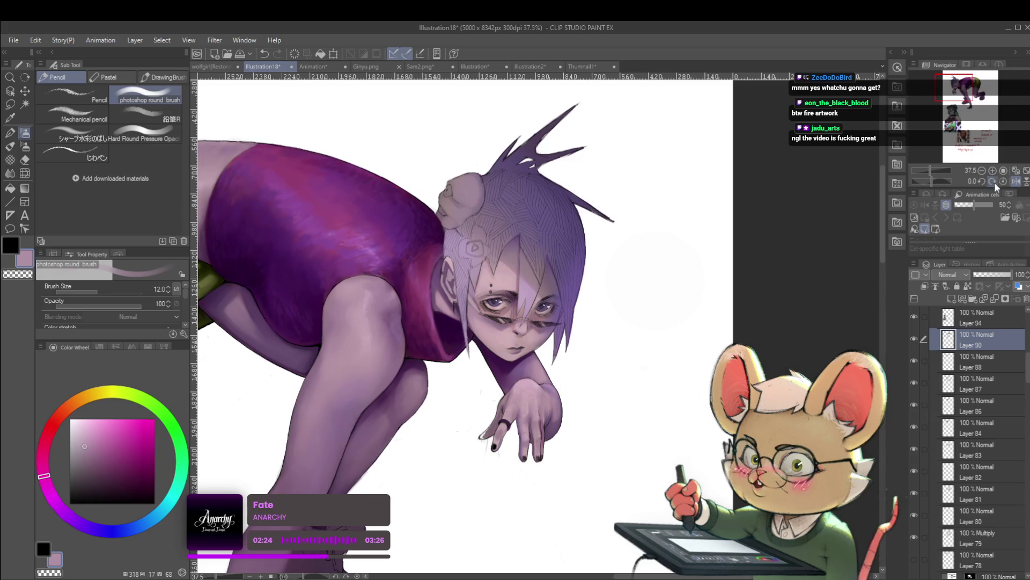
click(1013, 182)
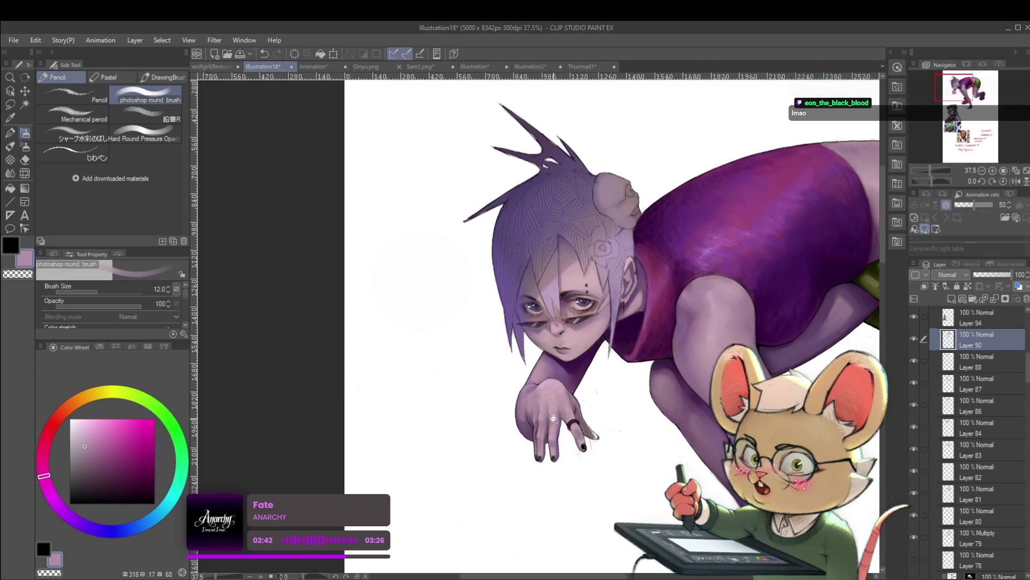
scroll(555, 416, up, 5)
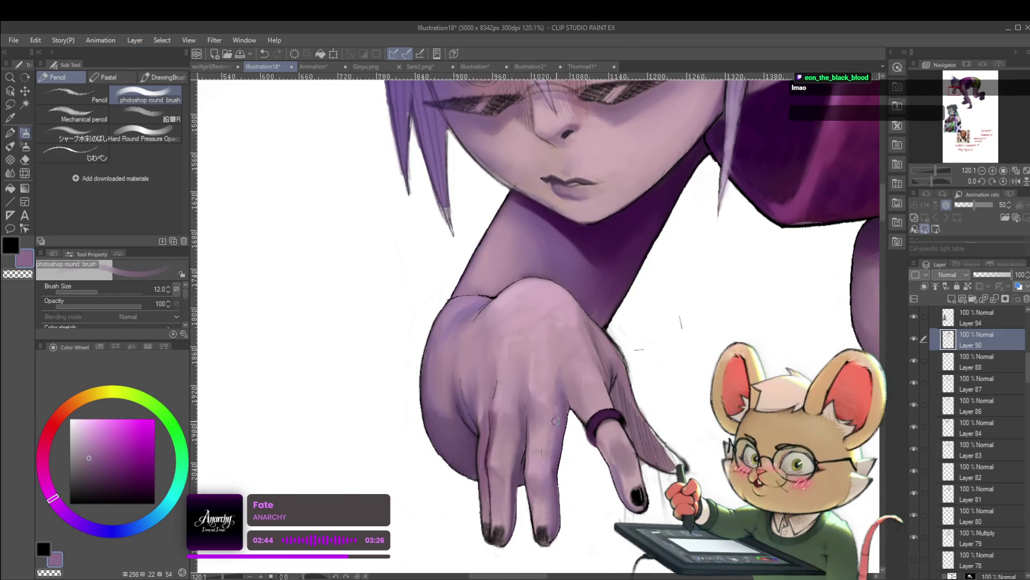
Step: Sample light pink and darker purple tones from the fingers and mirror the canvas back
alt+click(548, 501)
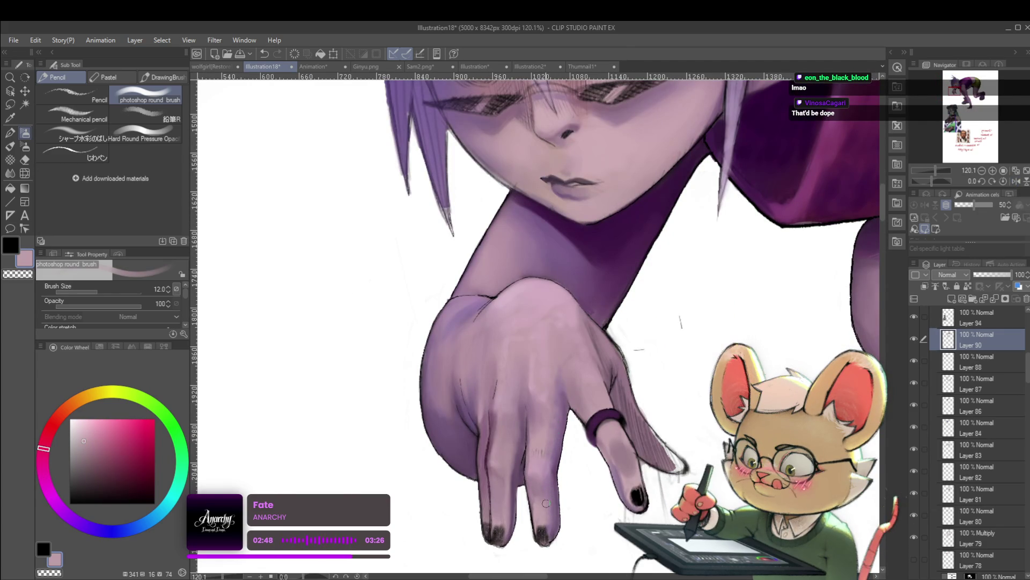
scroll(550, 462, down, 5)
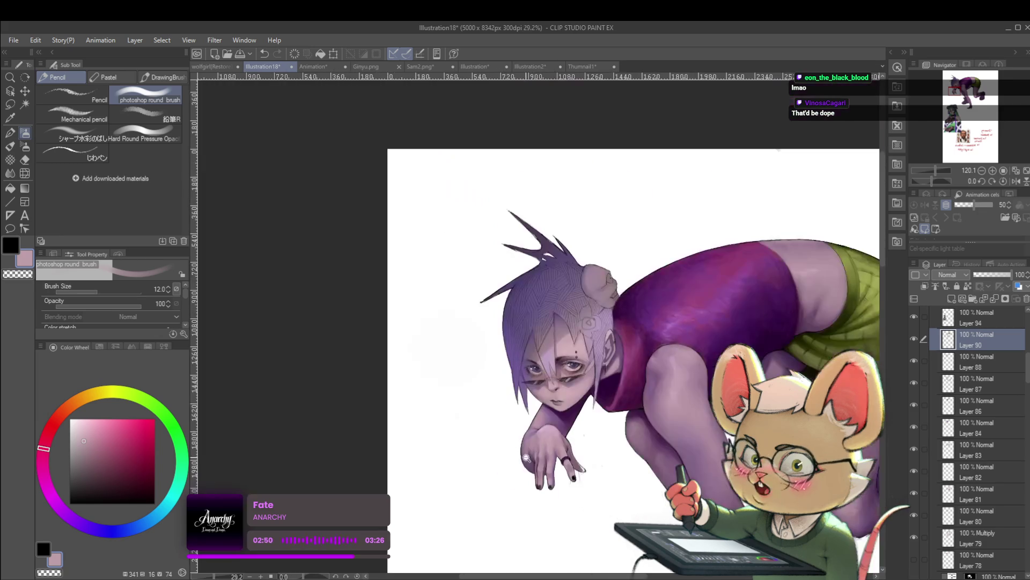
scroll(557, 384, up, 3)
scroll(557, 384, up, 3)
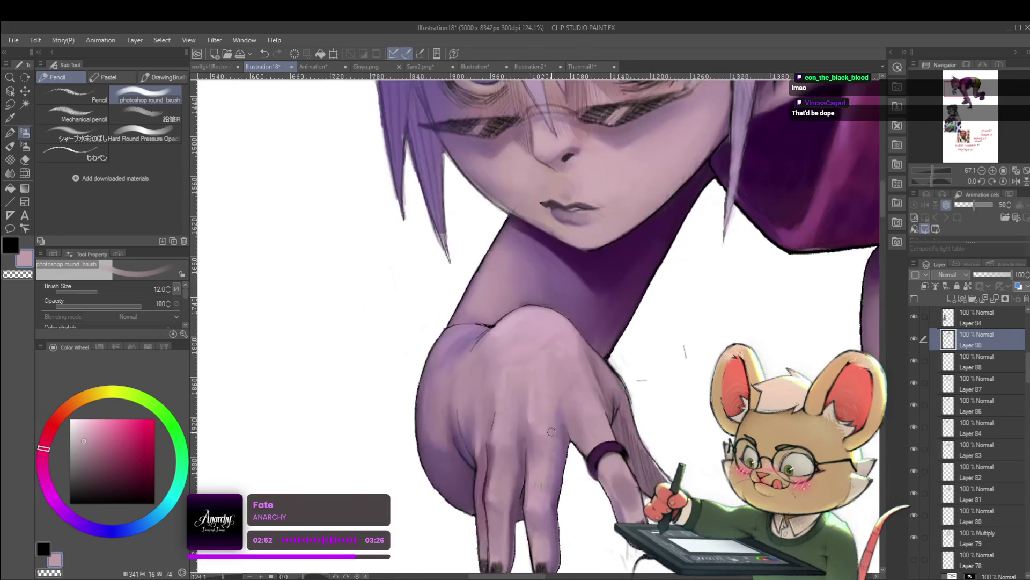
alt+click(486, 460)
drag(489, 467, 498, 402)
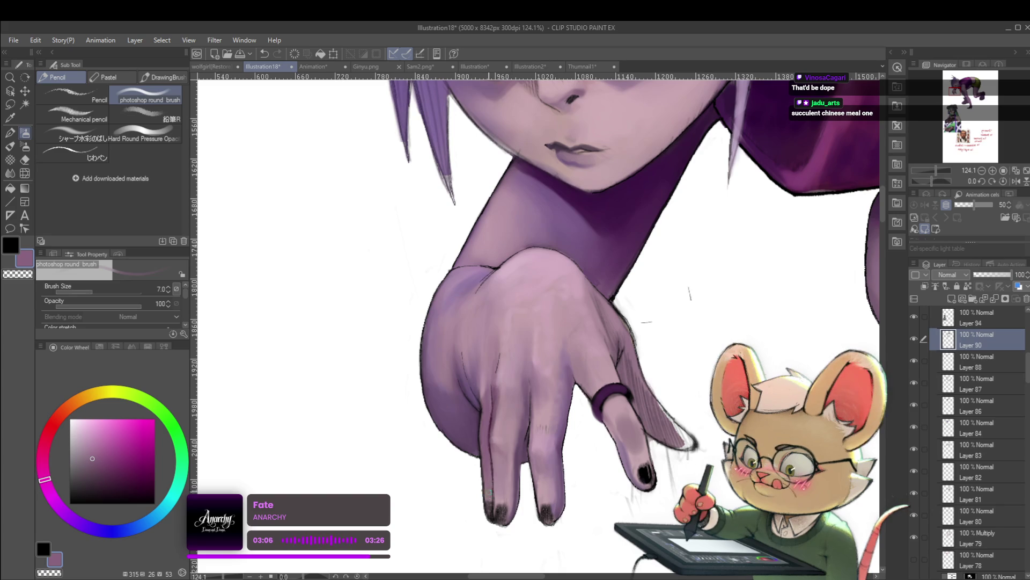
scroll(487, 498, down, 5)
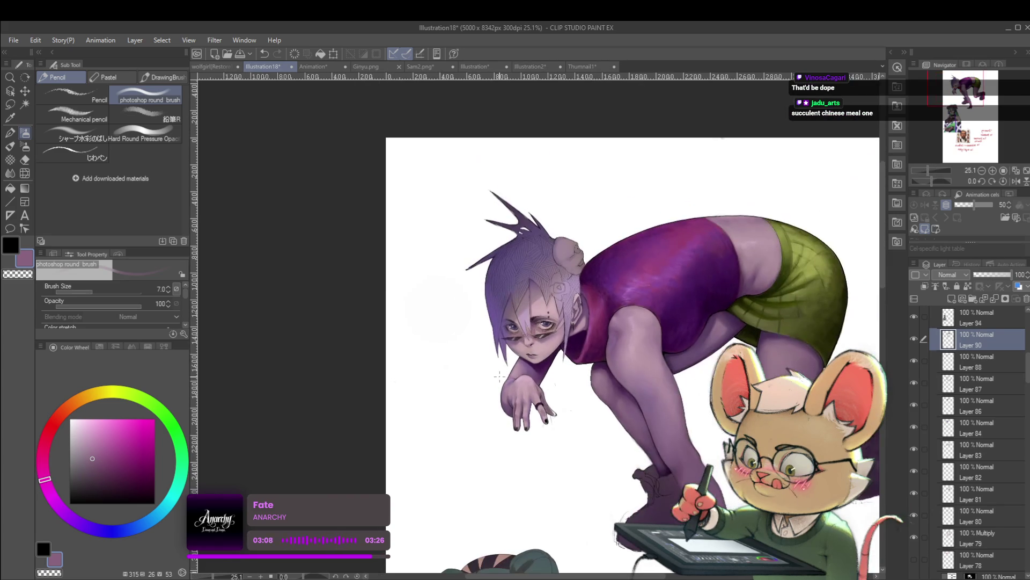
click(1015, 182)
scroll(549, 416, up, 4)
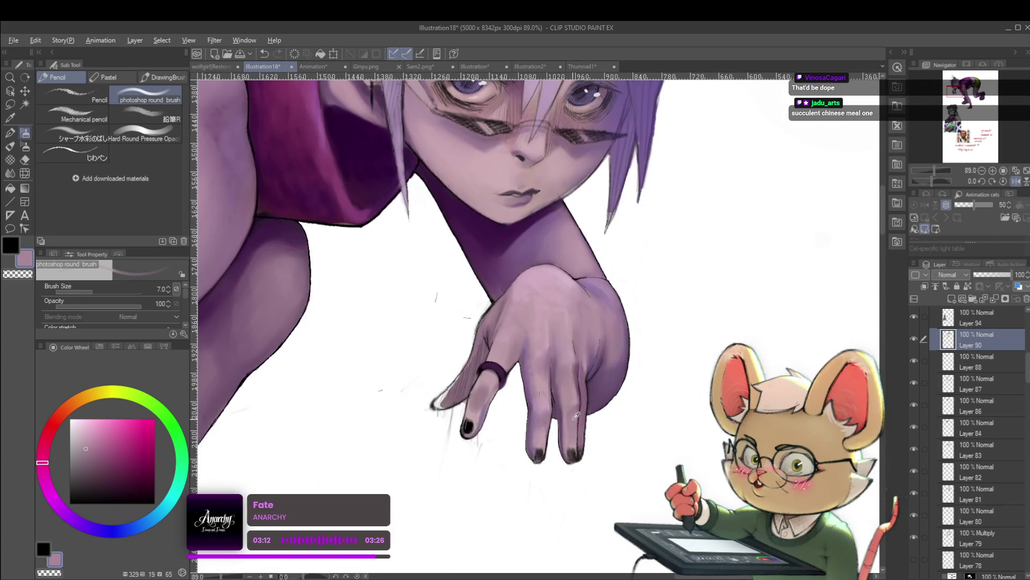
scroll(558, 424, up, 3)
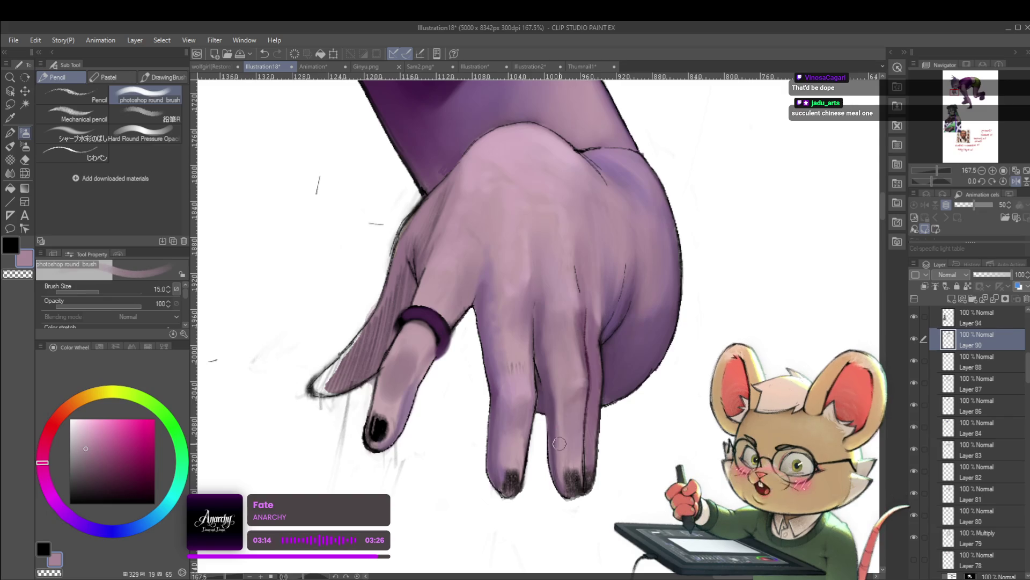
Step: Paint a dark purple stroke at size 7 along the middle finger's left edge, then pick the じわペン pen
key(bracketright)
key(bracketright)
alt+click(553, 398)
key(bracketleft)
key(bracketleft)
key(bracketleft)
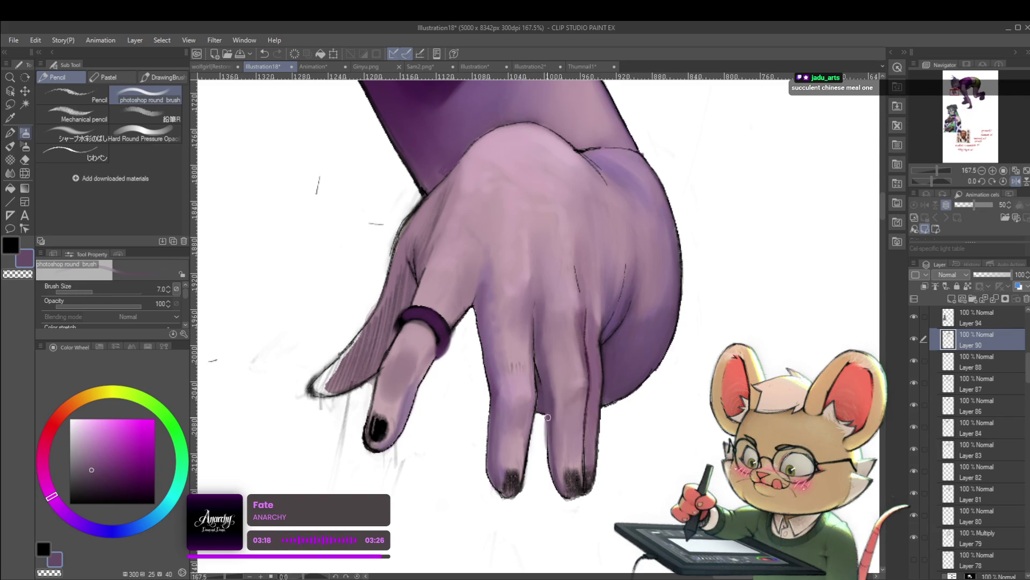
drag(546, 435, 559, 492)
scroll(559, 492, down, 10)
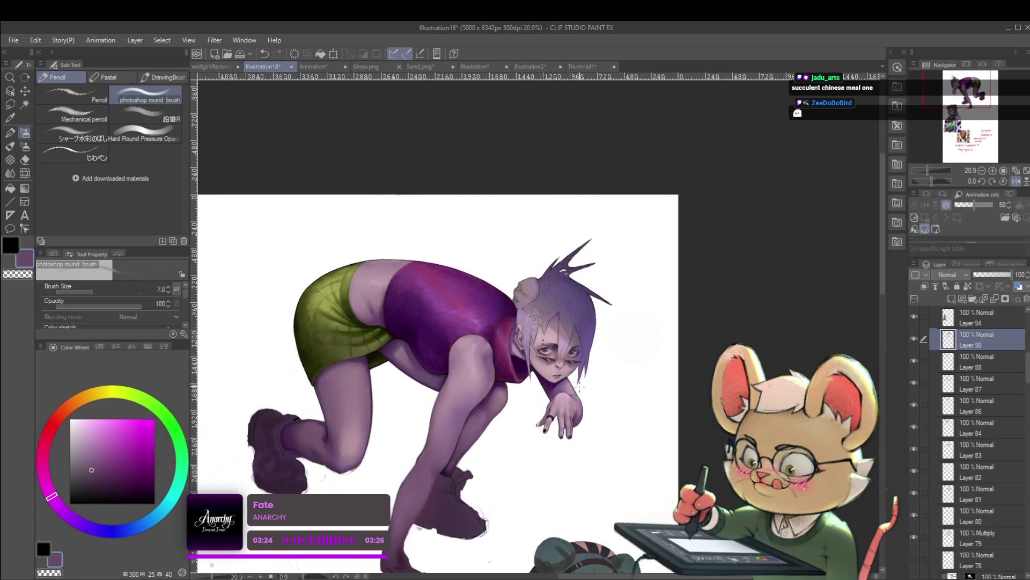
scroll(569, 433, up, 7)
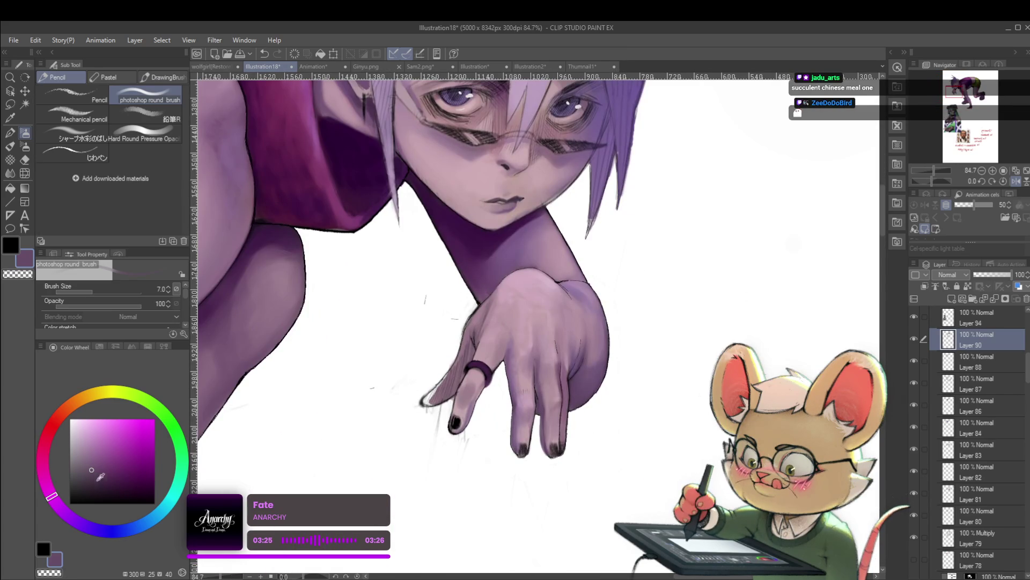
click(75, 154)
drag(603, 392, 621, 371)
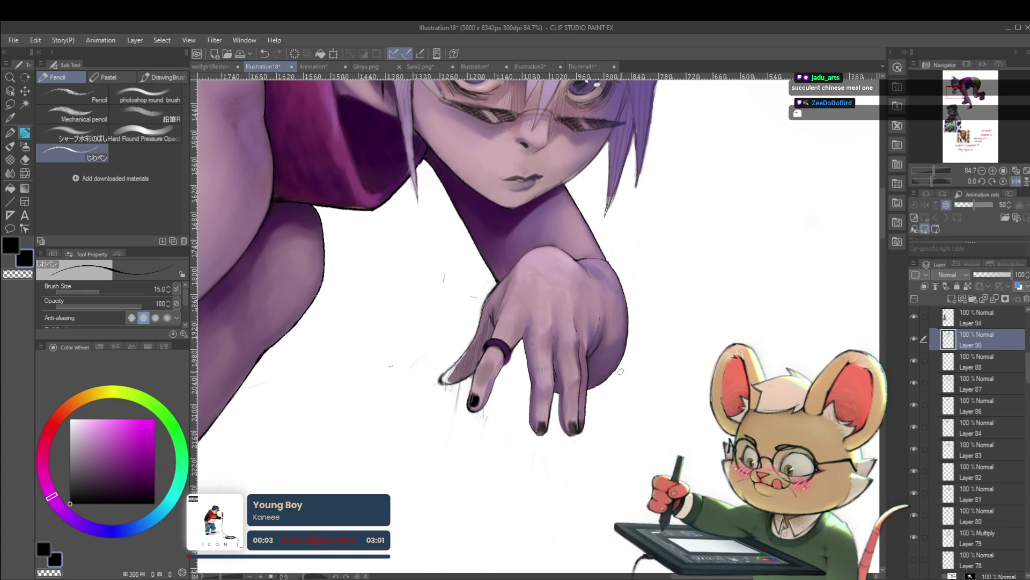
Step: Ink a short dark line between the fingers with じわペン, flipping the view to compare
scroll(559, 392, up, 2)
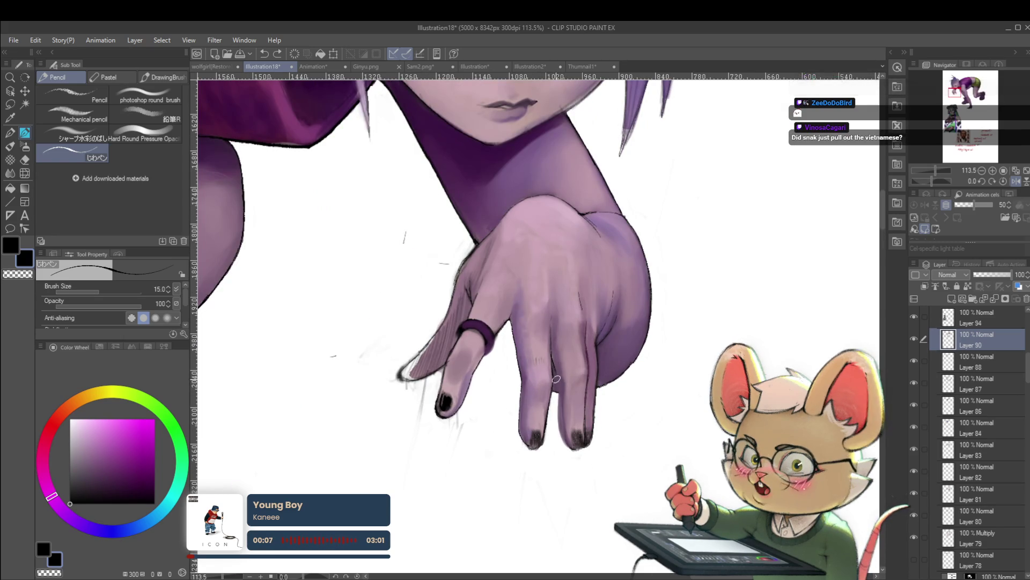
drag(559, 380, 558, 389)
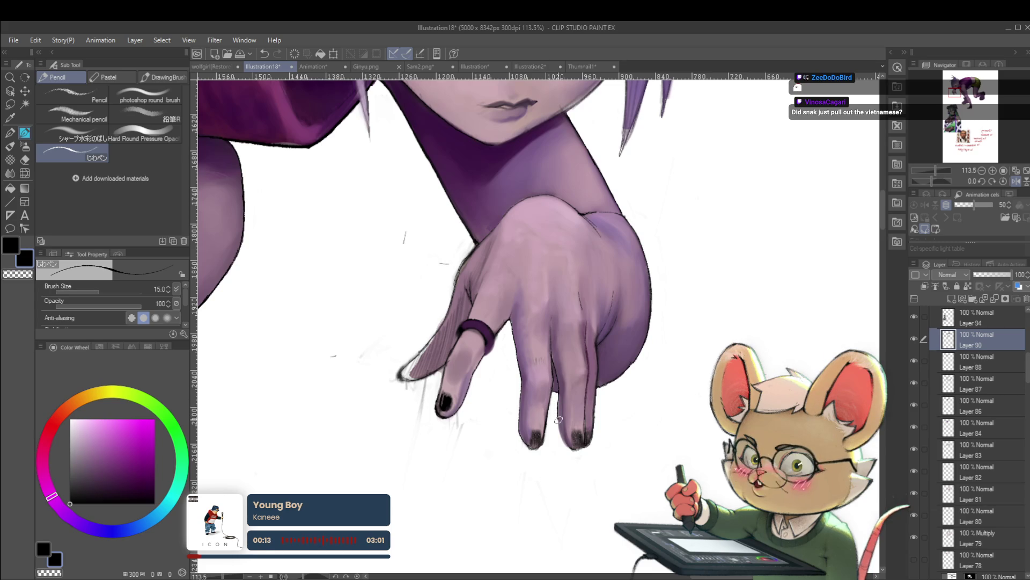
scroll(588, 406, down, 8)
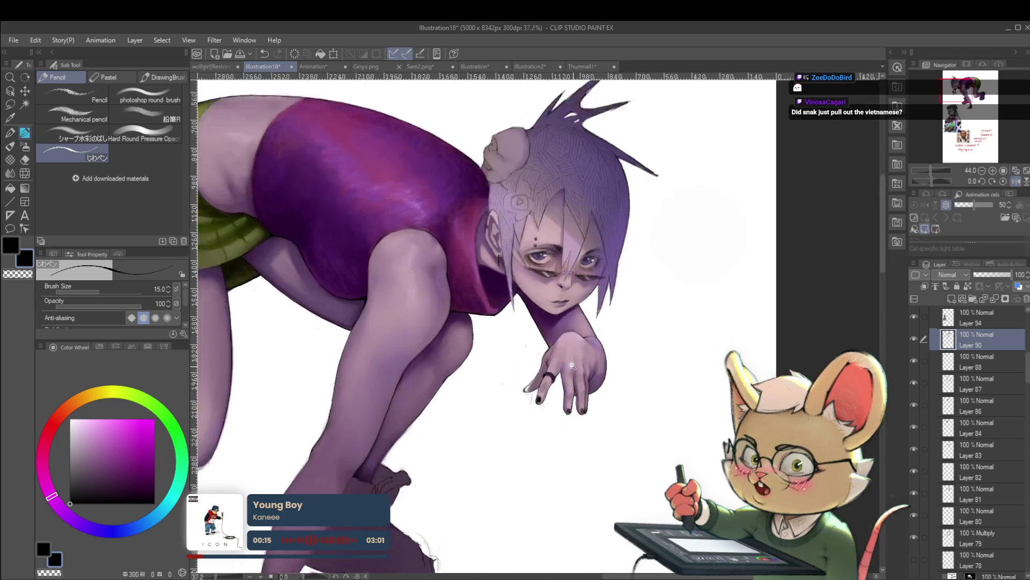
click(1012, 182)
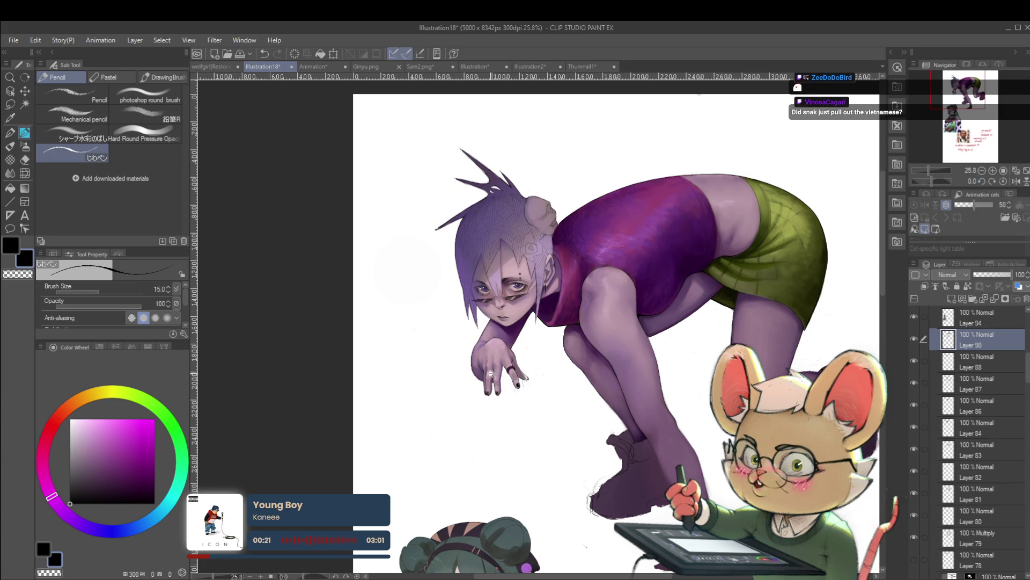
scroll(494, 359, up, 4)
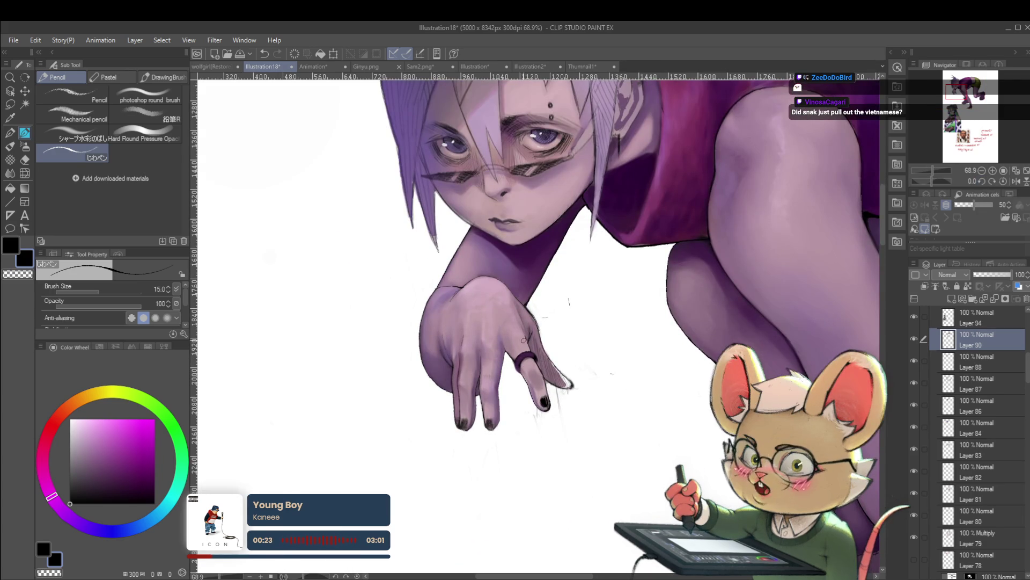
scroll(527, 379, up, 1)
click(1016, 181)
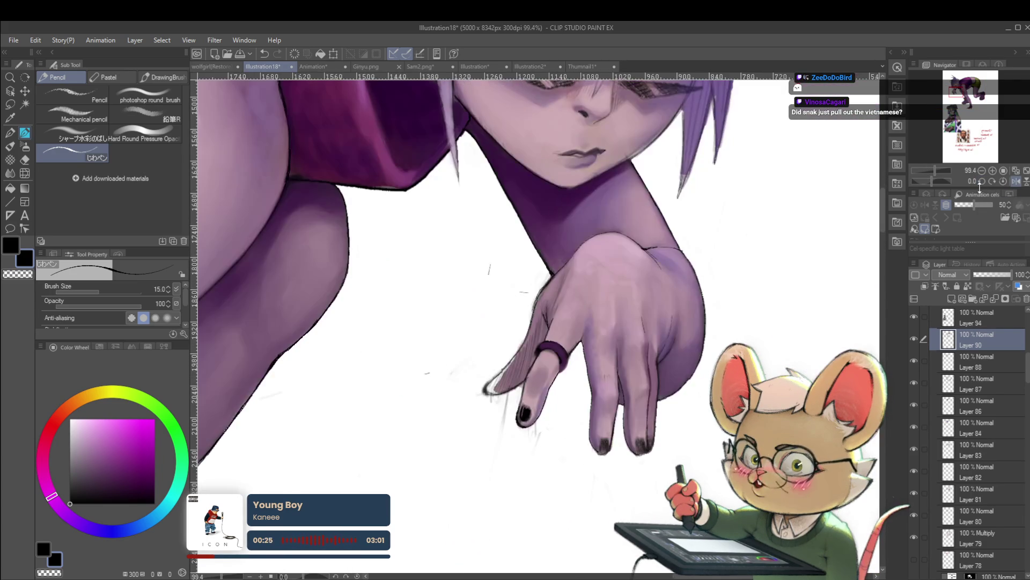
click(1016, 181)
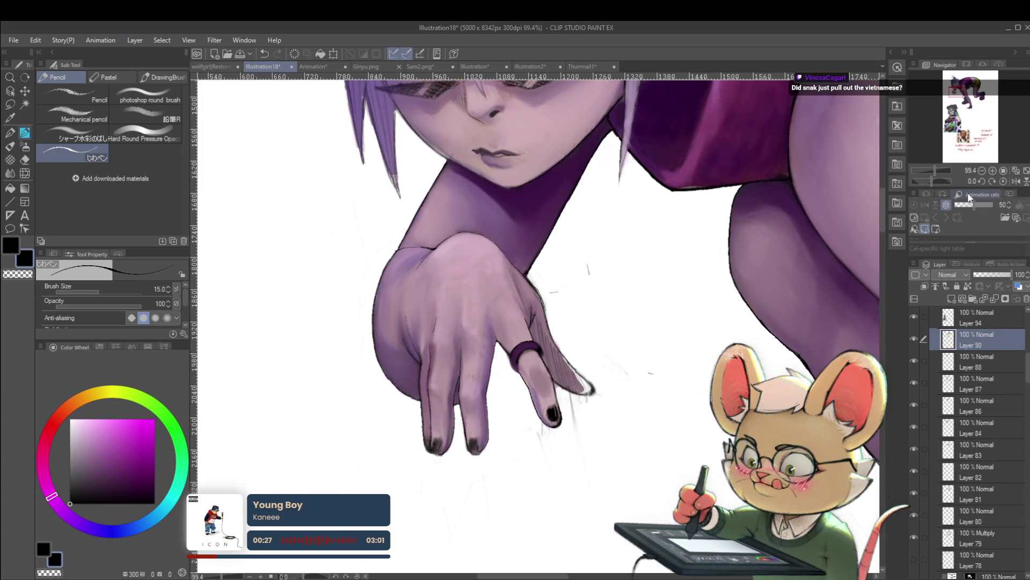
scroll(503, 345, up, 2)
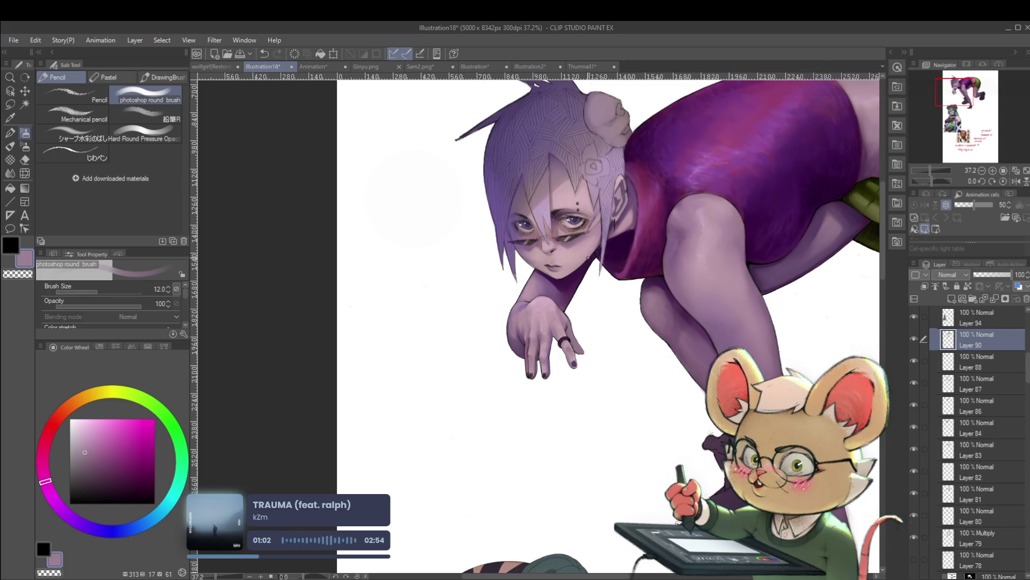
Step: Flip the canvas horizontally in the Navigator to review the shaded, lined hand
click(1016, 182)
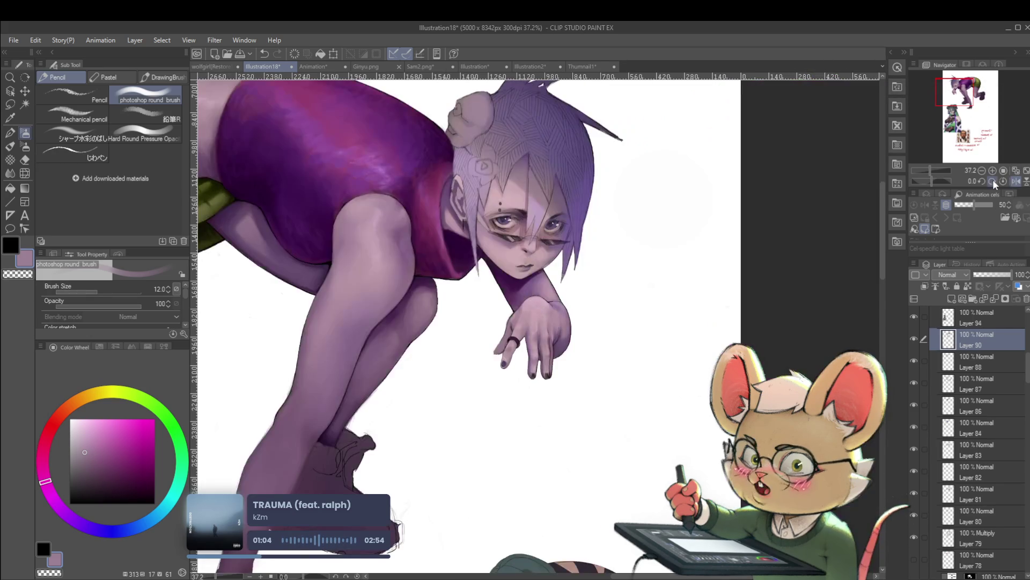
Step: Sample the finger's light pink and paint over the hand with the brush at size 6
scroll(511, 351, up, 5)
drag(503, 326, 525, 363)
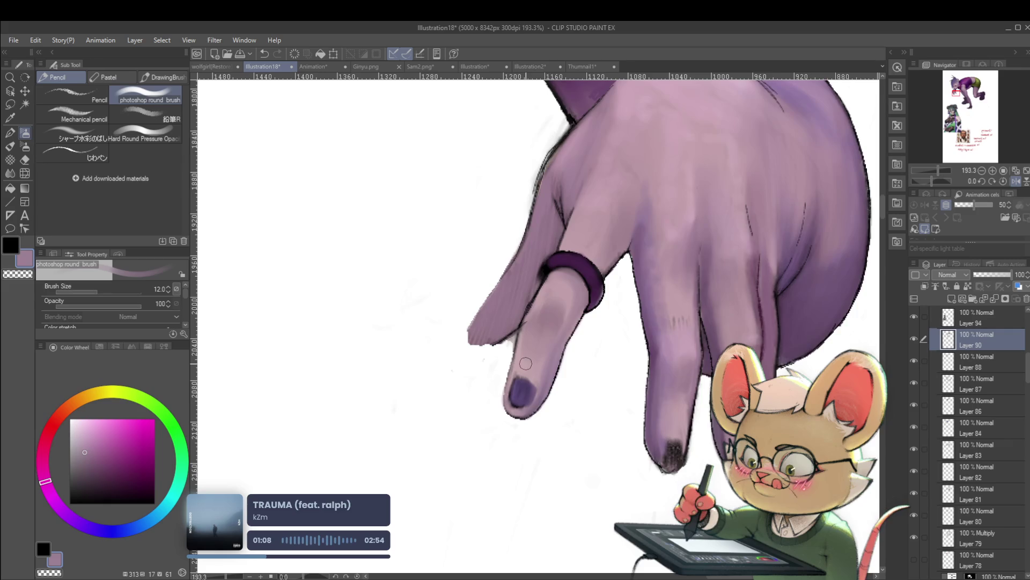
scroll(525, 364, up, 2)
alt+click(529, 361)
key(bracketleft)
key(bracketleft)
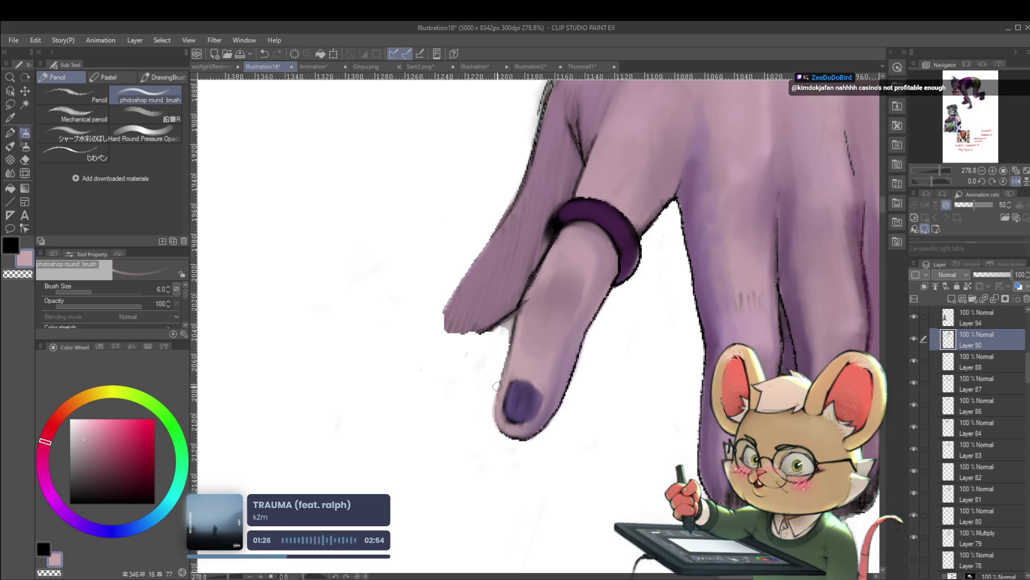
scroll(629, 349, down, 5)
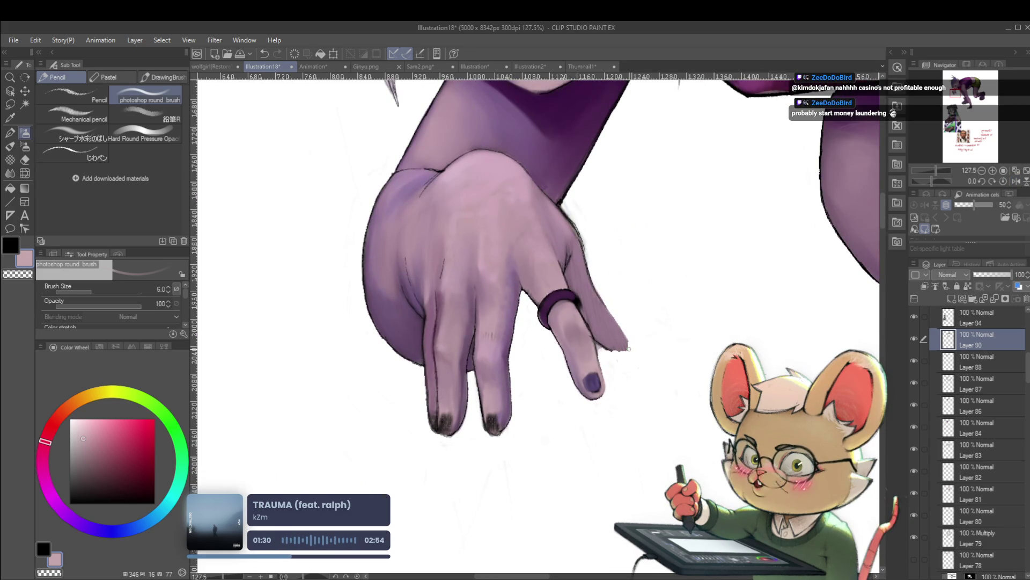
Step: Sample a deeper purple, enlarge the brush to 17 and shade the hand, then unmirror the canvas
drag(587, 248, 586, 305)
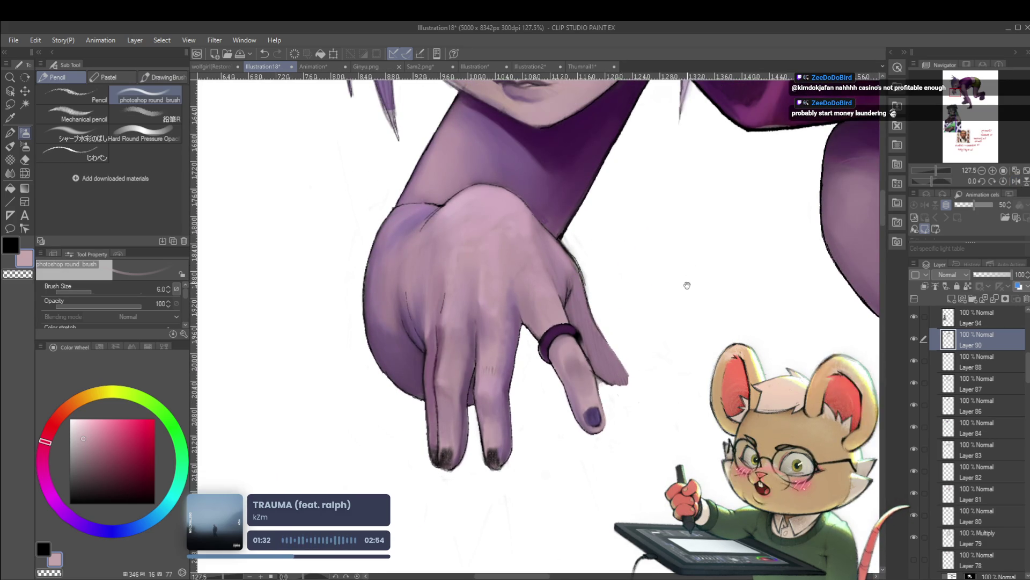
drag(694, 264, 643, 357)
click(1016, 181)
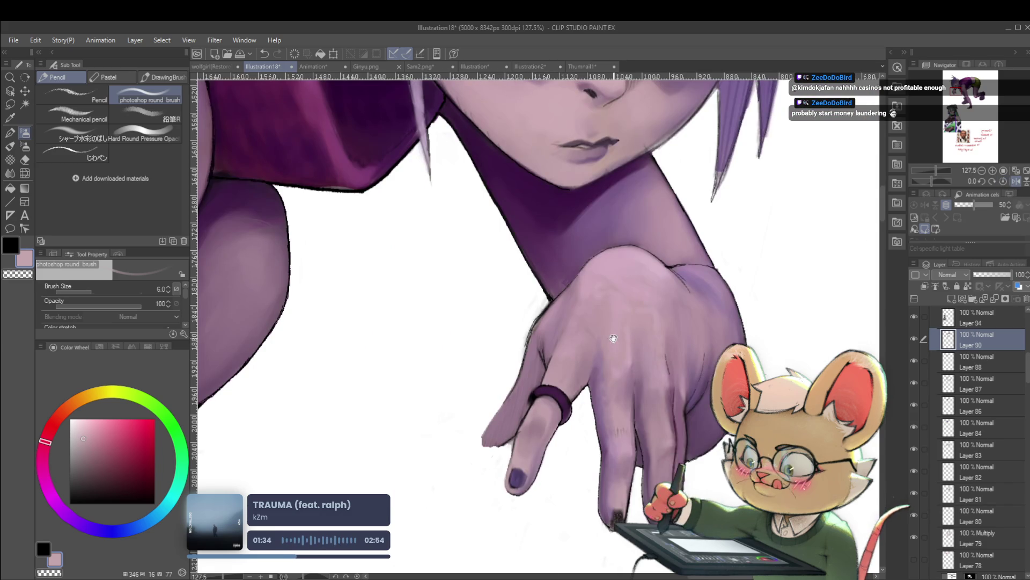
drag(594, 254, 583, 284)
drag(558, 322, 561, 306)
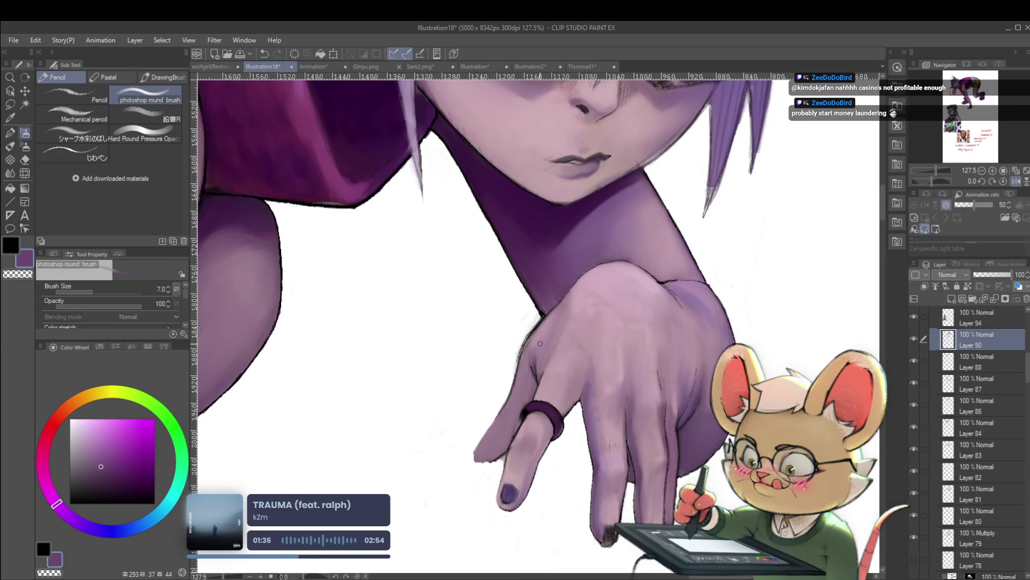
key(bracketright)
key(bracketright)
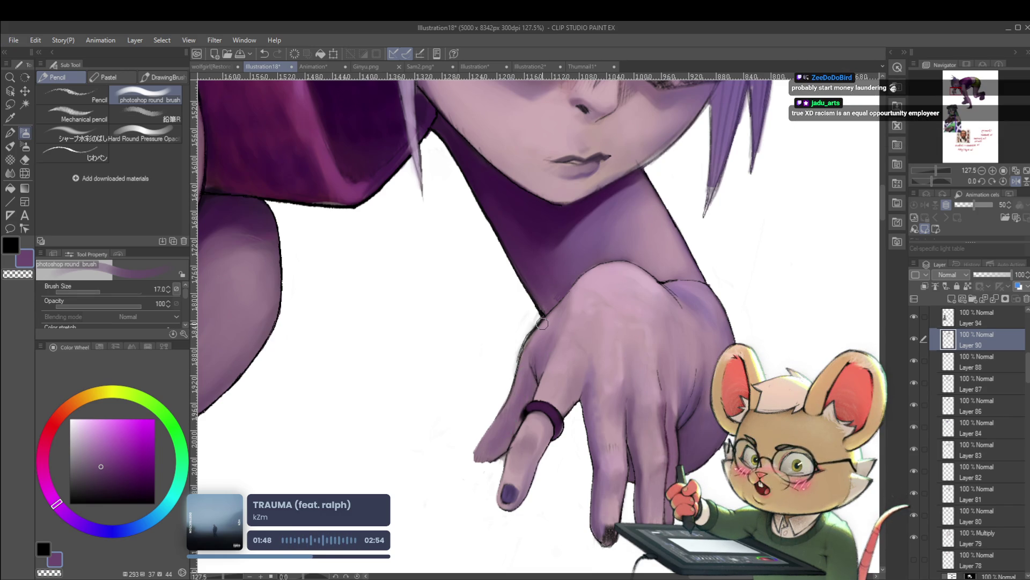
click(1016, 180)
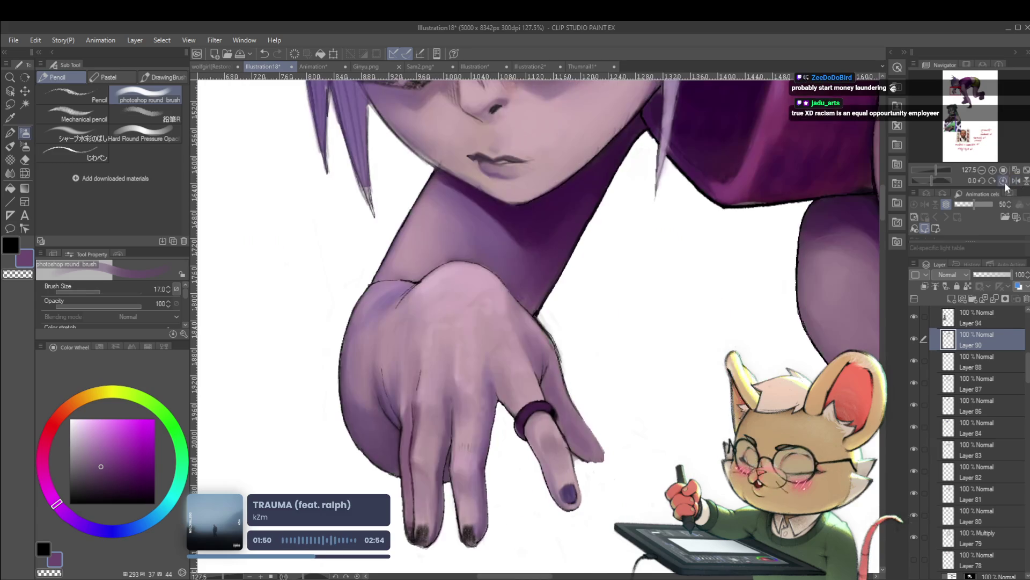
Step: Sample the hand's light mauve skin tone and undo the last stroke
scroll(534, 352, up, 2)
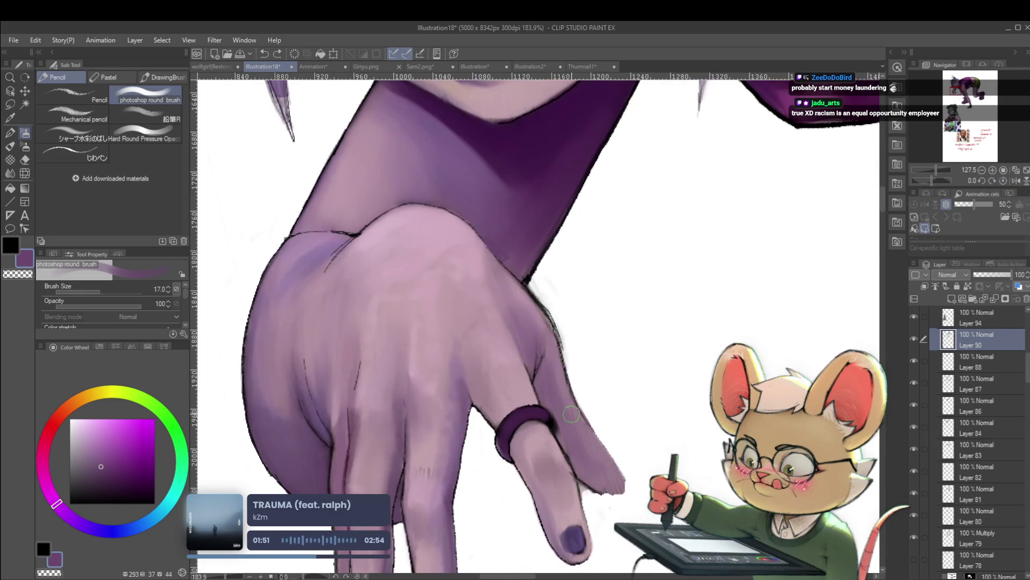
alt+click(511, 351)
key(ctrl+z)
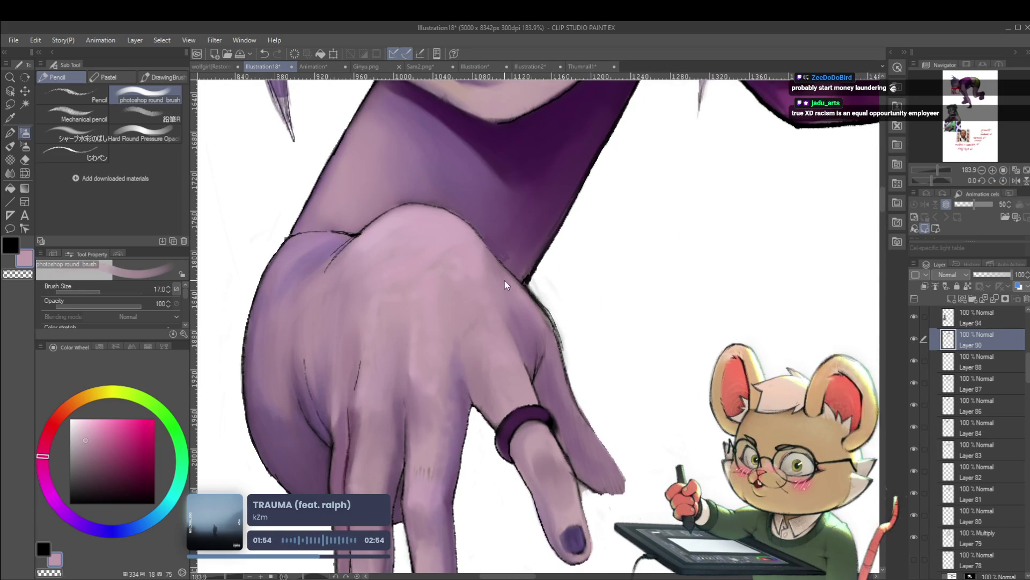
scroll(541, 328, down, 6)
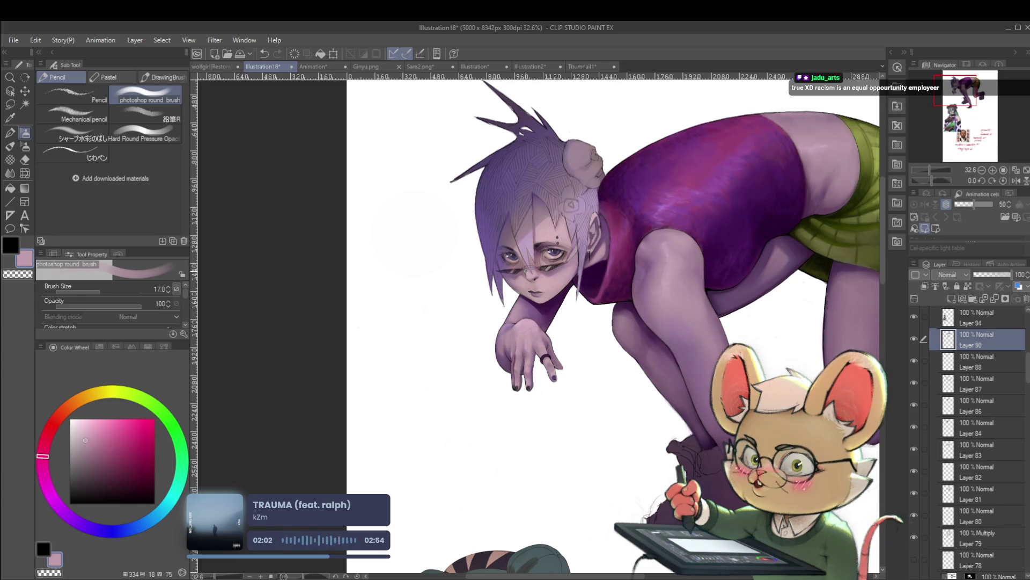
Step: Mirror the view, frame the wrist and fingers, and paint pale pink highlights at size 12
click(1015, 181)
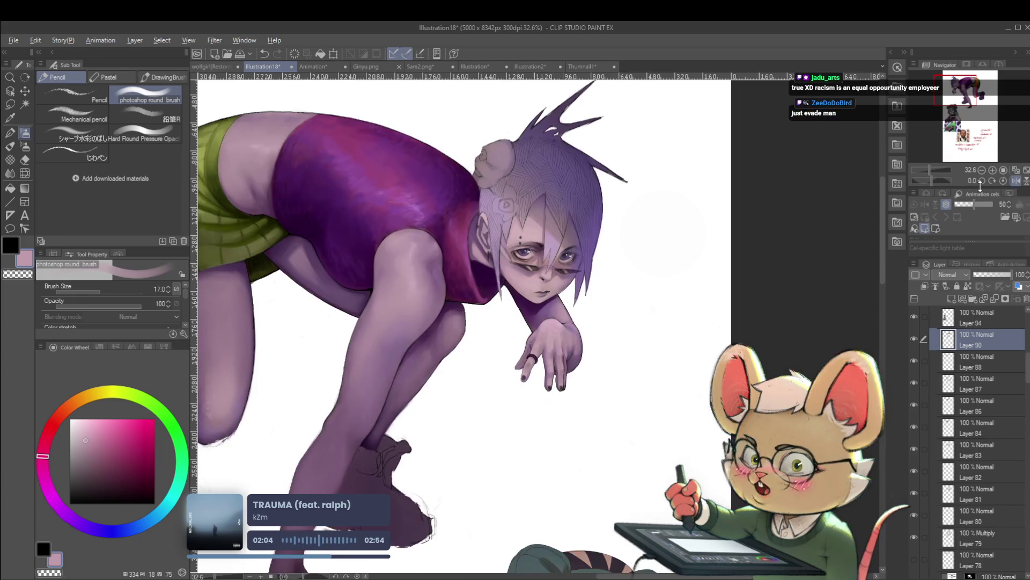
scroll(565, 275, up, 5)
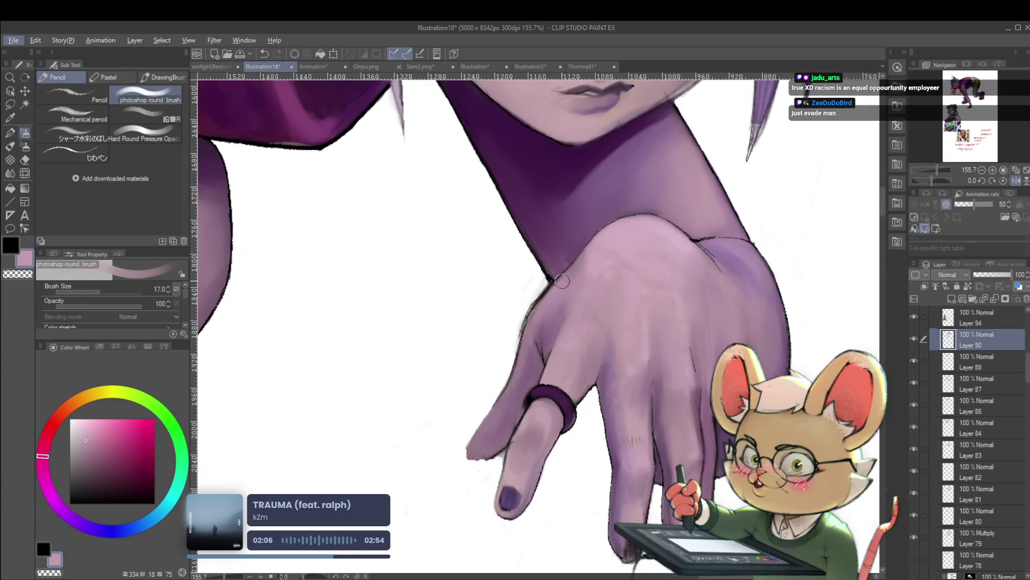
drag(551, 315, 551, 371)
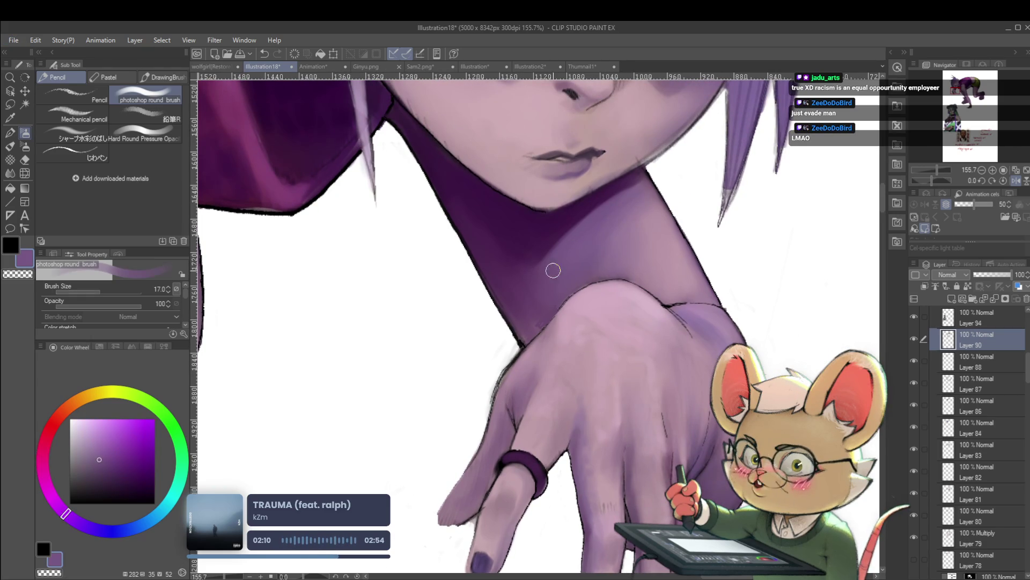
drag(560, 261, 570, 214)
key(bracketleft)
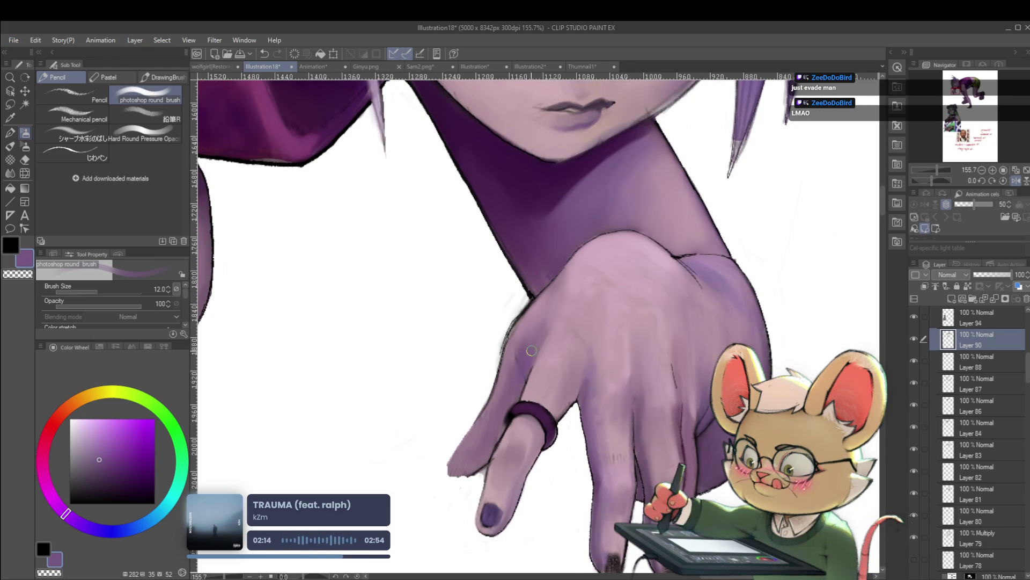
alt+click(530, 339)
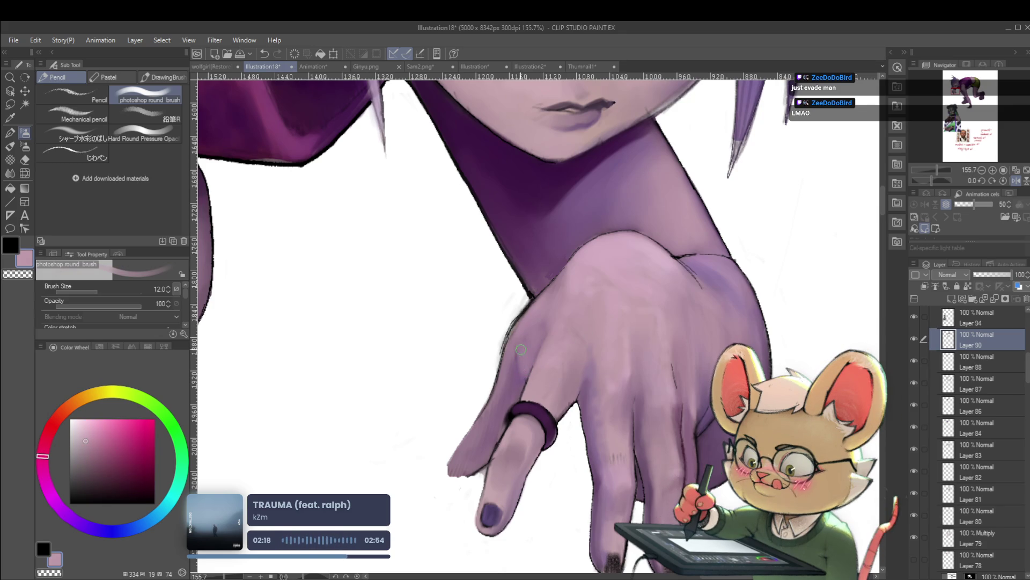
scroll(587, 264, down, 10)
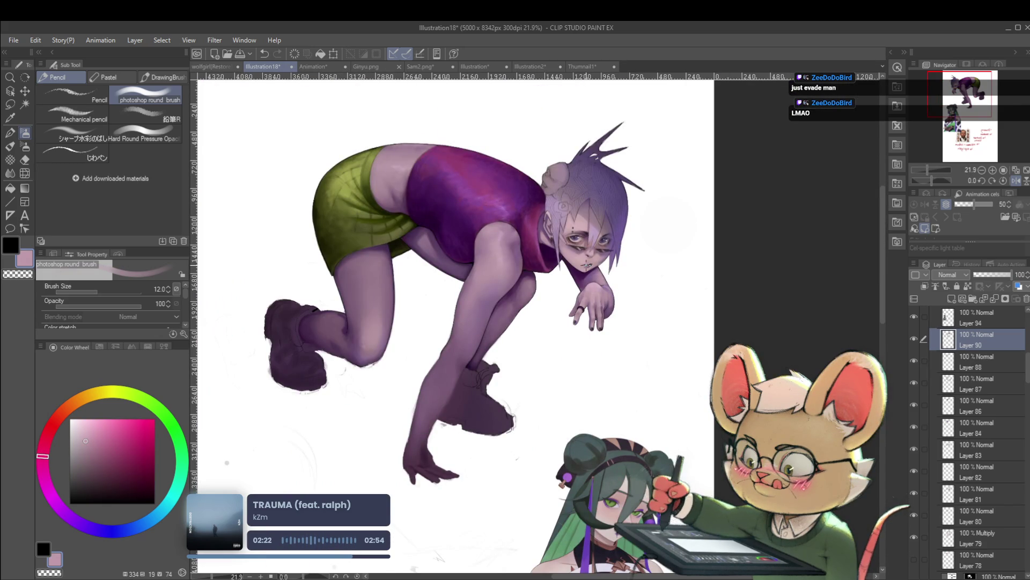
Step: Centre the face and hand, mirror the canvas to check proportions, then flip it back
scroll(559, 282, up, 7)
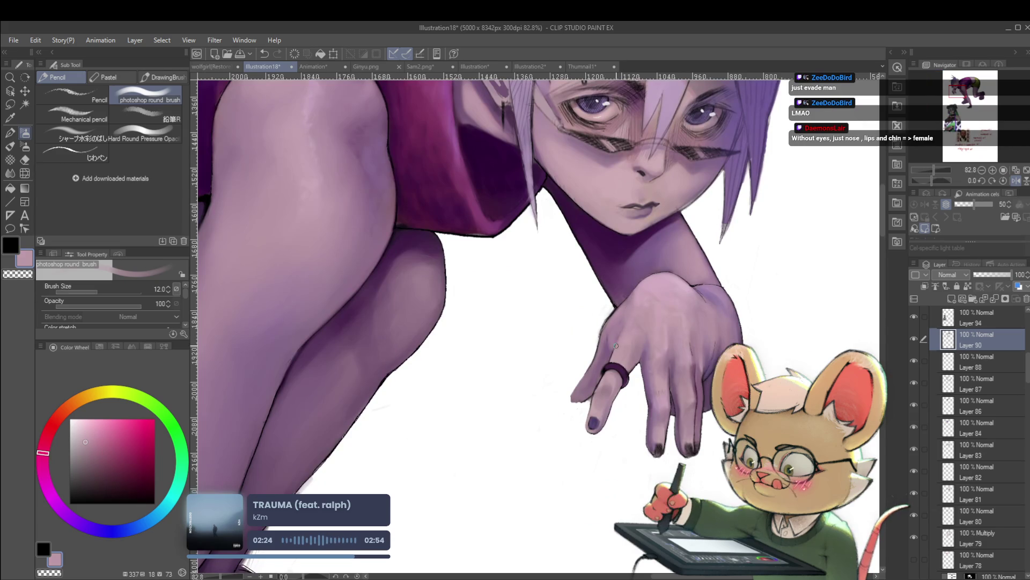
scroll(646, 300, down, 2)
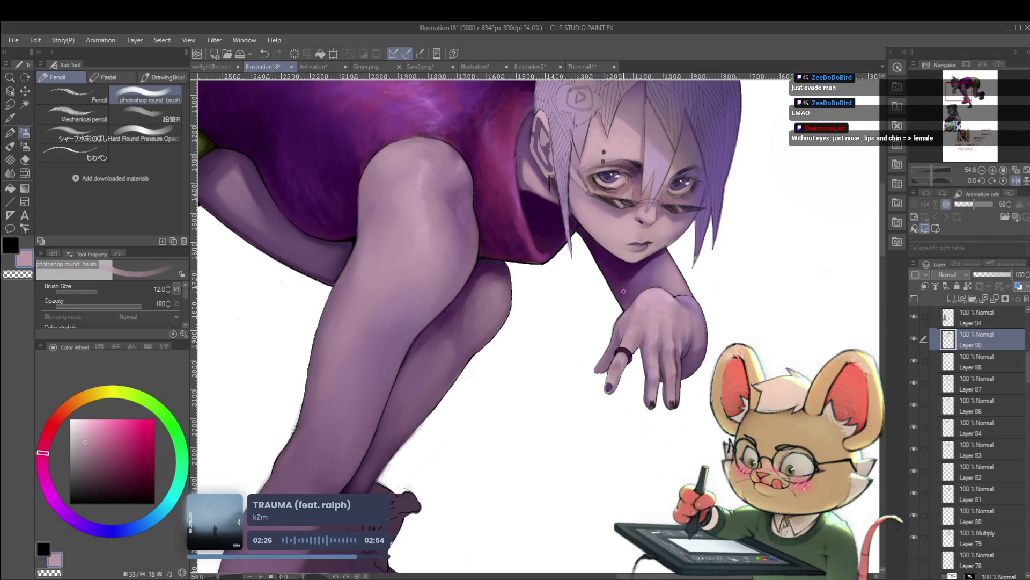
mouse_move(624, 292)
mouse_down()
mouse_move(604, 329)
mouse_move(609, 320)
mouse_up()
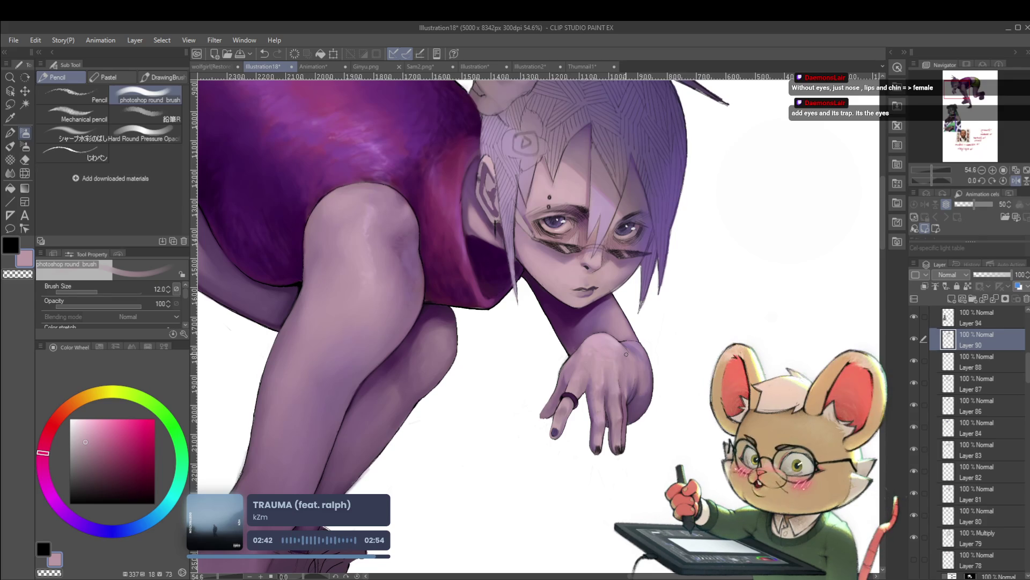
click(1016, 178)
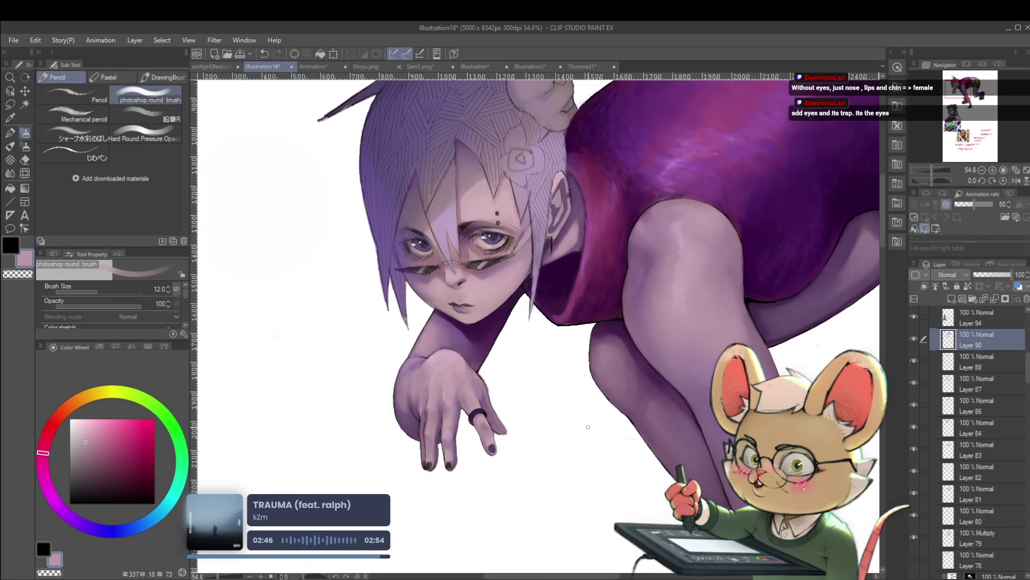
click(1017, 180)
Step: Set the main colour to black and choose the じわペン pen at size 15
scroll(618, 375, up, 2)
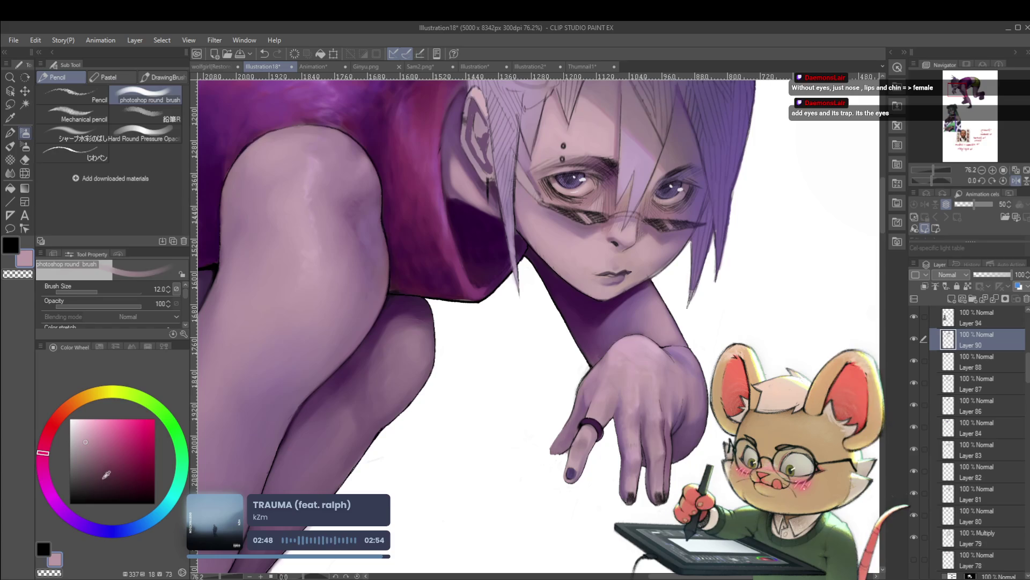
click(70, 503)
click(79, 156)
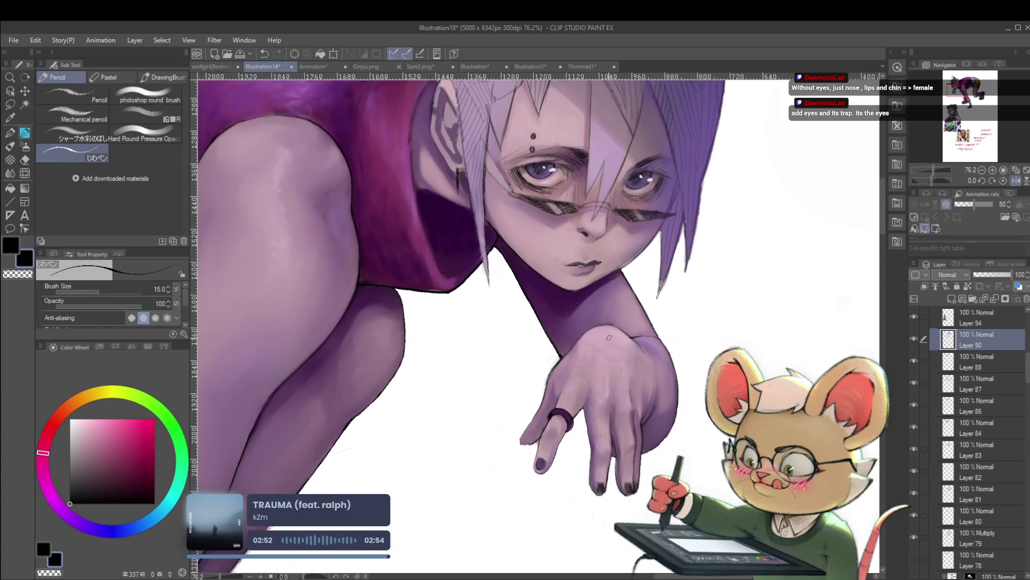
Step: Draw a faint mark near the ring finger and a short line along the finger edge
scroll(583, 381, up, 2)
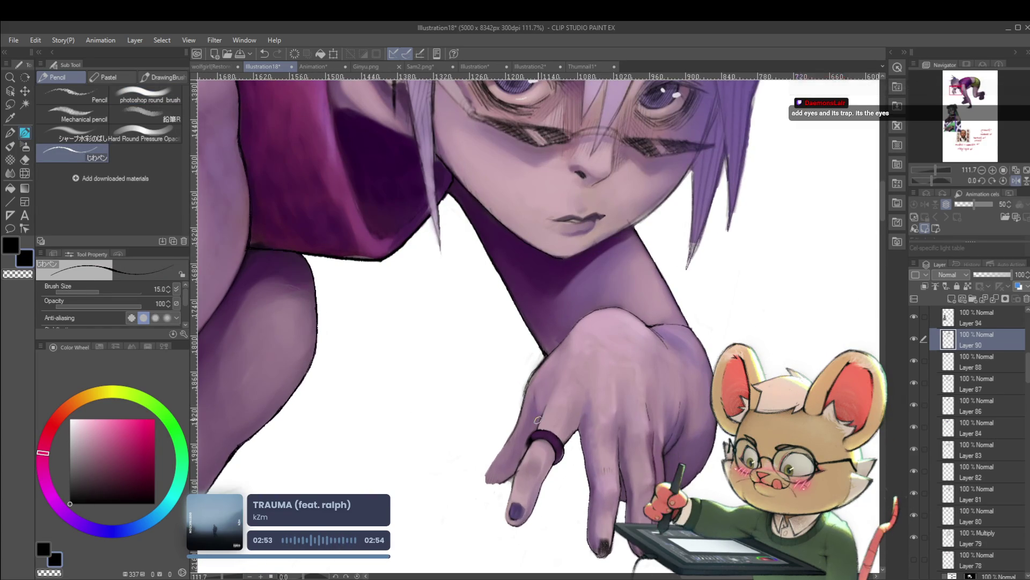
drag(540, 421, 543, 394)
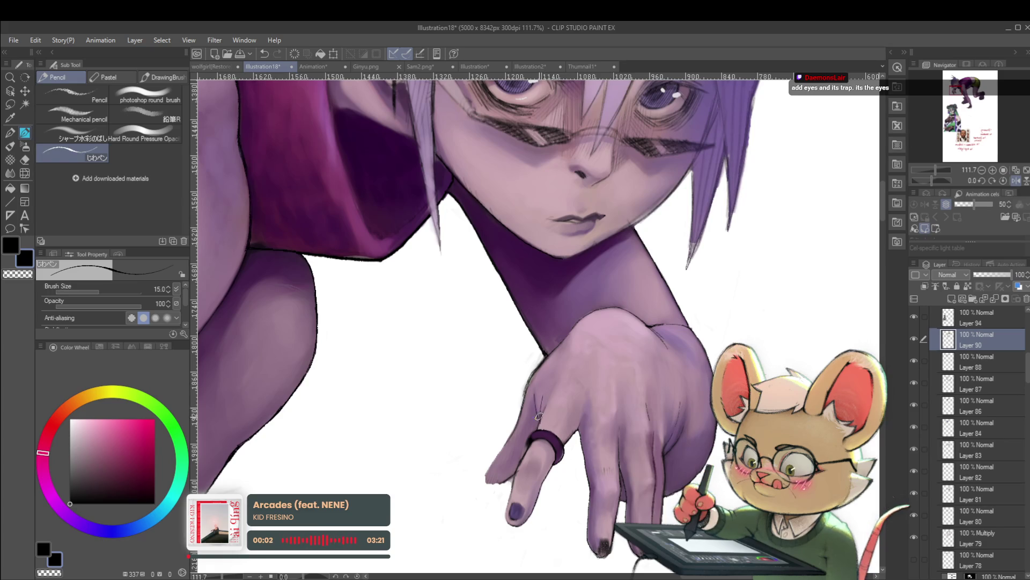
scroll(567, 369, down, 4)
scroll(551, 383, up, 2)
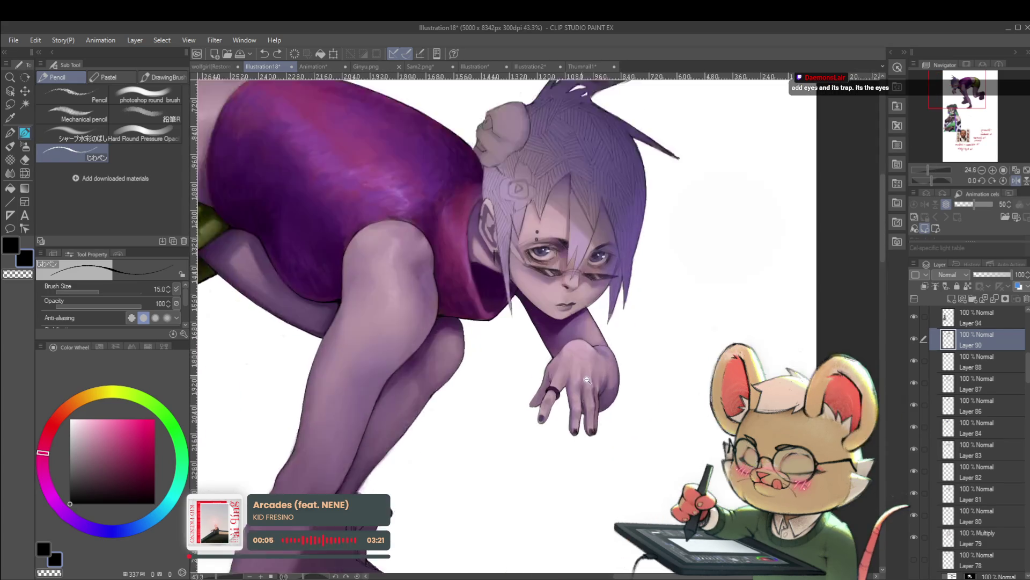
scroll(550, 383, up, 2)
drag(545, 396, 539, 364)
Step: Add a thin crease line on the back of the hand and undo the stray stroke near the eye
scroll(539, 349, down, 4)
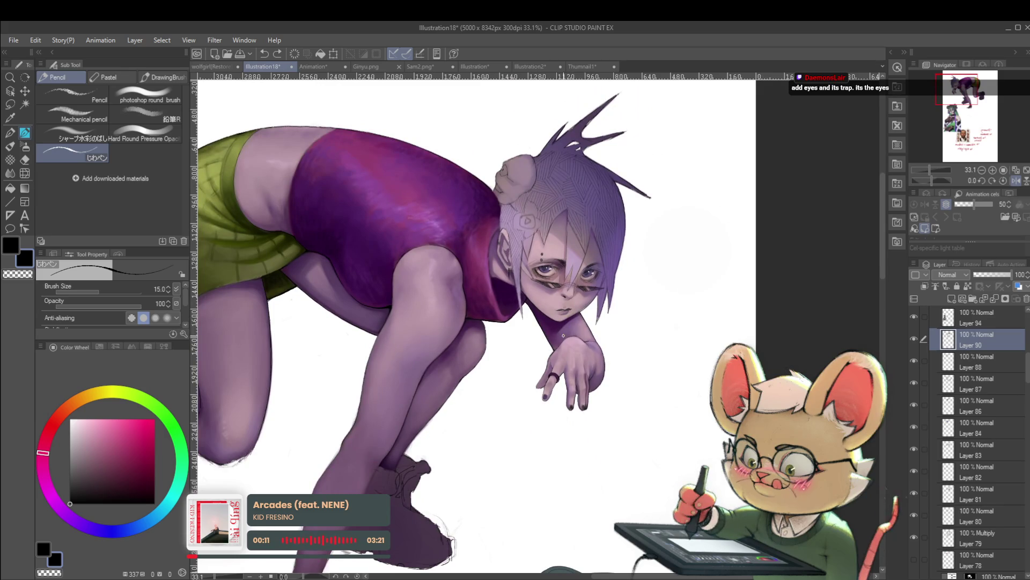
scroll(563, 332, up, 5)
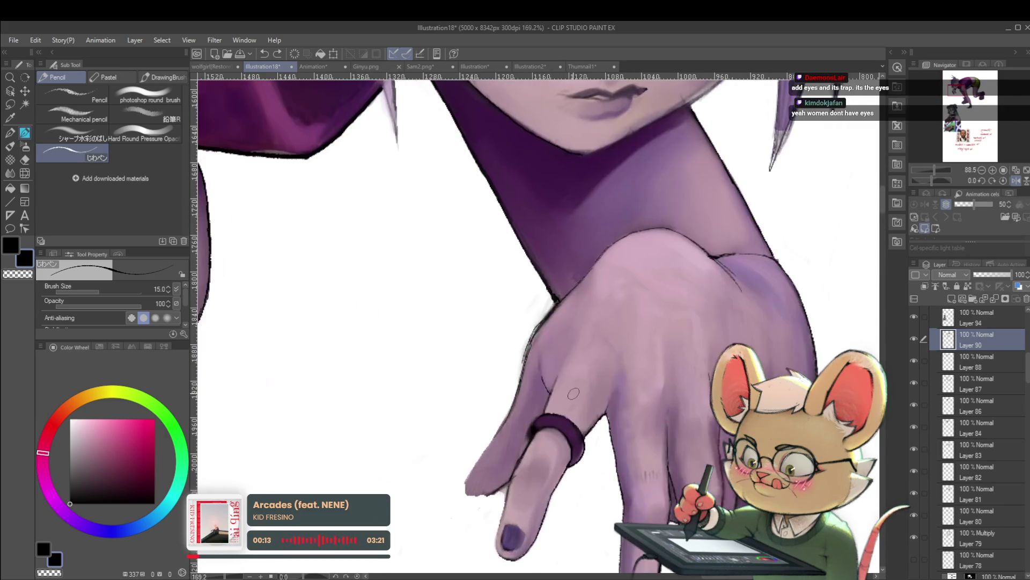
drag(569, 394, 556, 413)
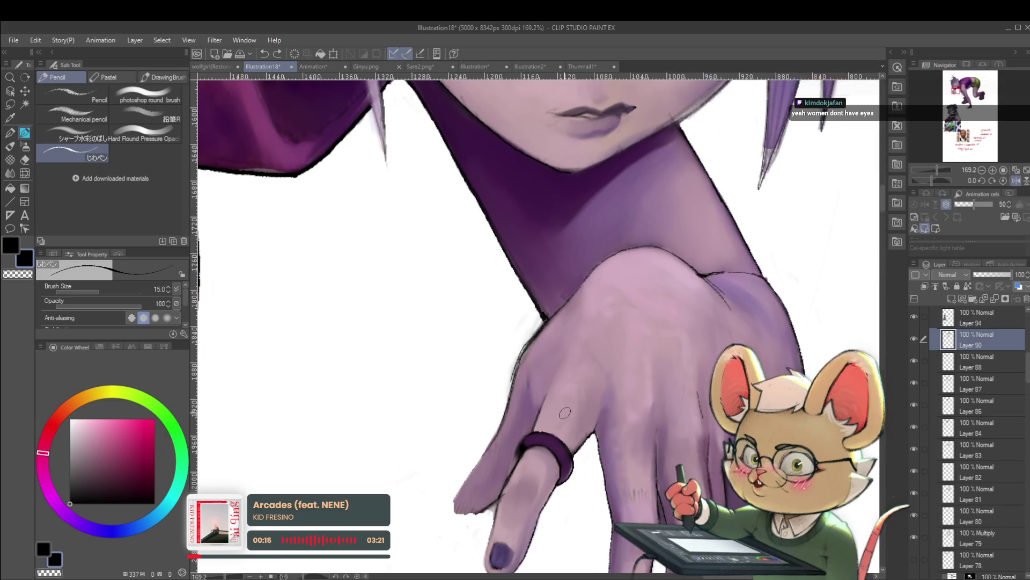
drag(533, 382, 531, 401)
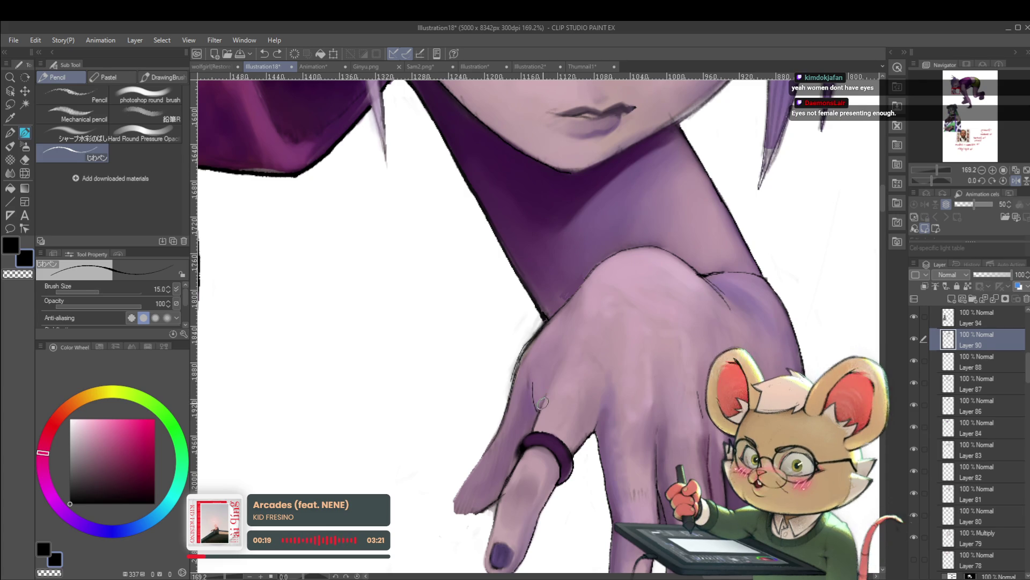
scroll(560, 394, down, 5)
scroll(555, 419, up, 2)
key(ctrl+z)
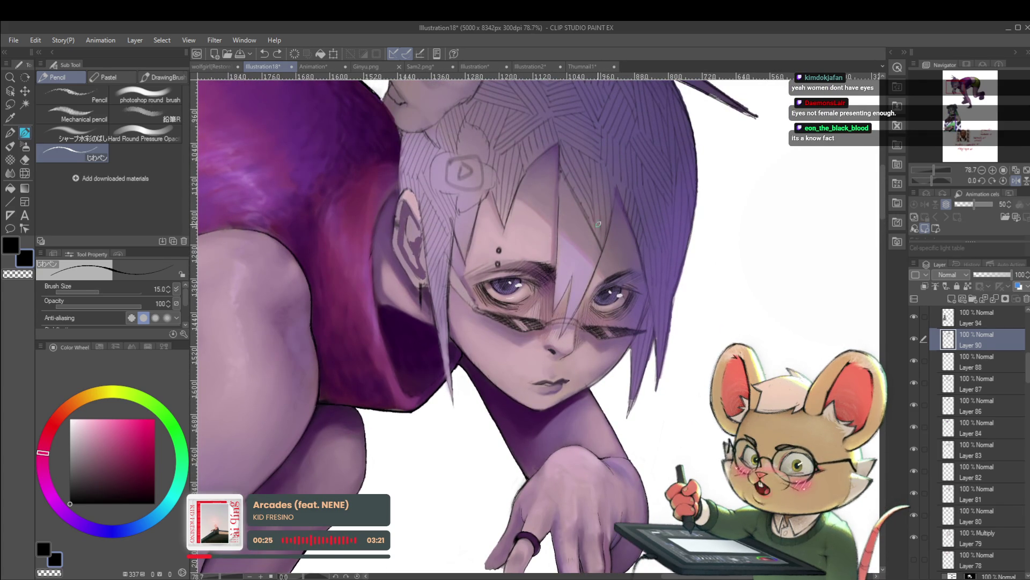
Step: Mirror the canvas to check the figure, then flip it back to normal
scroll(599, 224, down, 2)
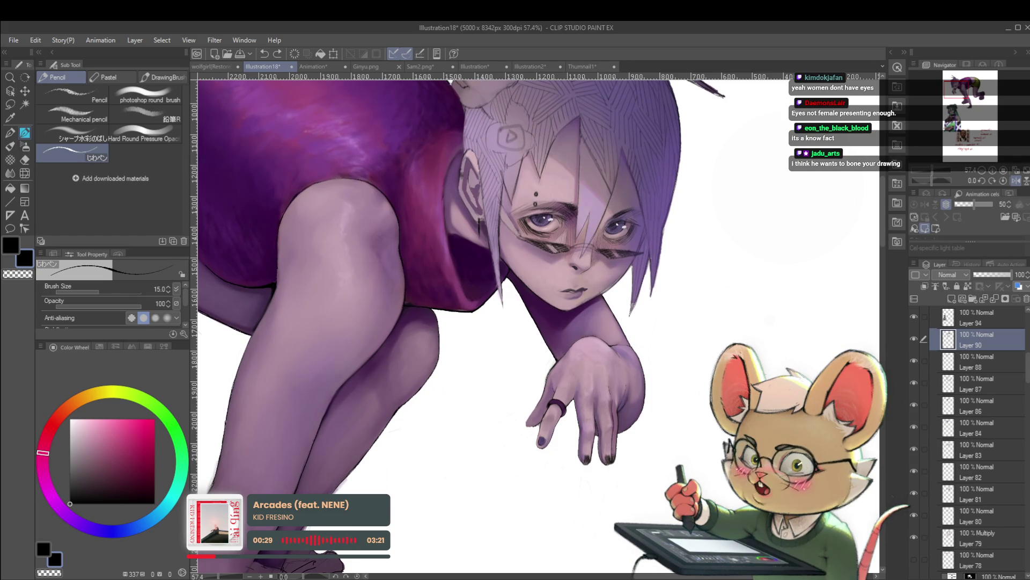
click(1015, 181)
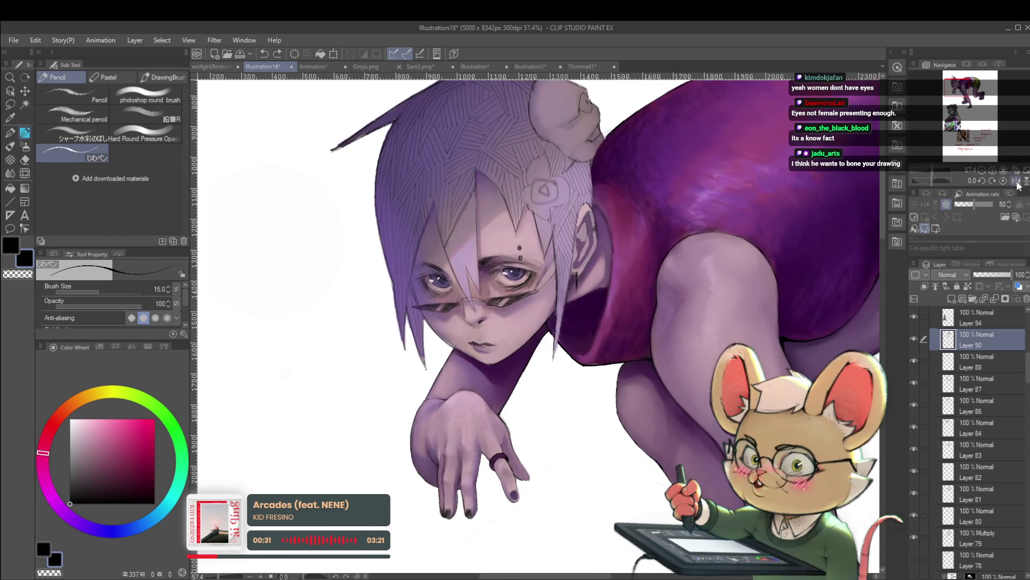
click(1015, 181)
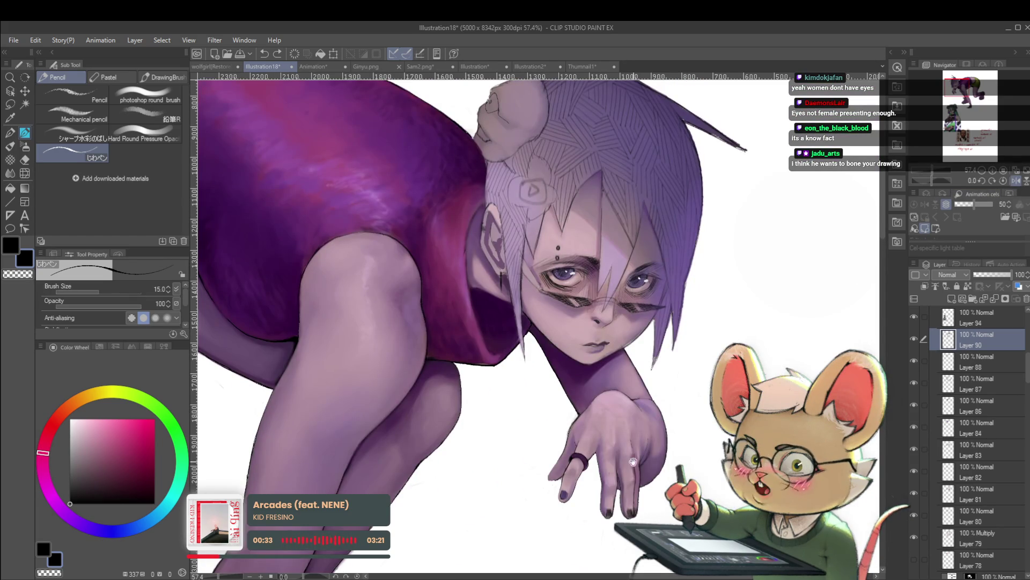
Step: Pan to frame the ringed hand and zoom in to about 178%
drag(843, 282, 837, 225)
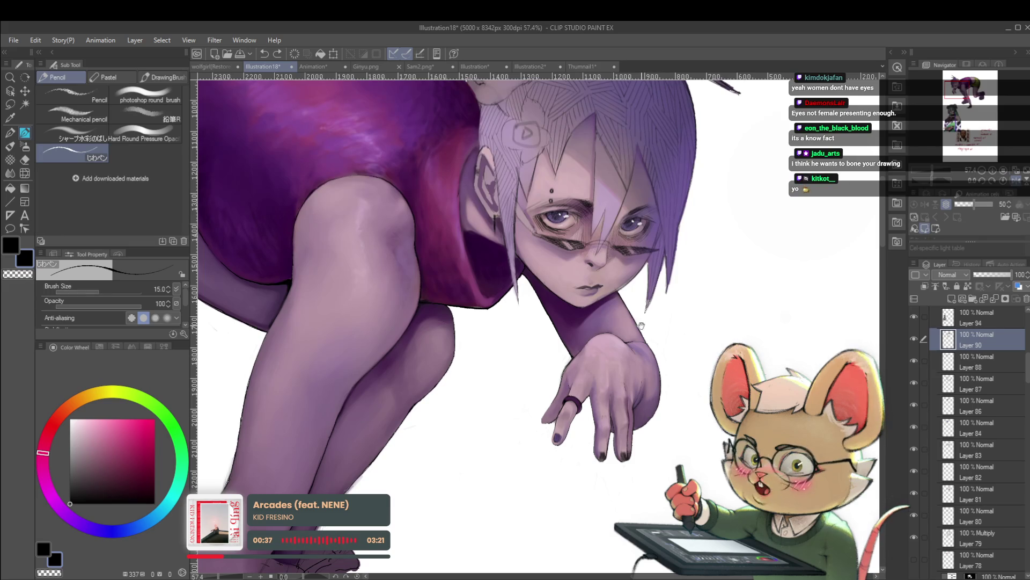
drag(643, 344, 632, 321)
scroll(631, 320, down, 2)
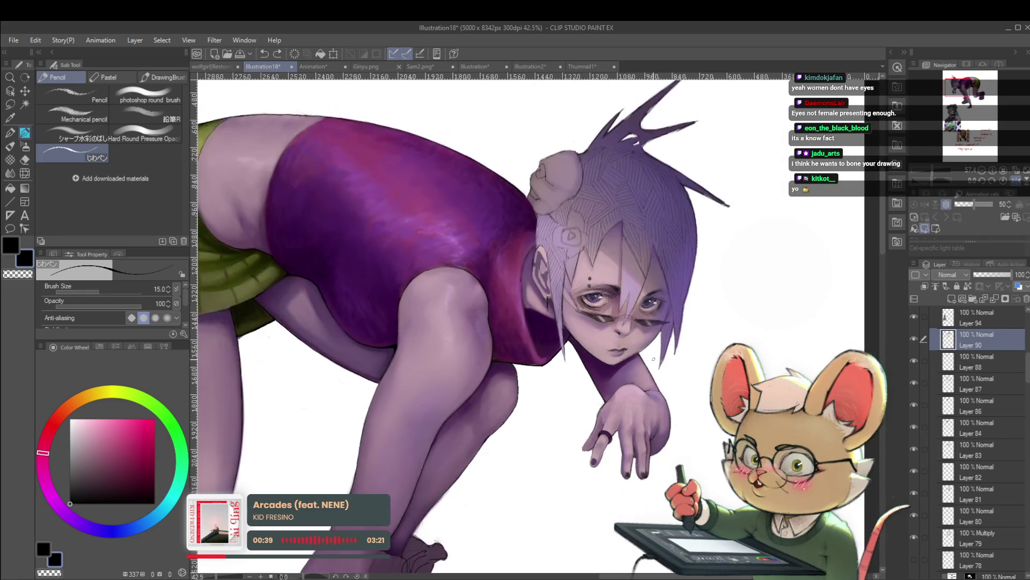
scroll(675, 325, up, 1)
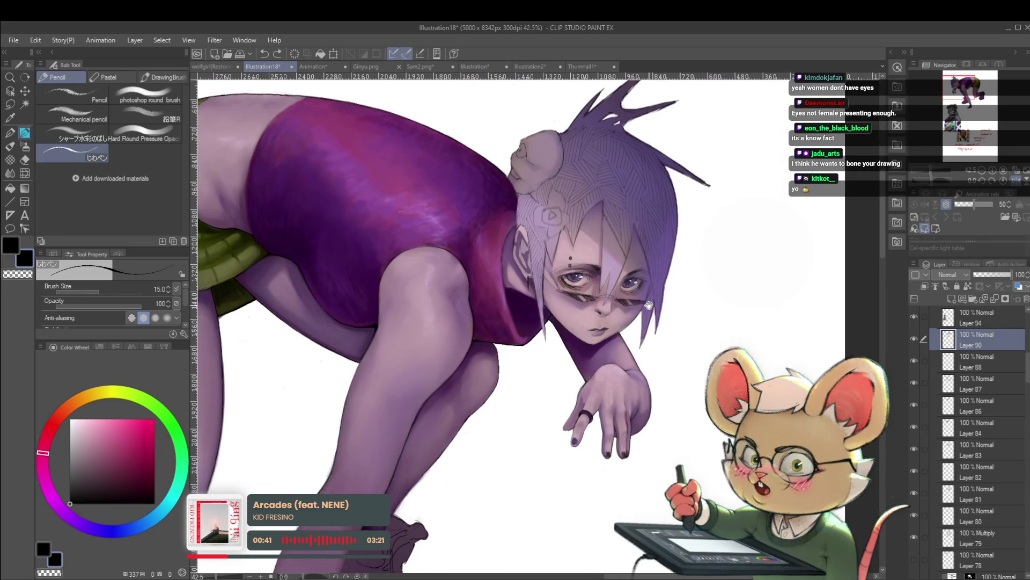
scroll(674, 388, up, 2)
scroll(674, 388, up, 4)
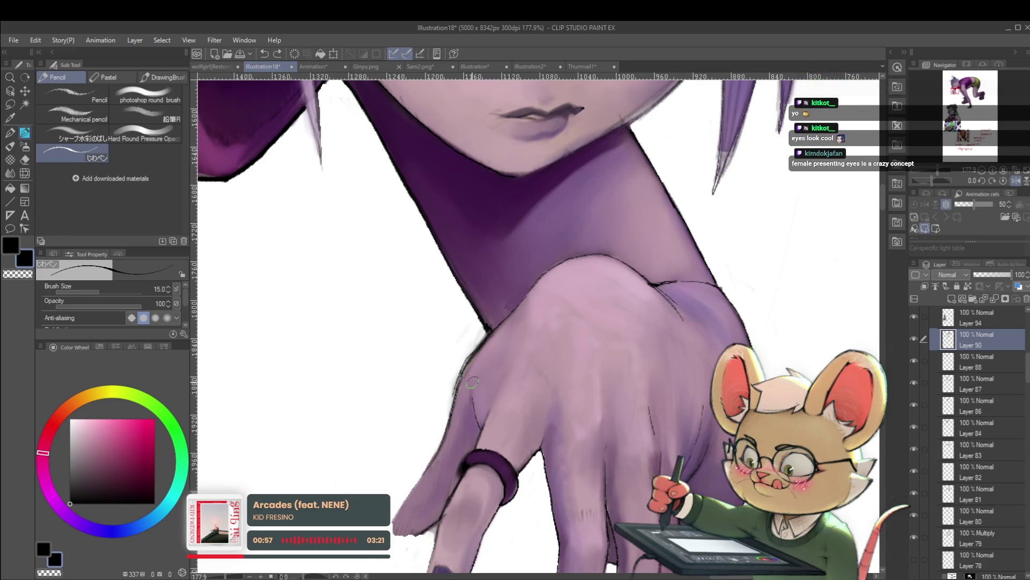
Step: Mirror the canvas and zoom out to 33.1%, centring the whole crouching figure
click(1015, 181)
scroll(568, 296, down, 5)
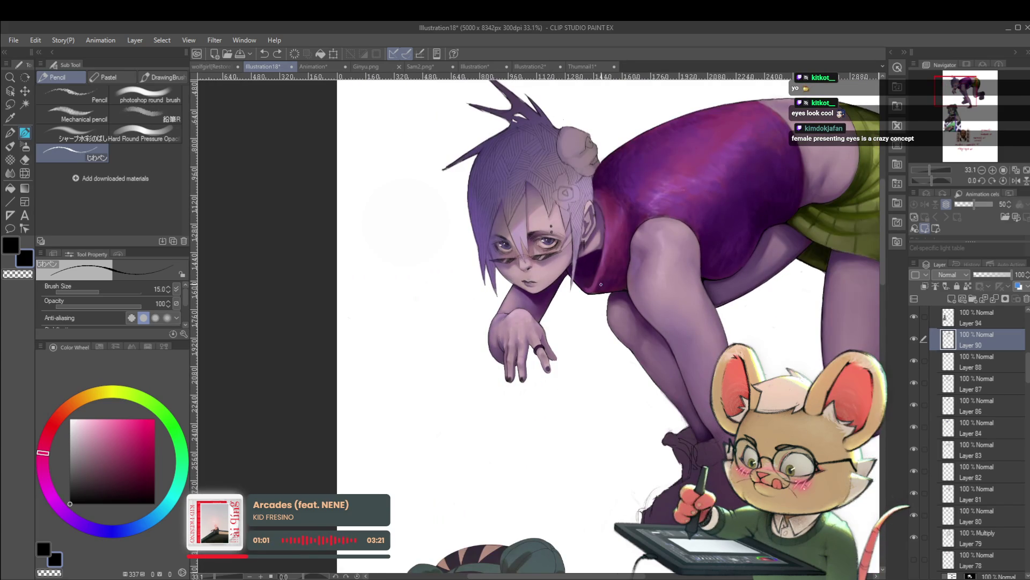
drag(601, 284, 577, 310)
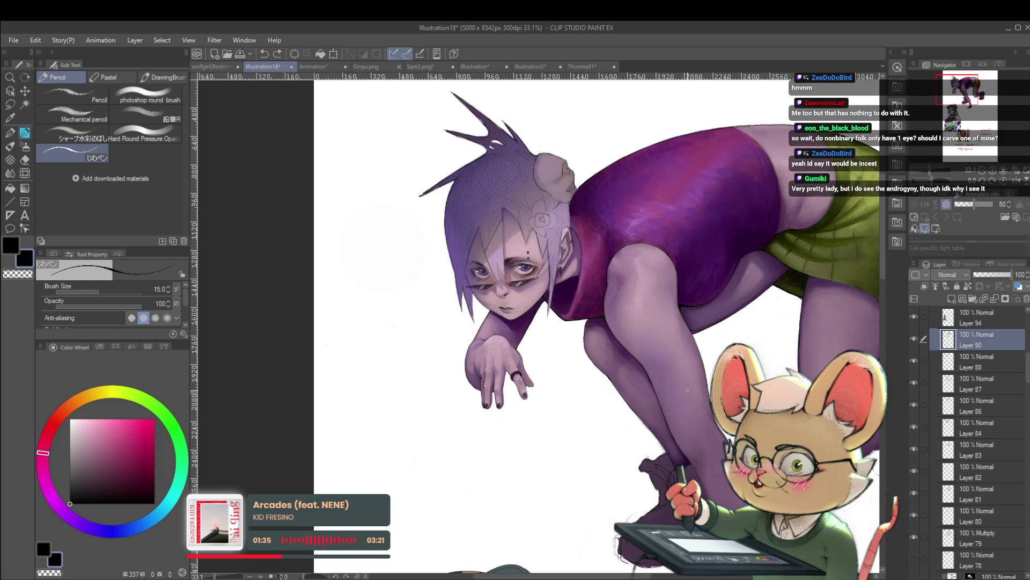
key(h)
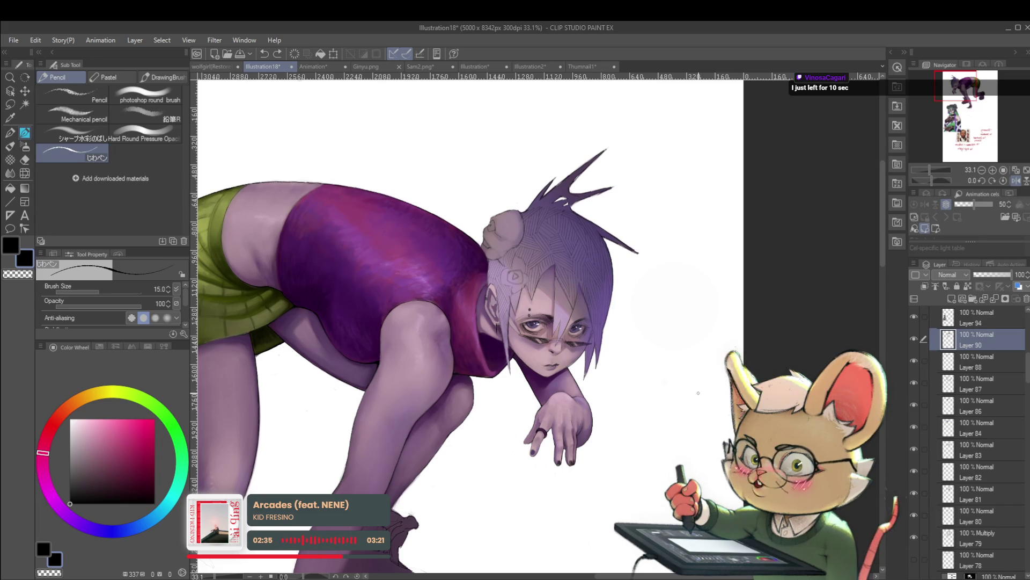
click(1016, 183)
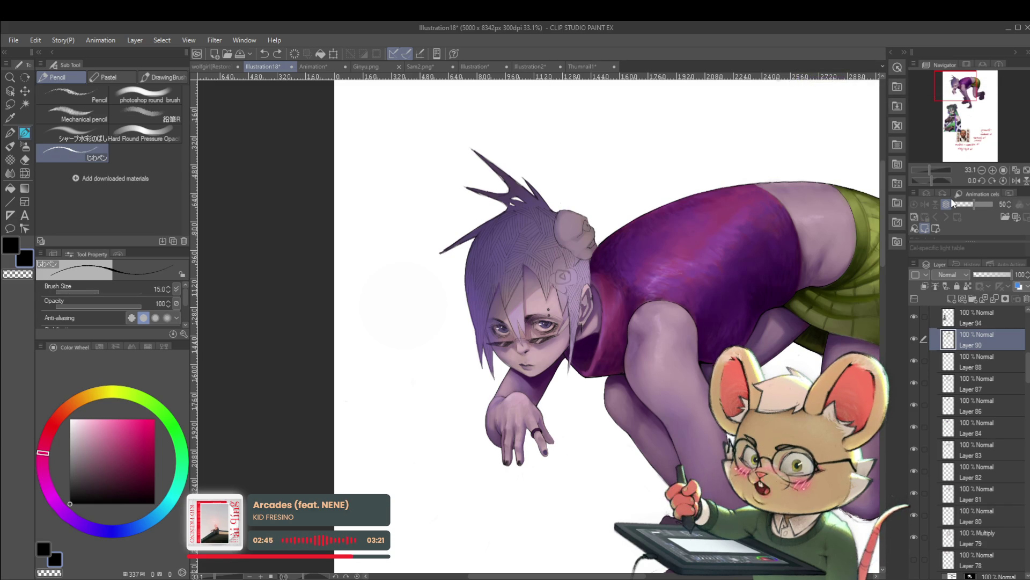
drag(551, 415, 356, 365)
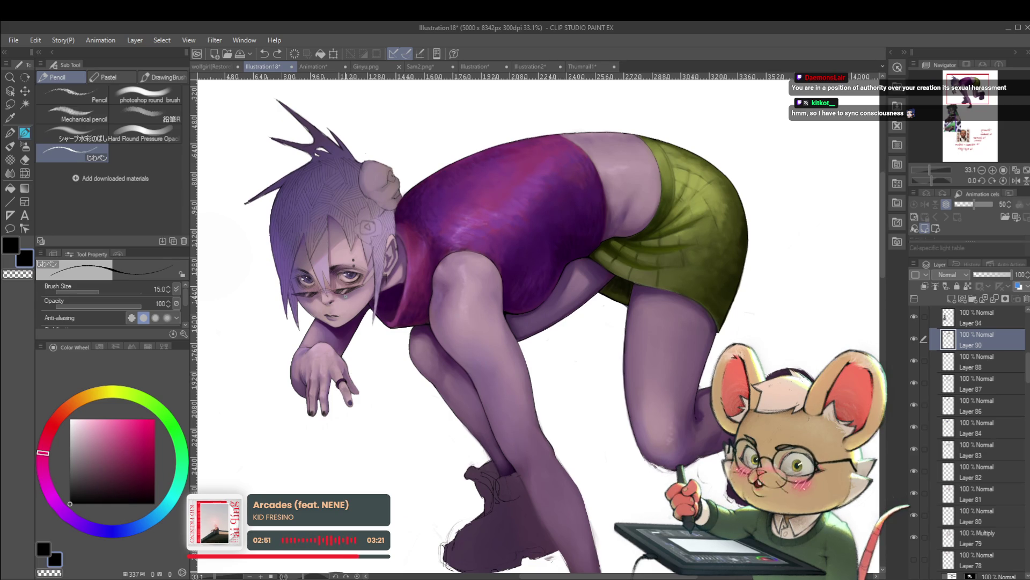
Step: Unmirror the canvas and zoom in to about 117% on the face and hand
click(1014, 181)
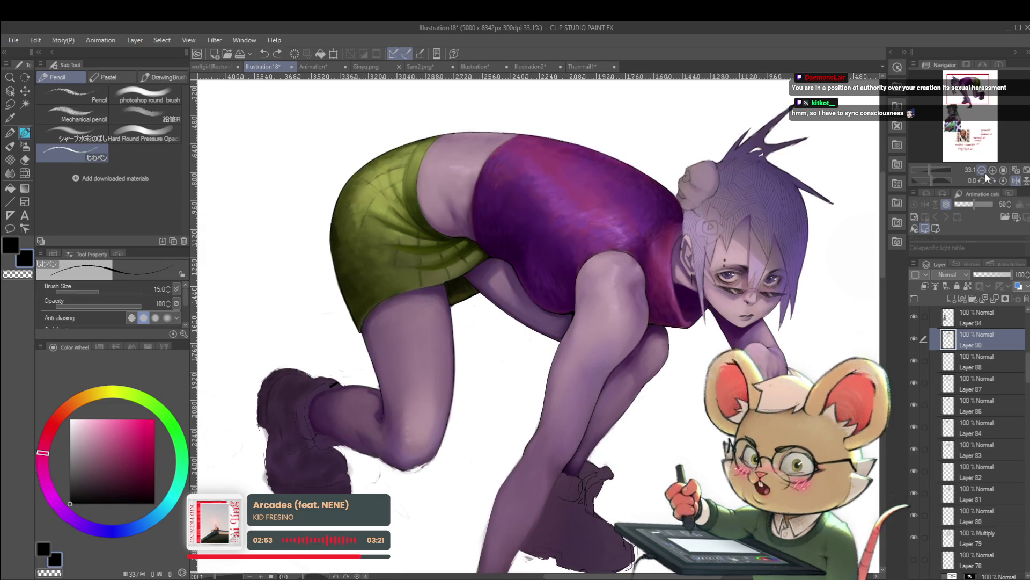
scroll(717, 305, up, 3)
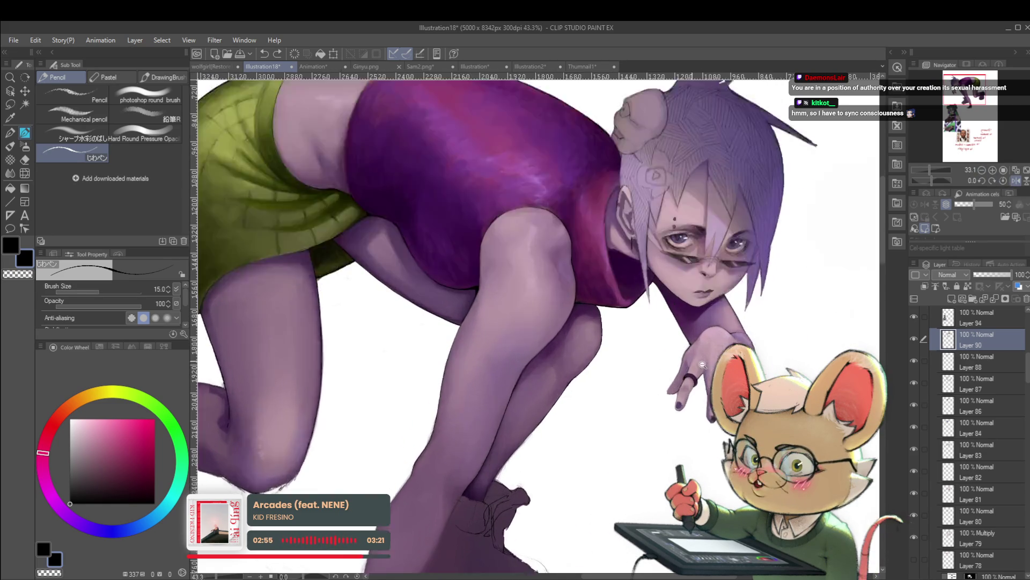
scroll(714, 325, up, 2)
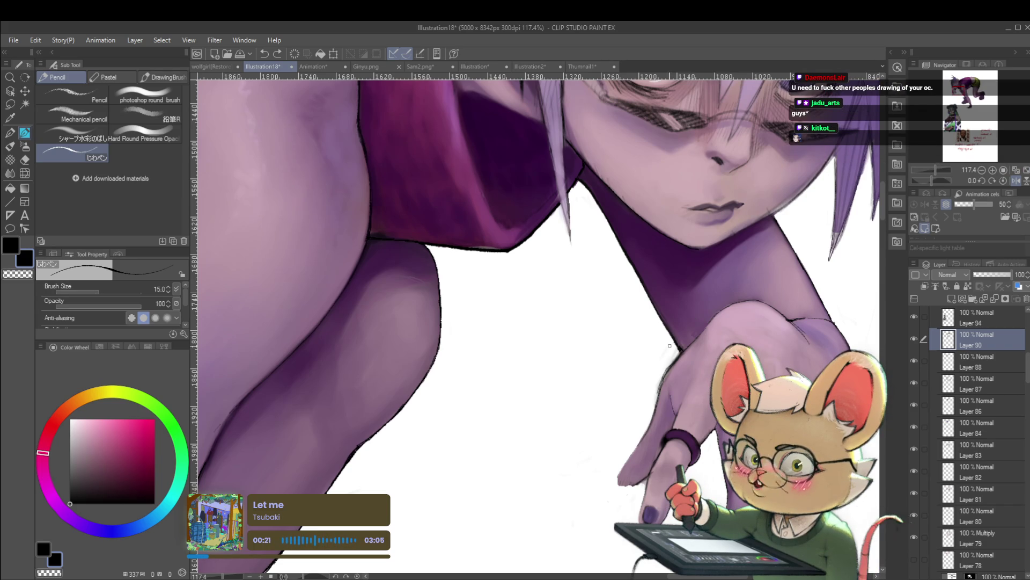
Step: Paint a refining stroke on the hand, then view the whole figure mirrored at 26.7%
drag(666, 369, 683, 277)
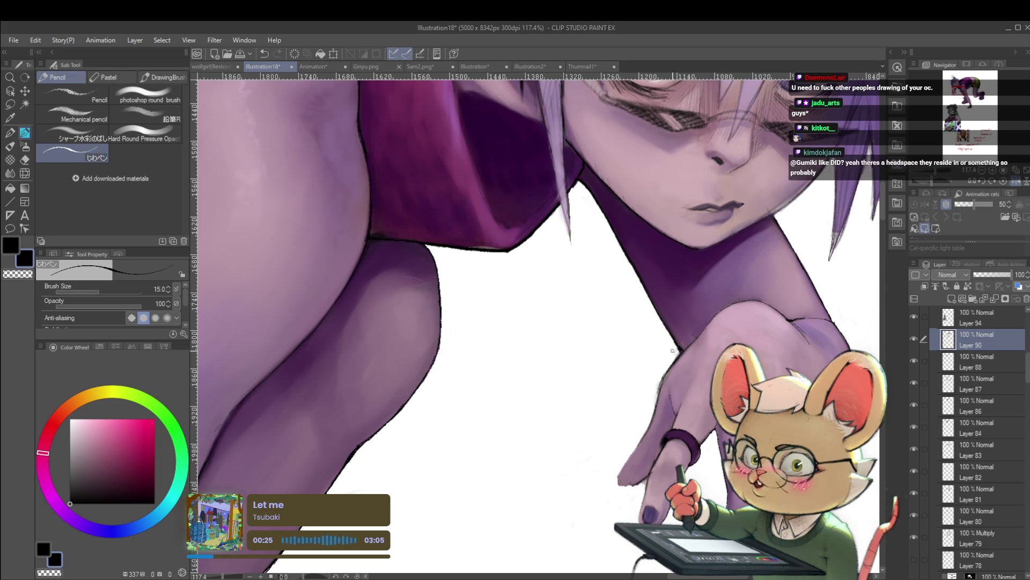
drag(665, 345, 650, 344)
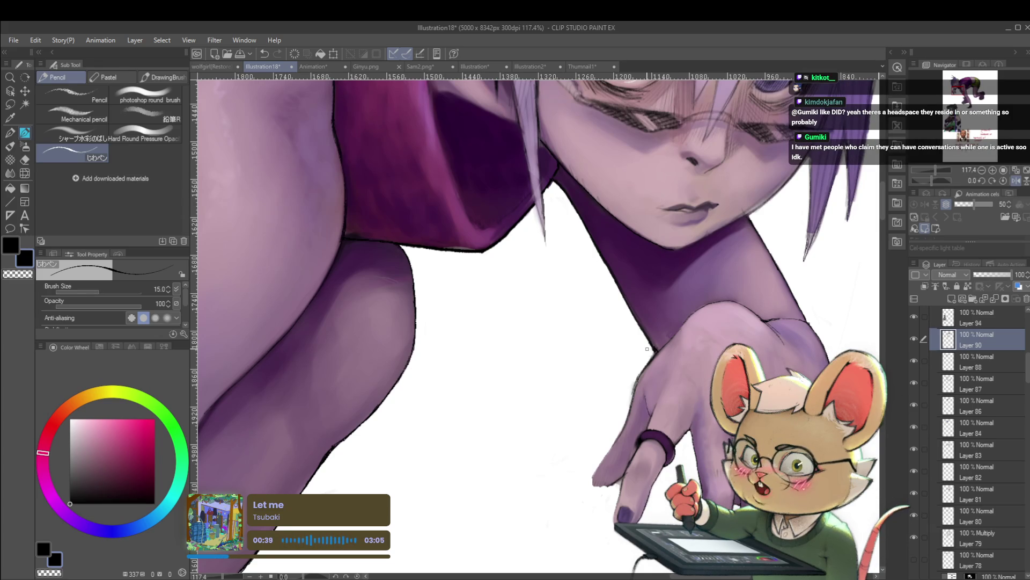
click(1016, 180)
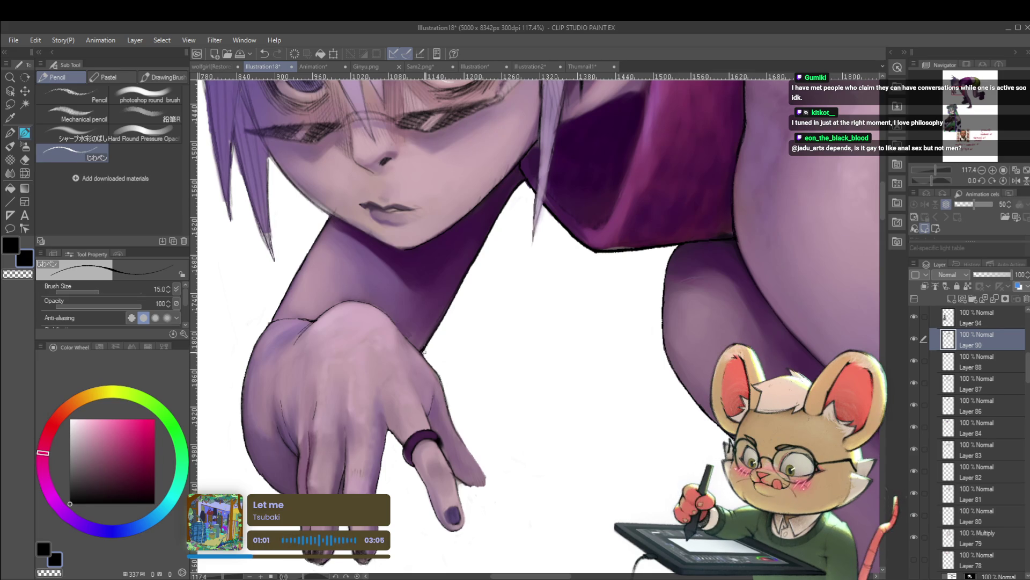
scroll(424, 354, down, 5)
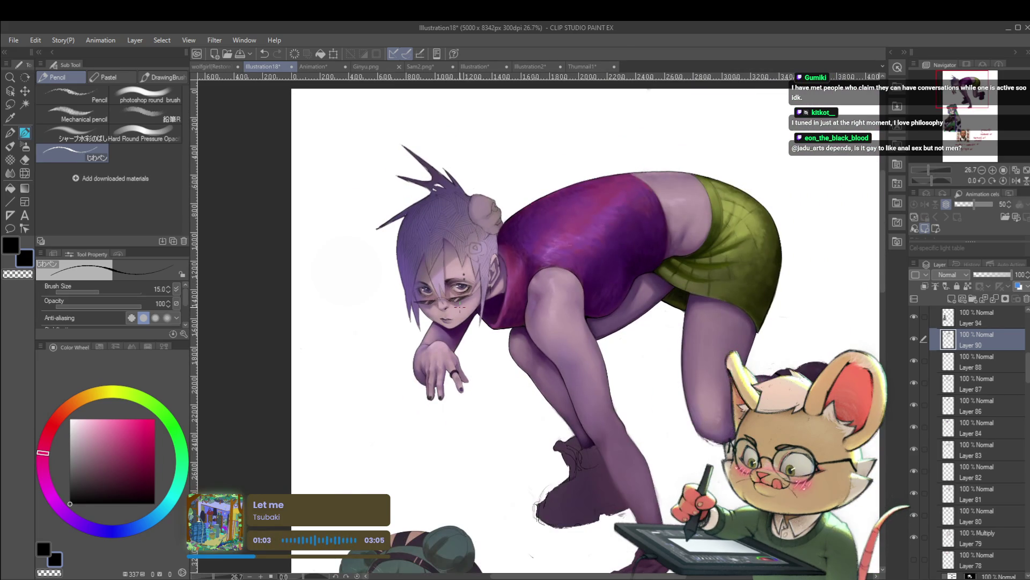
Step: Zoom to 640% on the hand's outline edge, then back out to about 48%
scroll(529, 458, up, 7)
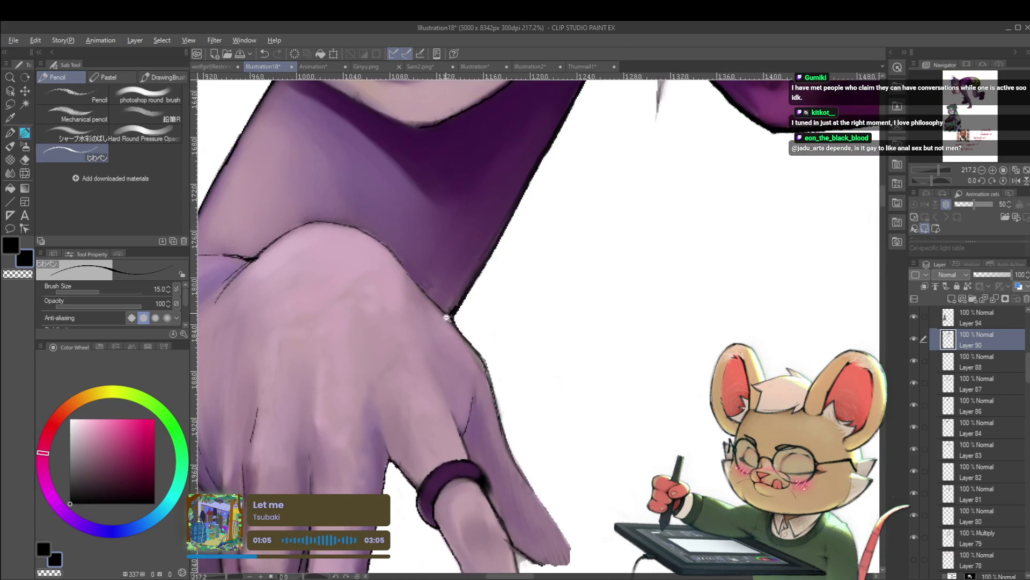
scroll(445, 310, up, 4)
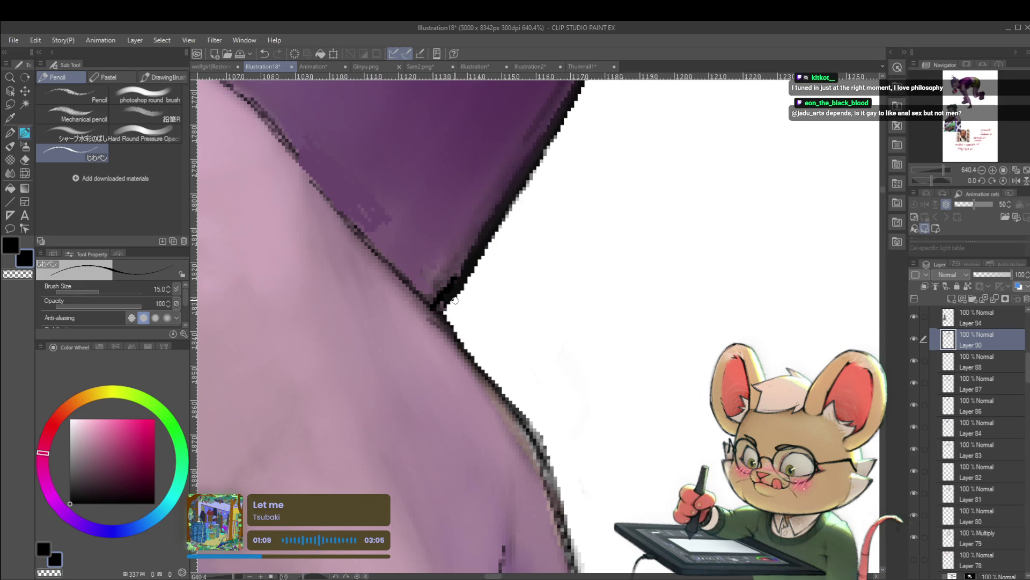
scroll(472, 277, down, 8)
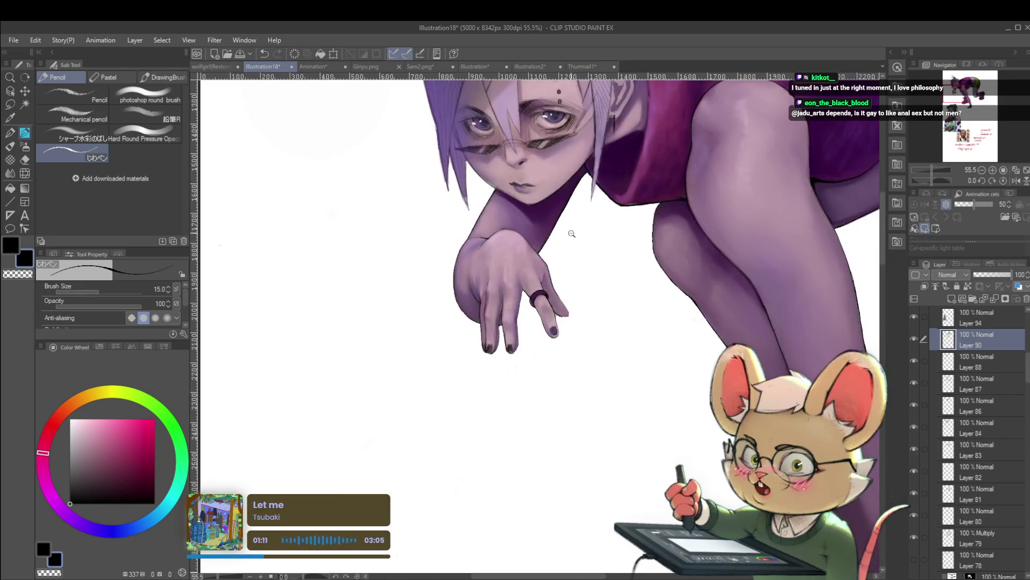
scroll(569, 226, down, 1)
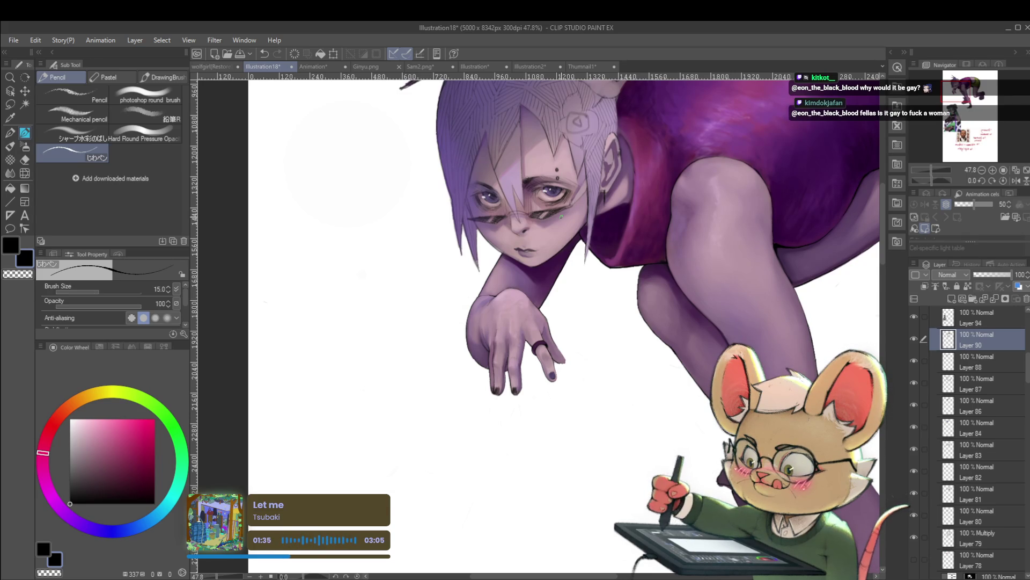
Step: Mirror the view with H to recheck the face and hand, then zoom out to the whole figure
scroll(484, 386, up, 3)
key(h)
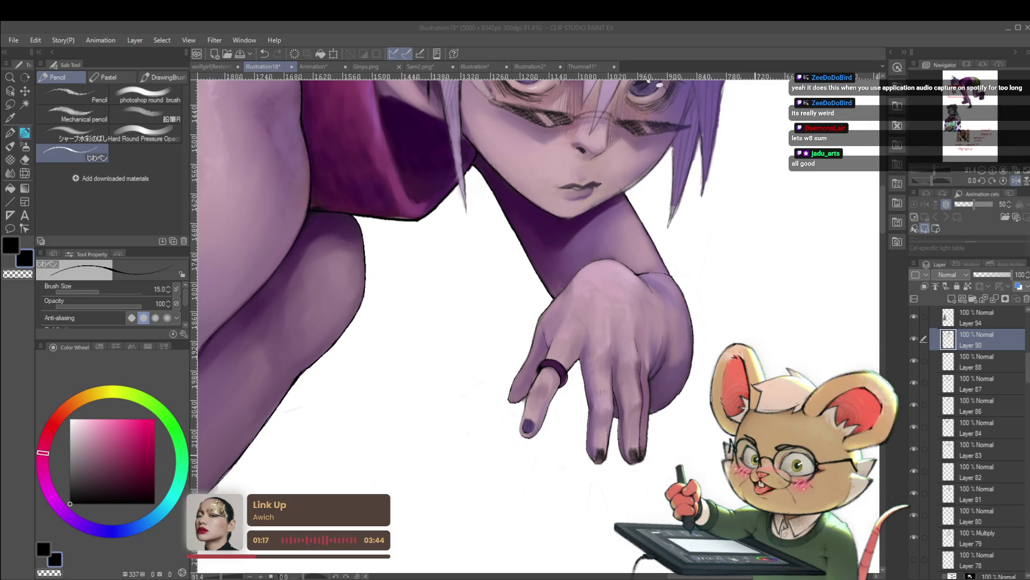
scroll(769, 395, down, 5)
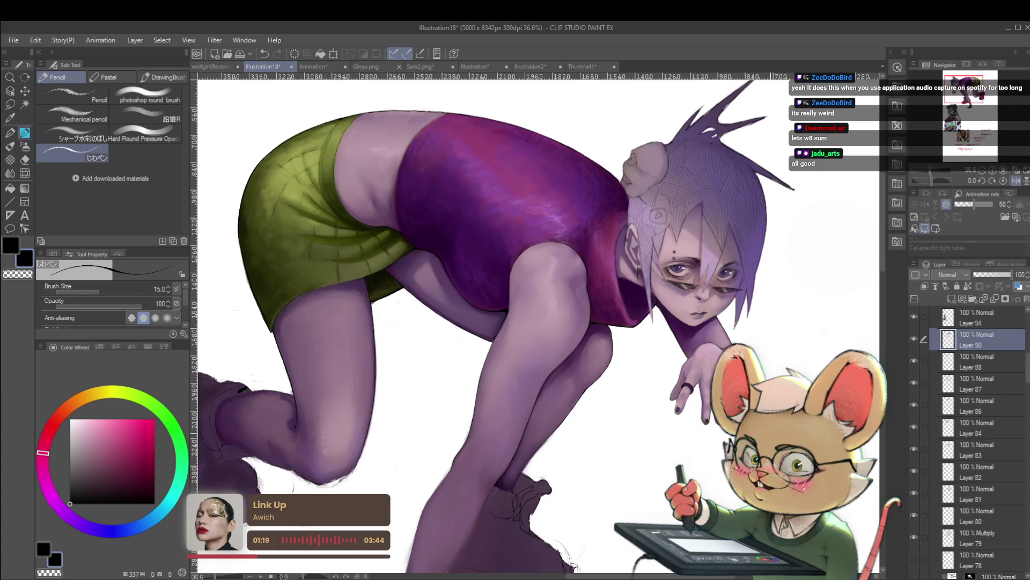
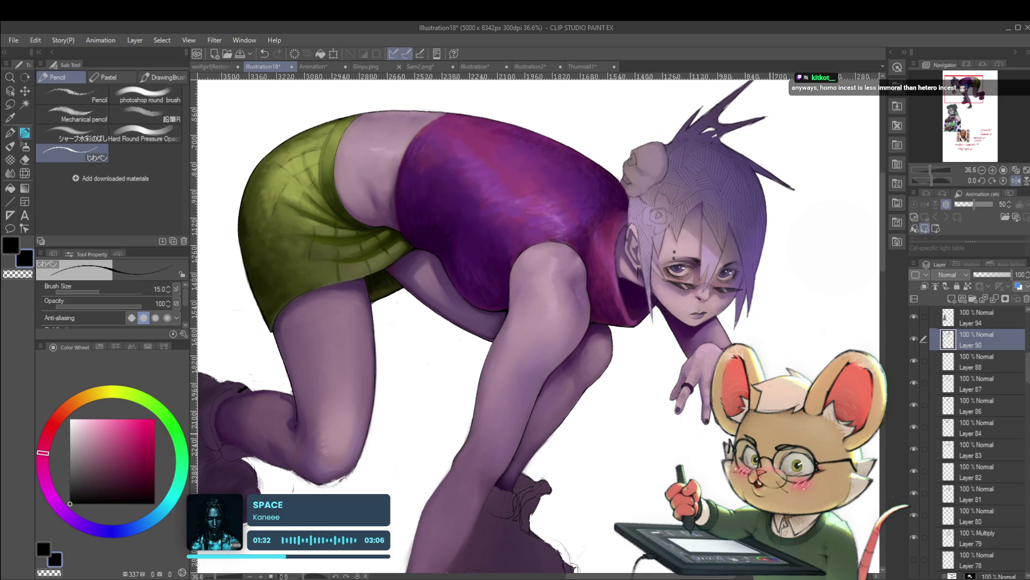
Step: Zoom out to see the whole crouching figure on the page
key(ctrl+minus)
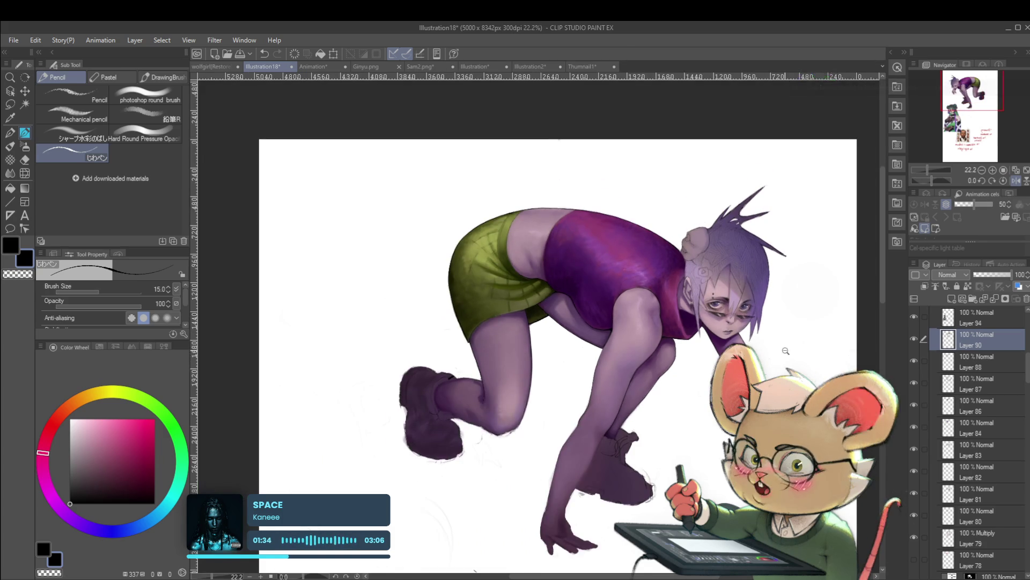
key(ctrl+minus)
drag(590, 376, 568, 409)
Step: Mirror the figure horizontally to check proportions, flip back, and zoom in on the near hand
click(1015, 181)
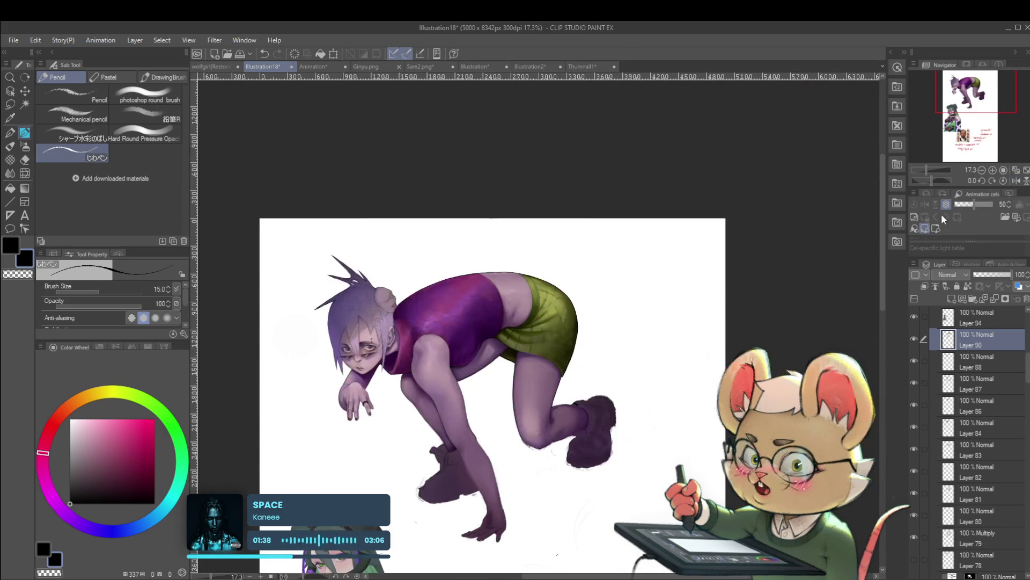
scroll(430, 325, up, 3)
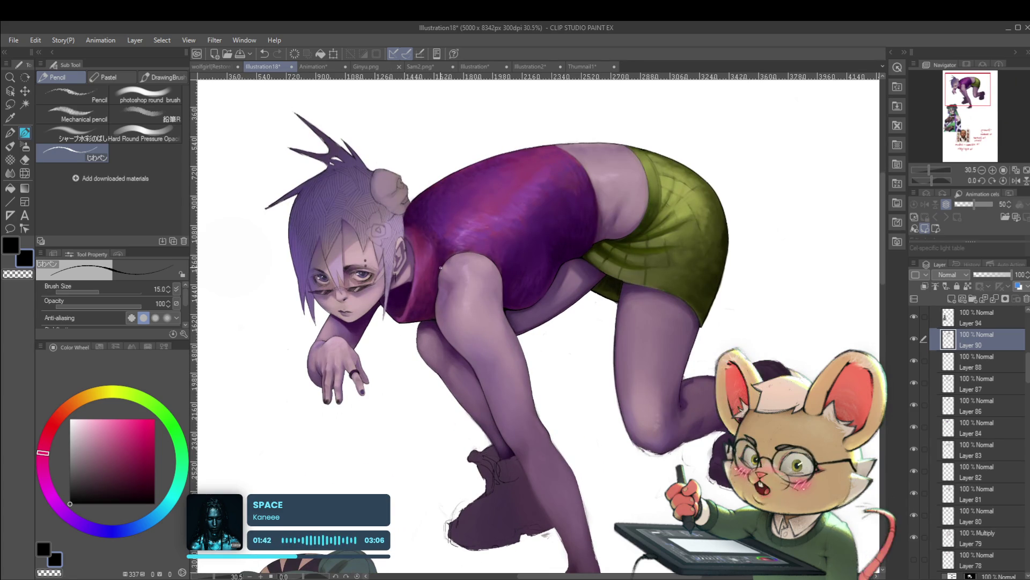
click(1018, 181)
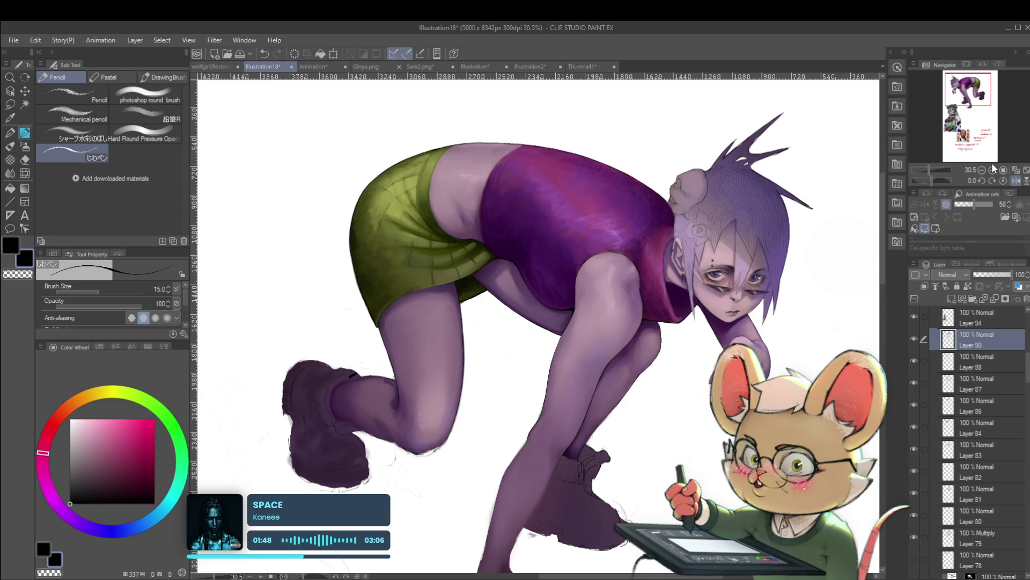
click(1015, 181)
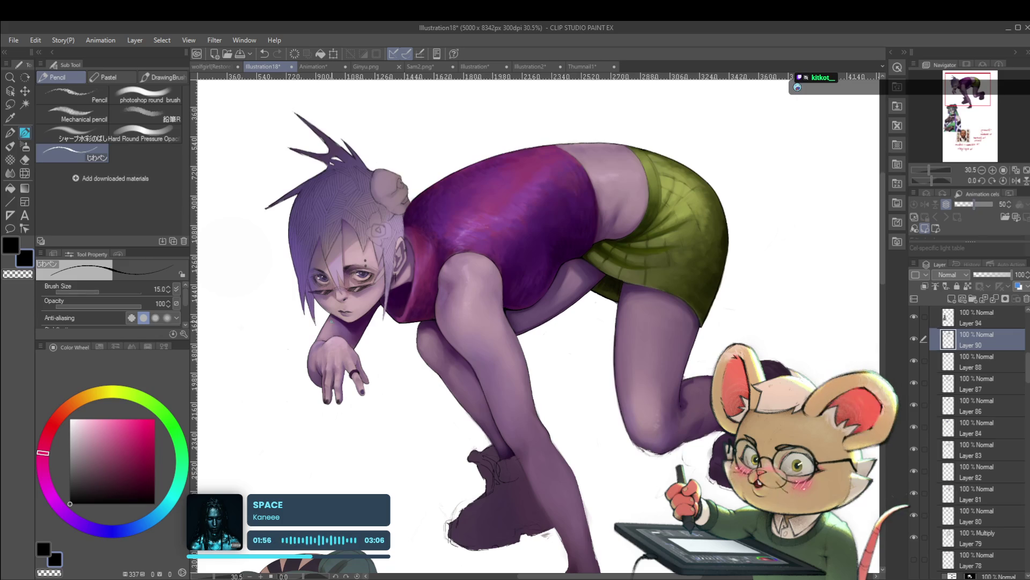
scroll(321, 324, up, 3)
scroll(343, 343, up, 2)
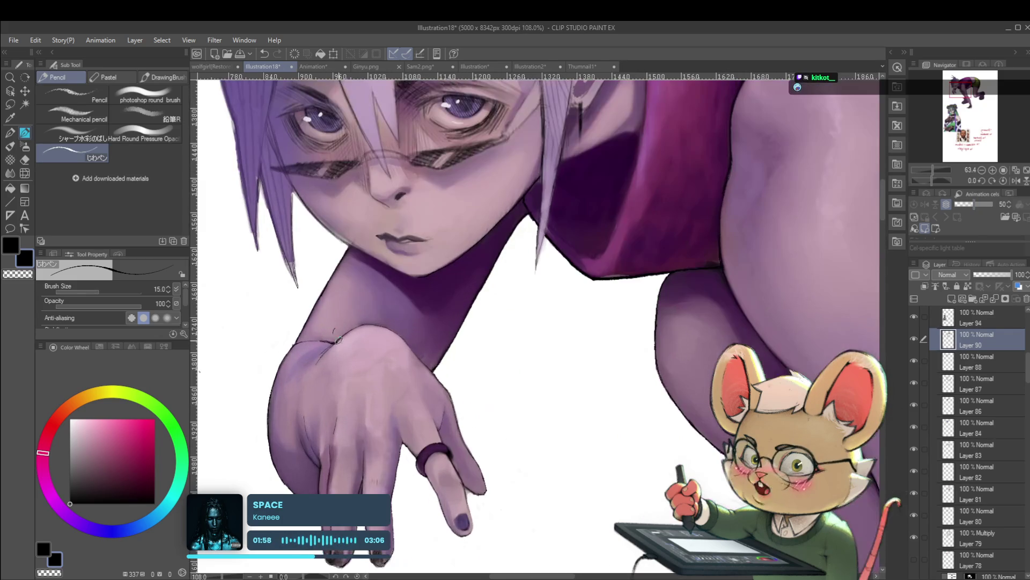
Step: Undo the last stroke, return to the soft round brush, and sample the hand's pinkish-purple skin
key(ctrl+z)
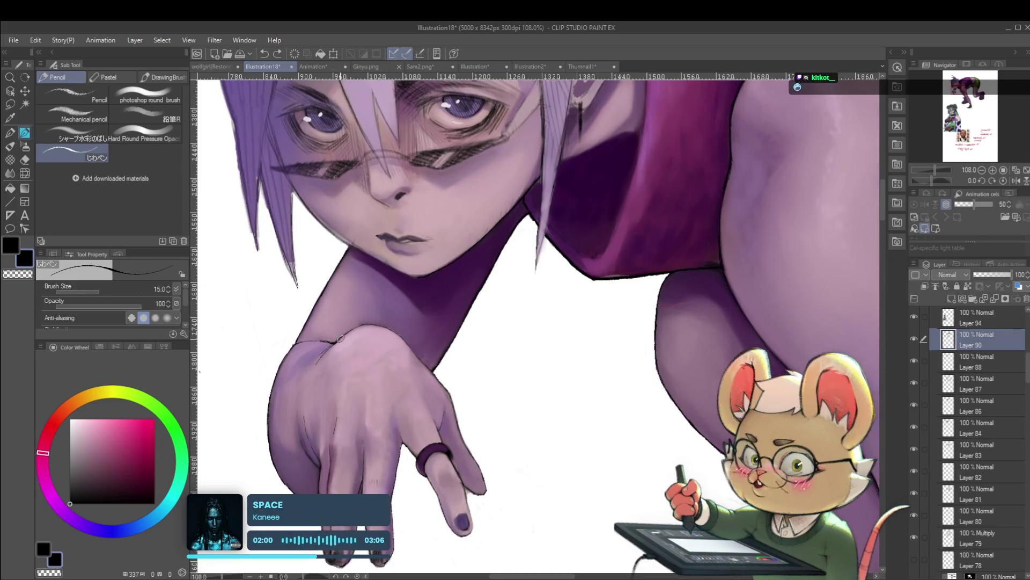
key(p)
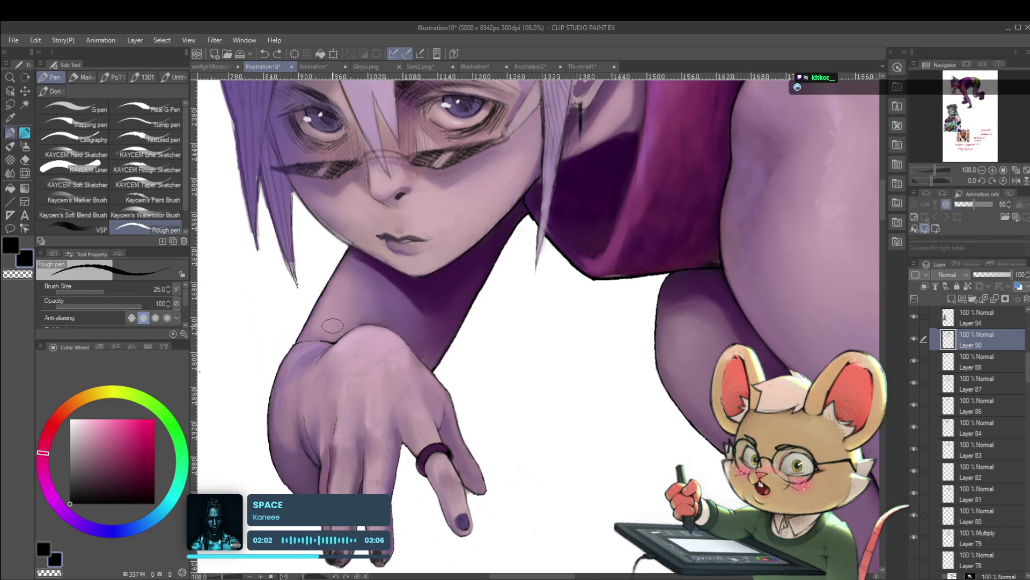
key(p)
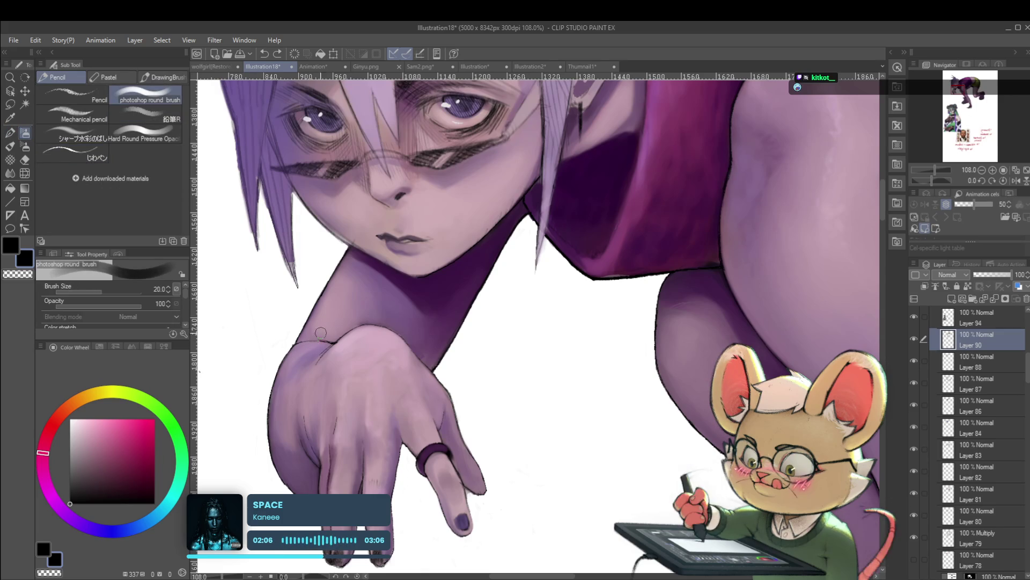
alt+click(320, 333)
scroll(351, 334, down, 5)
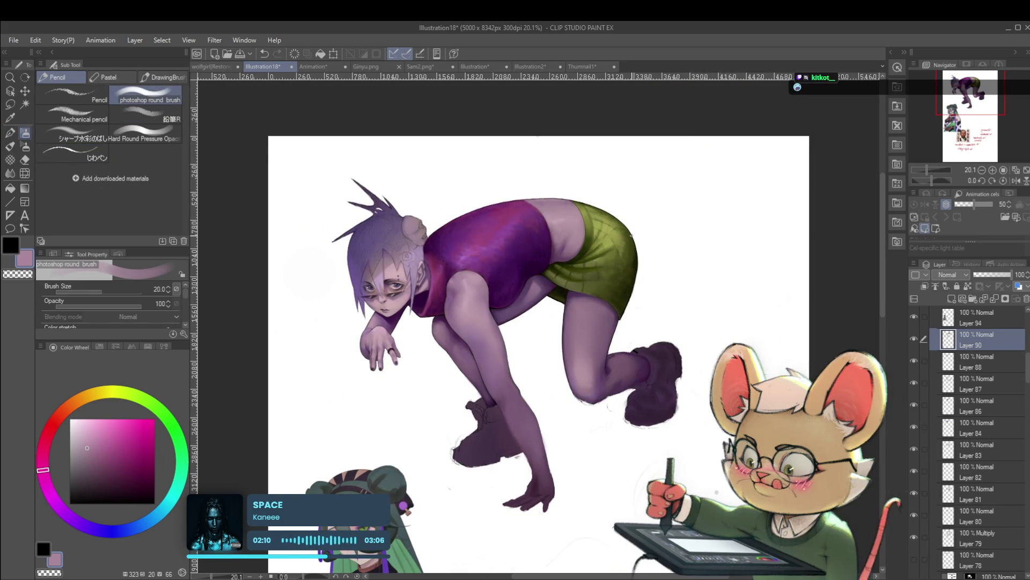
scroll(412, 348, up, 3)
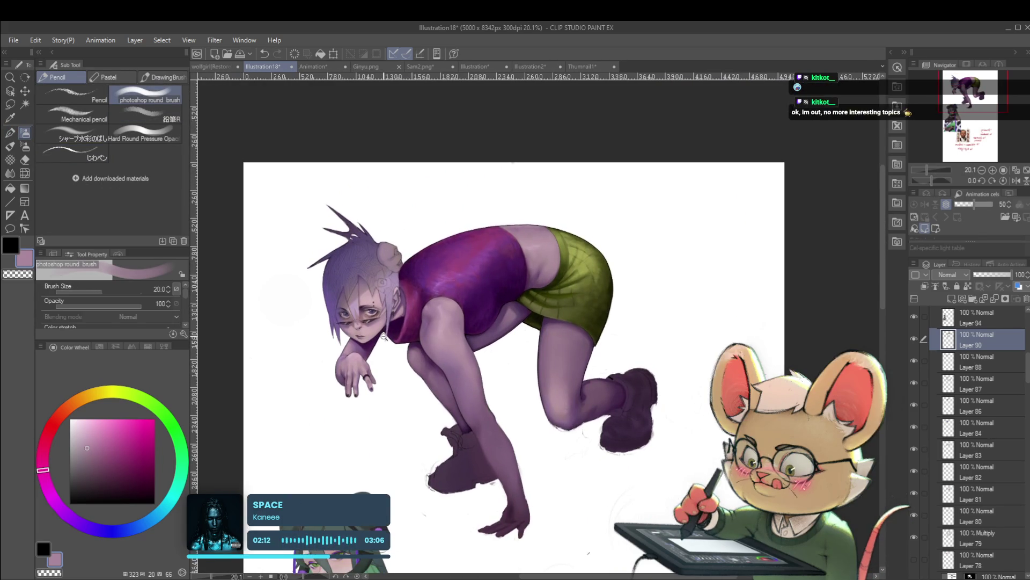
scroll(344, 425, up, 5)
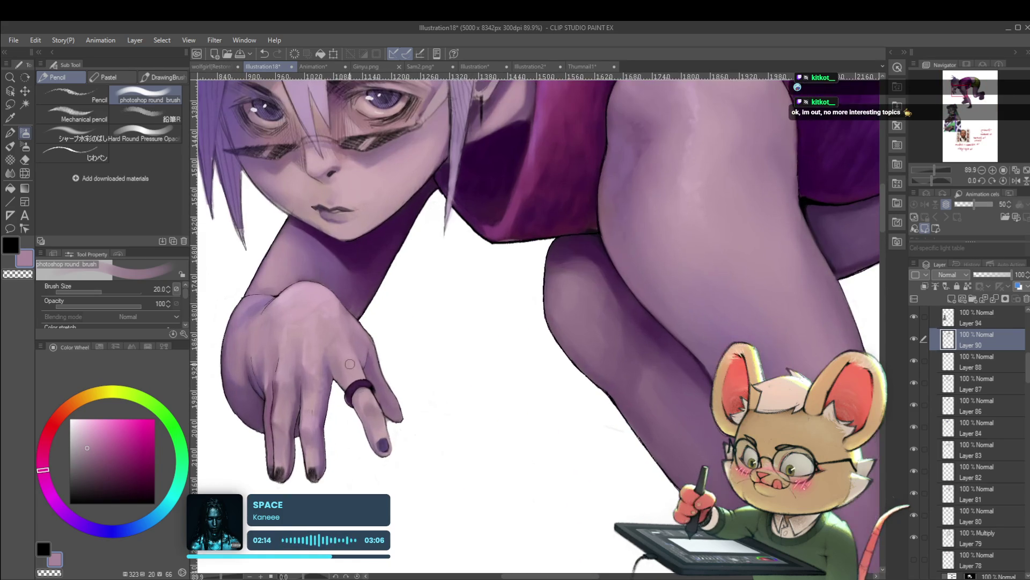
Step: Paint the fingers with sampled greyish purple and a lighter pink highlight, checking in mirrored view
alt+click(320, 454)
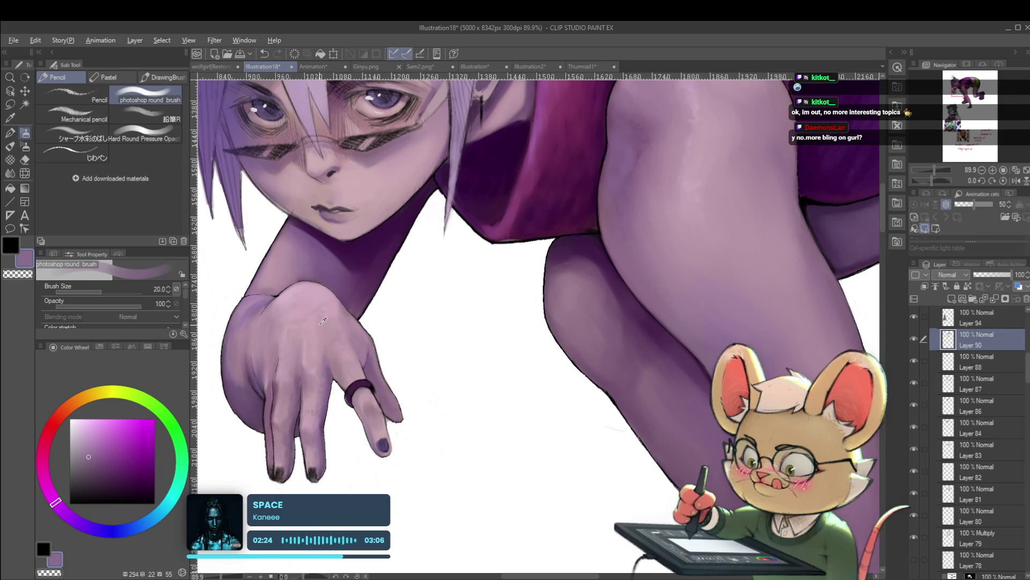
alt+click(323, 322)
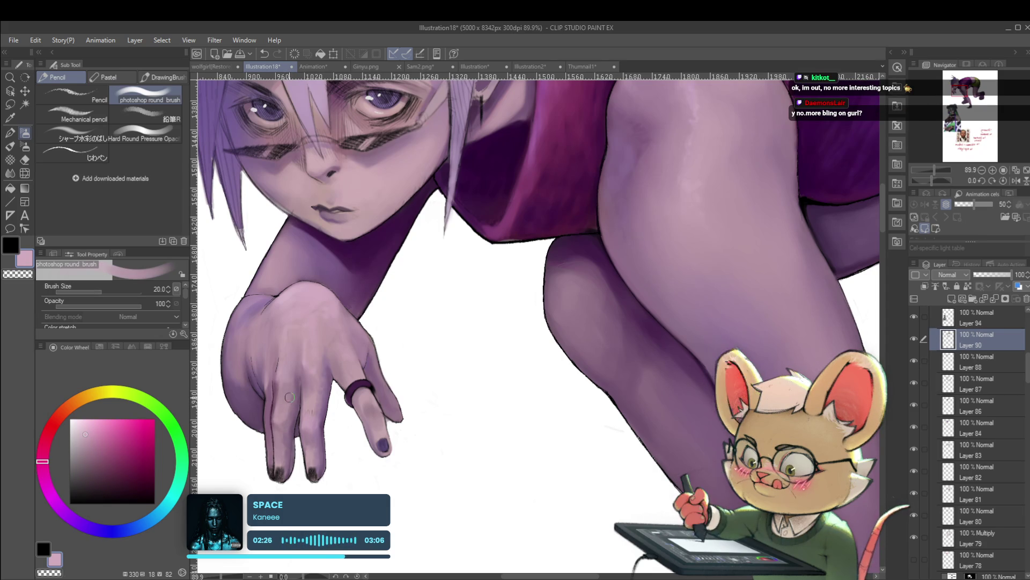
scroll(317, 376, down, 5)
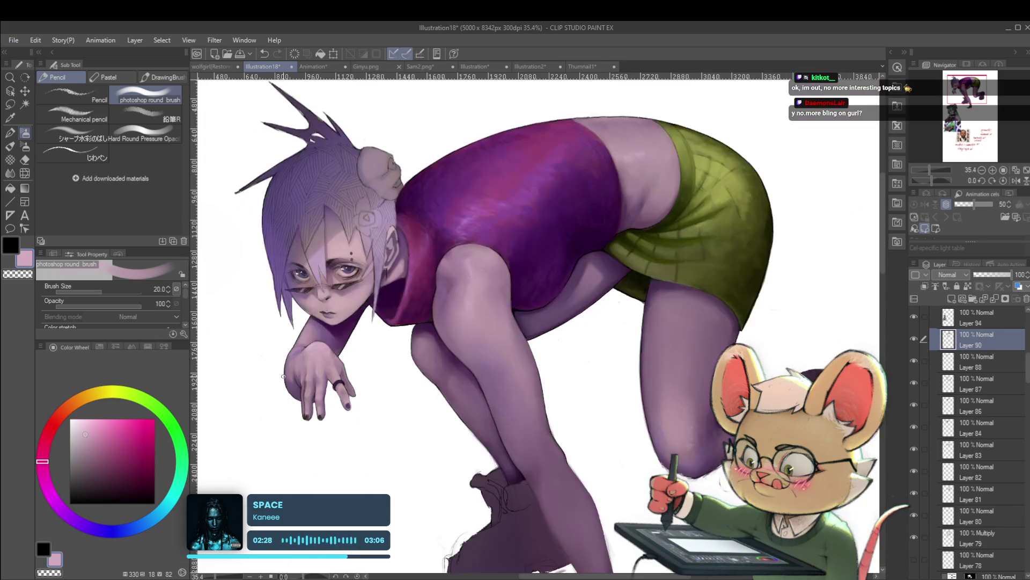
scroll(405, 367, down, 2)
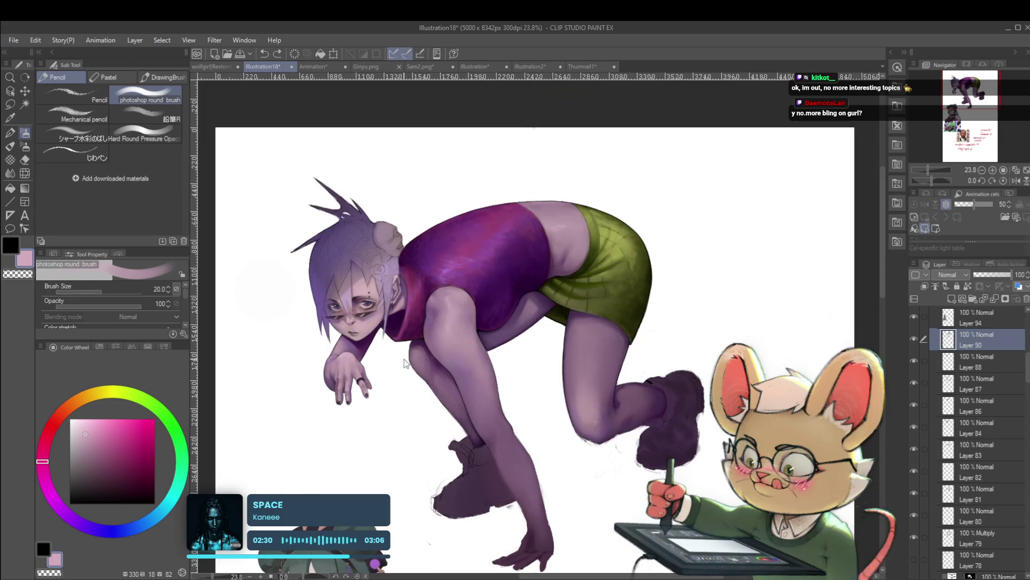
scroll(339, 374, up, 5)
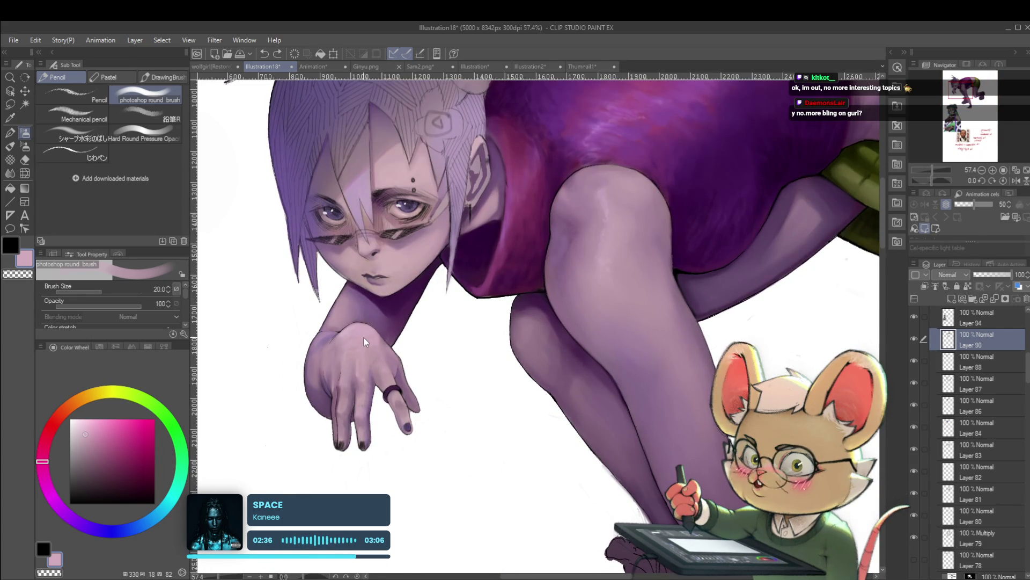
click(1015, 182)
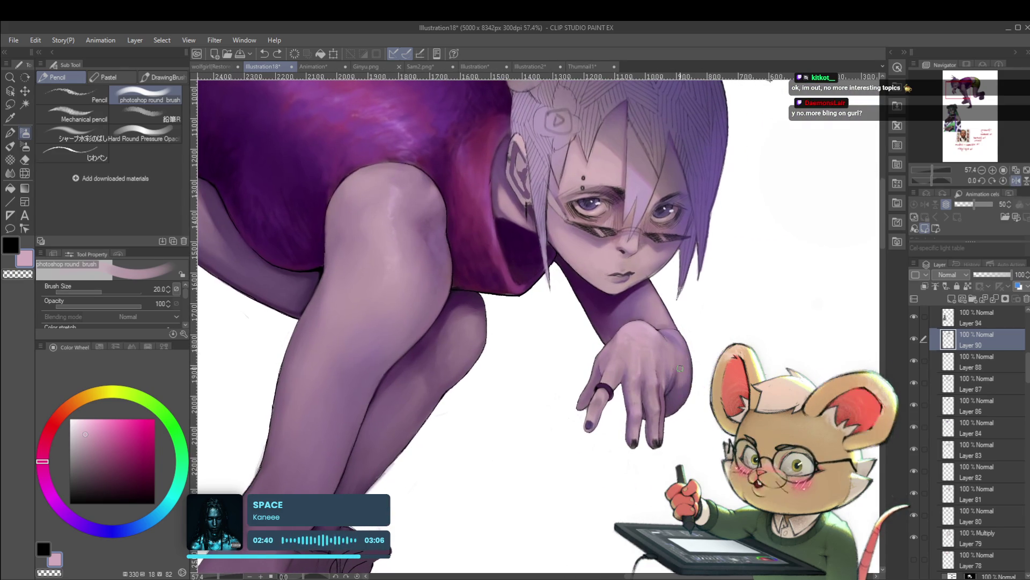
scroll(652, 401, up, 3)
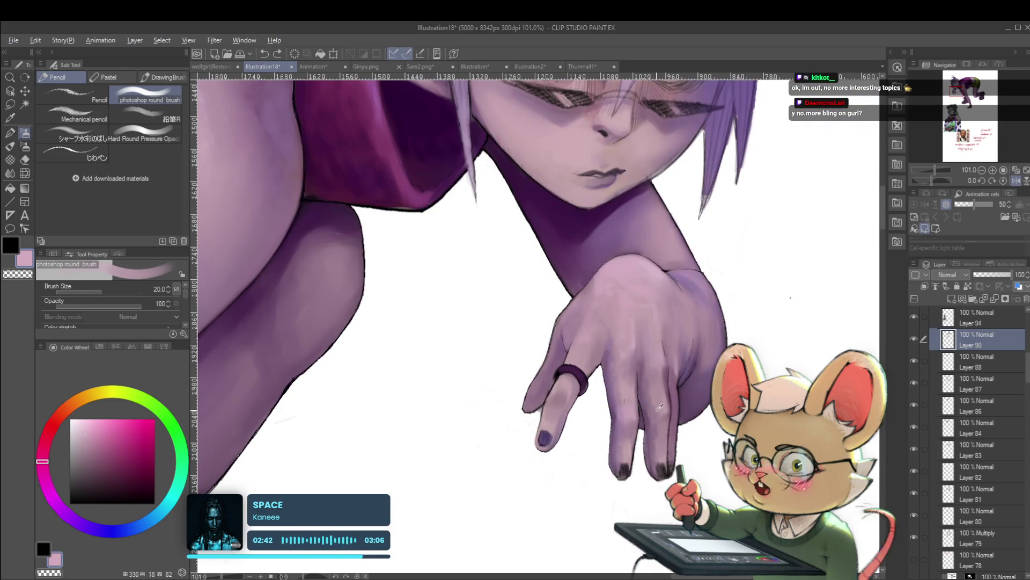
Step: Shade the hand's knuckles with sampled darker mauve and muted purple tones
alt+click(660, 408)
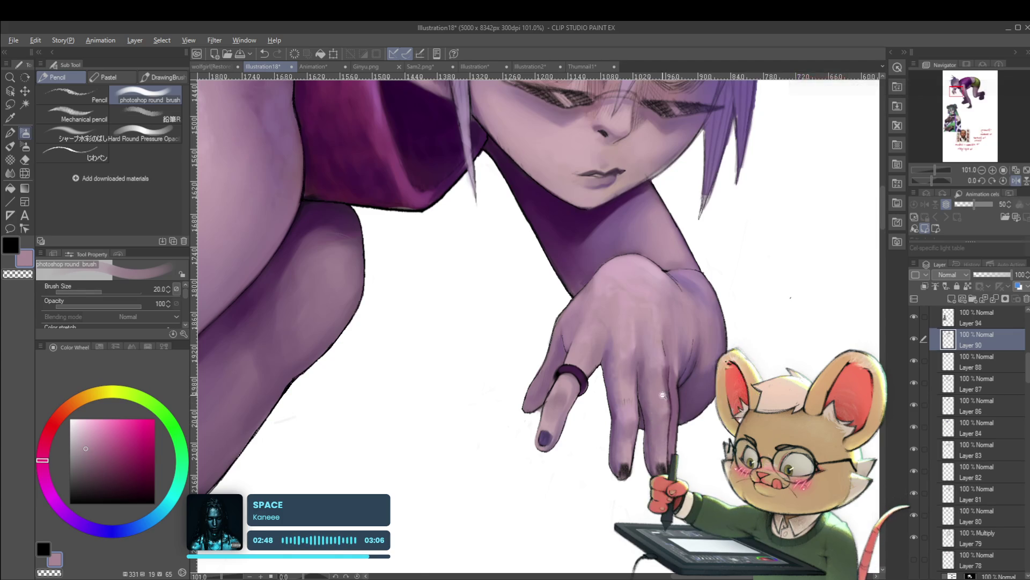
scroll(660, 419, down, 4)
scroll(673, 374, down, 2)
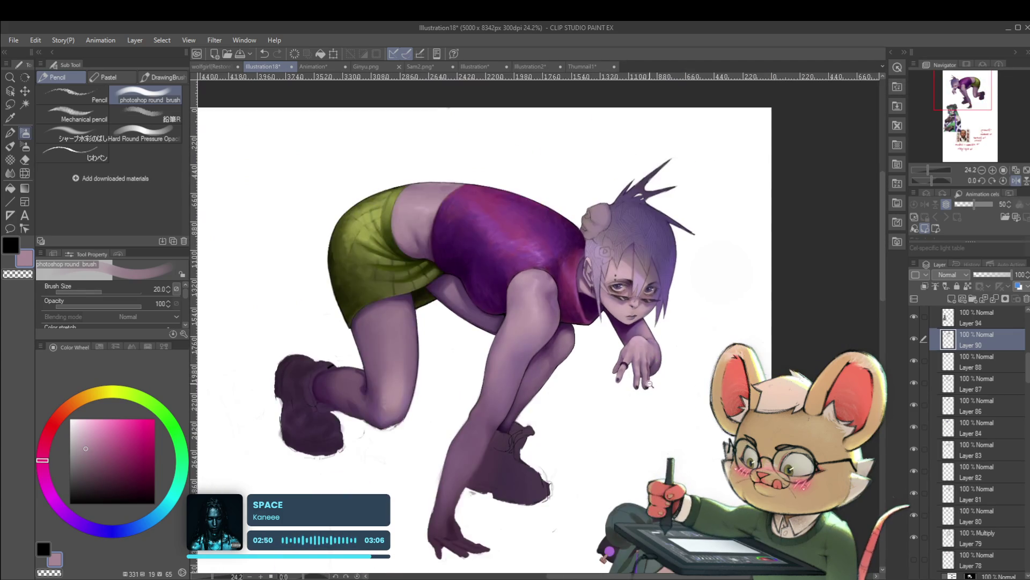
scroll(648, 382, up, 4)
scroll(615, 305, up, 1)
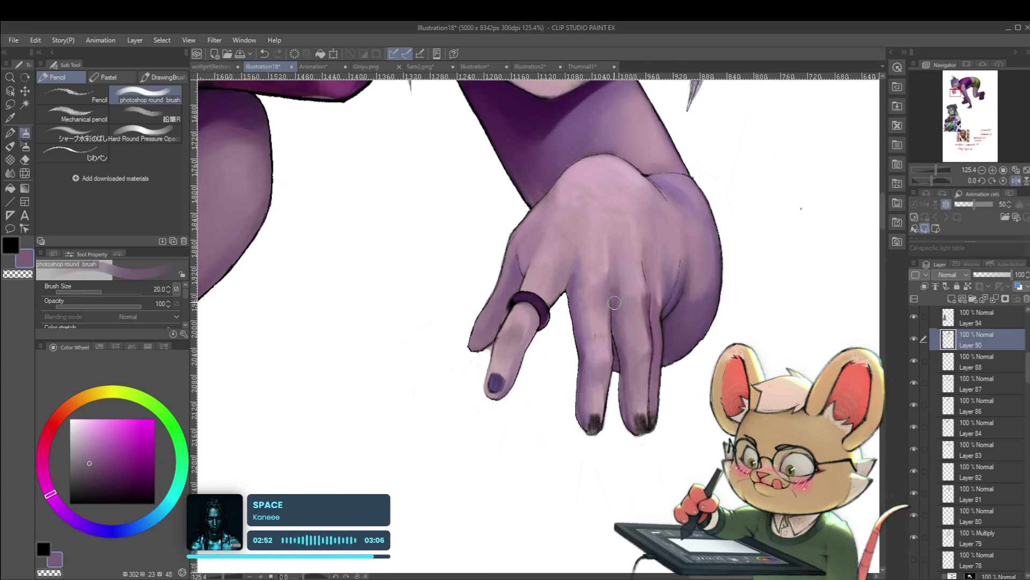
alt+click(580, 325)
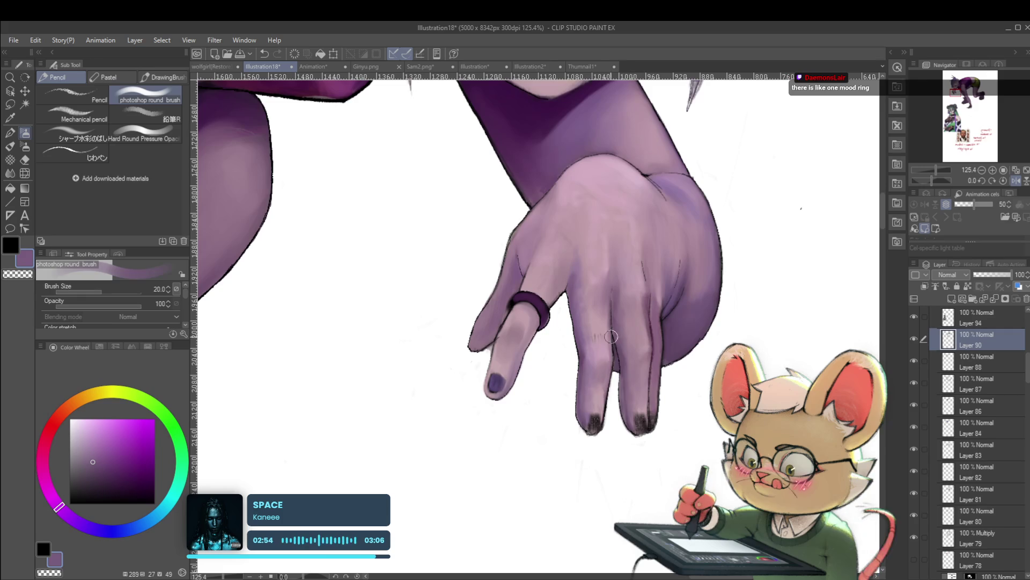
scroll(653, 334, down, 2)
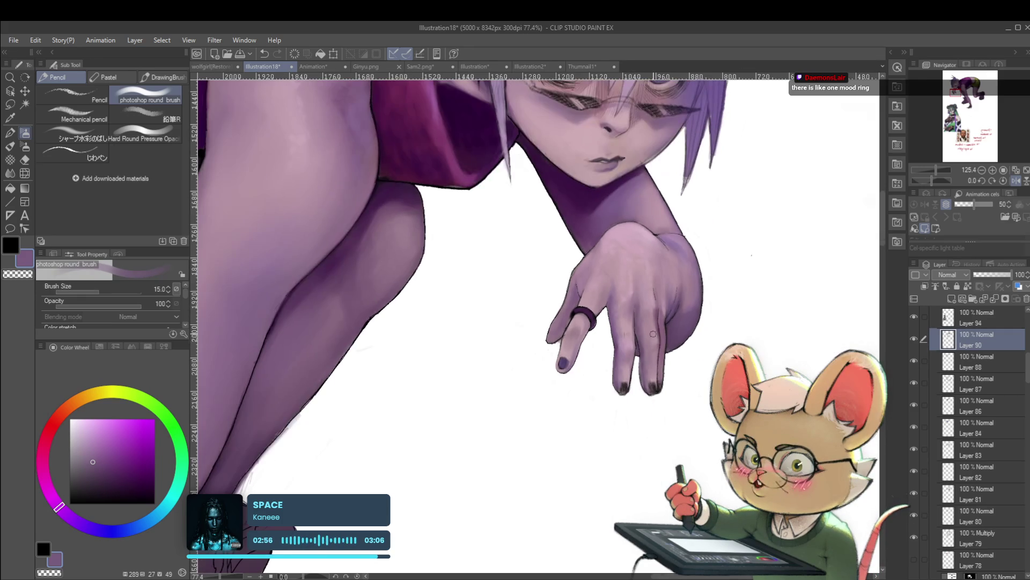
scroll(656, 335, down, 1)
scroll(665, 327, up, 3)
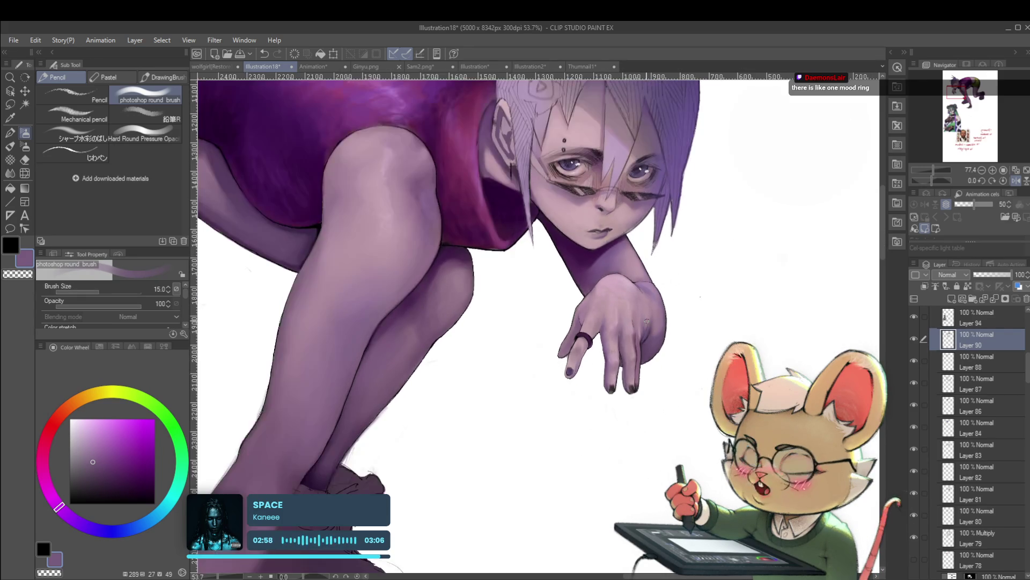
scroll(662, 378, up, 1)
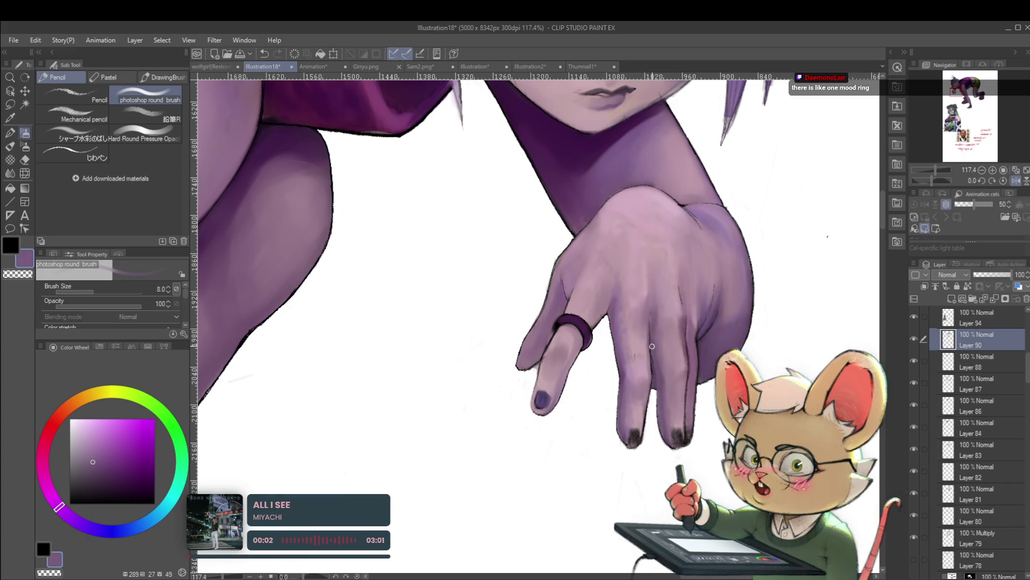
Step: Sample the hand's pinkish lilac, enlarge the brush to 20, then switch the colour to black
scroll(658, 370, down, 5)
scroll(671, 338, up, 4)
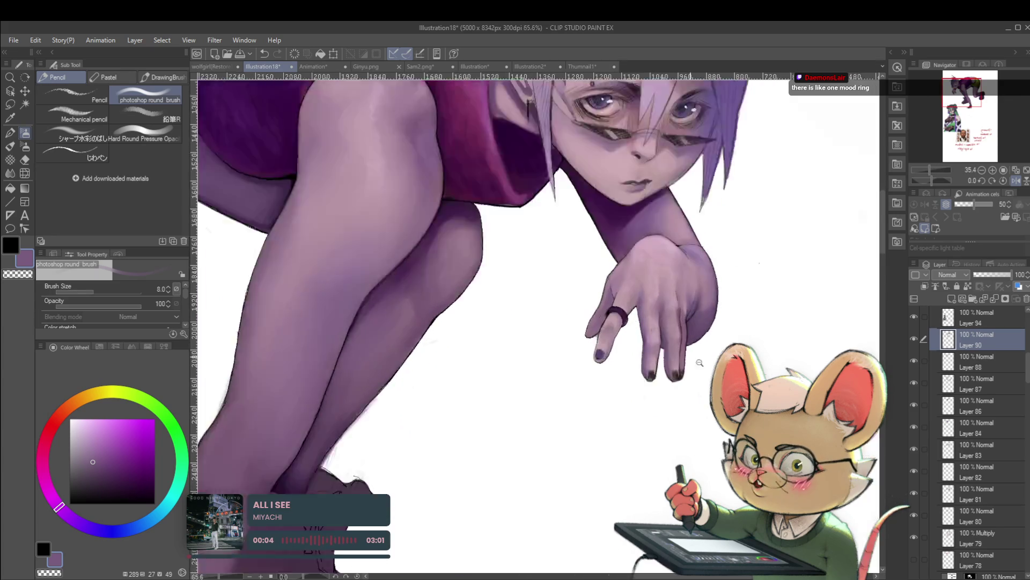
scroll(684, 318, up, 2)
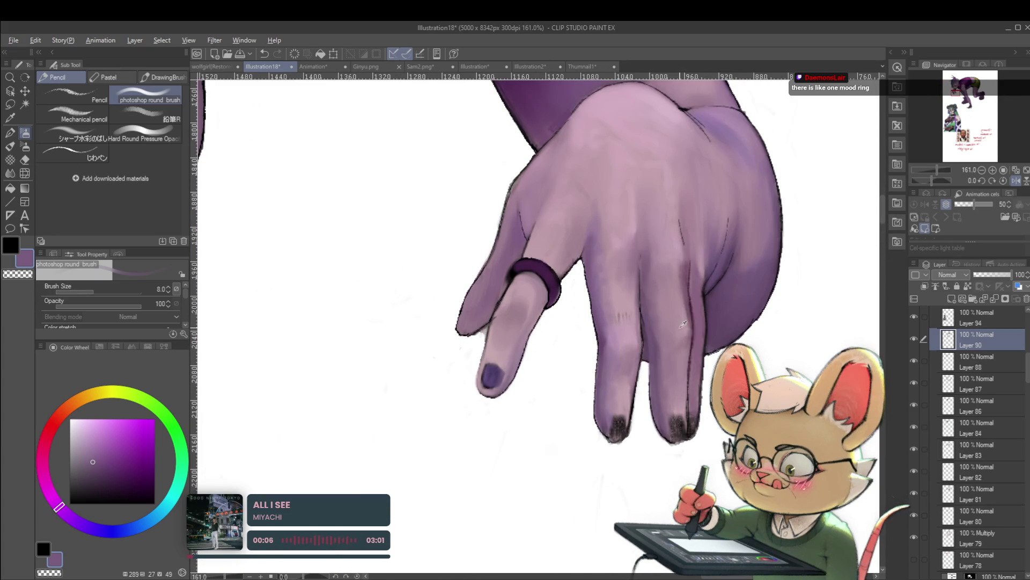
alt+click(673, 294)
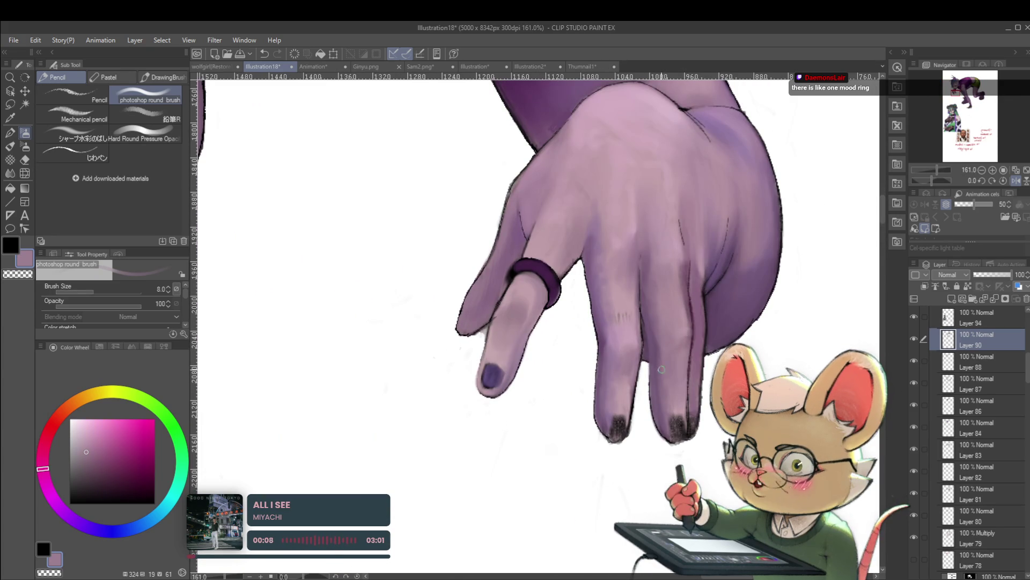
key(bracketright)
key(bracketright)
key(bracketright)
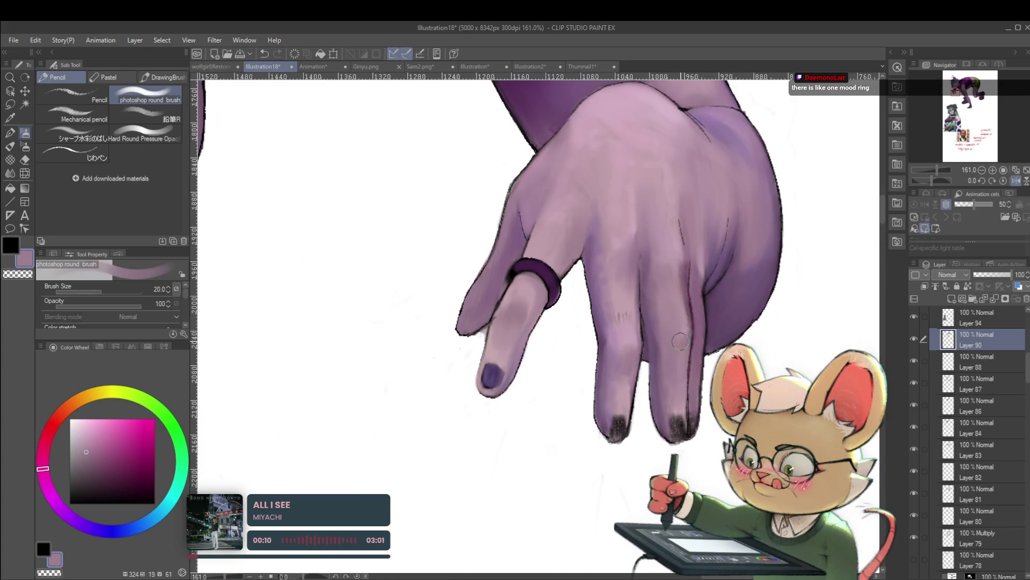
scroll(677, 351, down, 5)
scroll(640, 298, up, 3)
scroll(641, 298, up, 3)
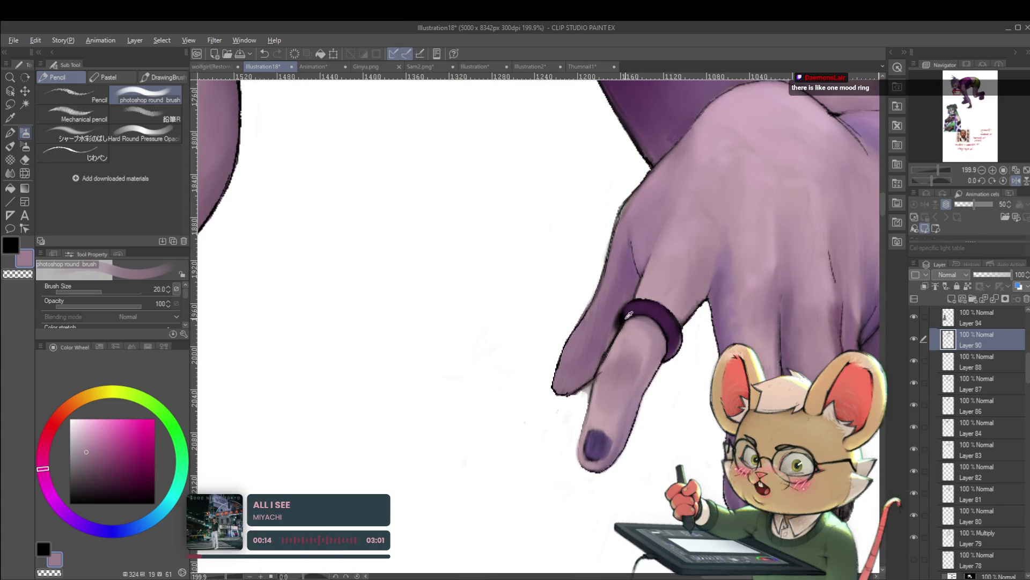
alt+click(627, 312)
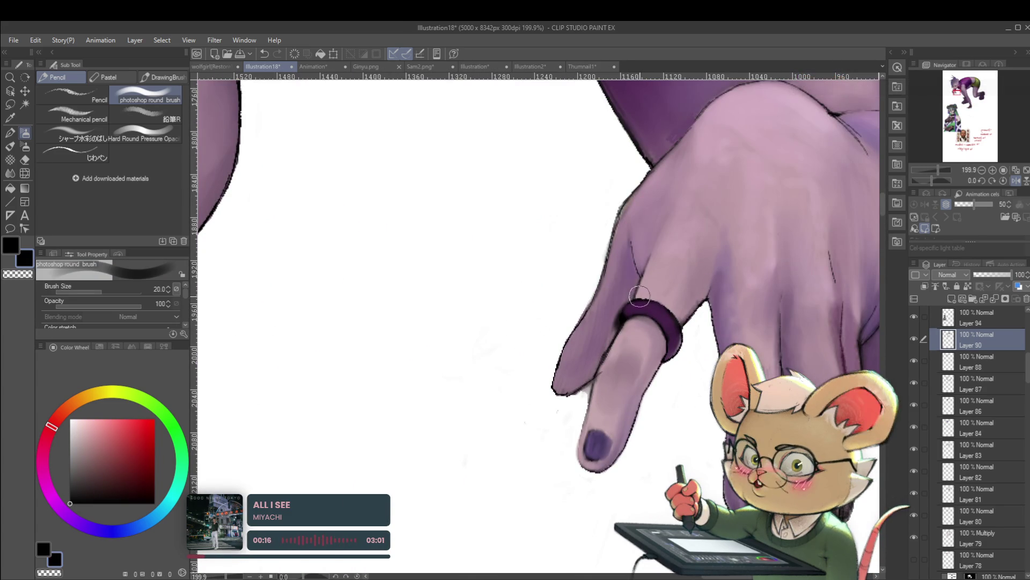
Step: Fit the whole illustration in view, mirror it, and move in on the hand
key(alt)
key(ctrl+0)
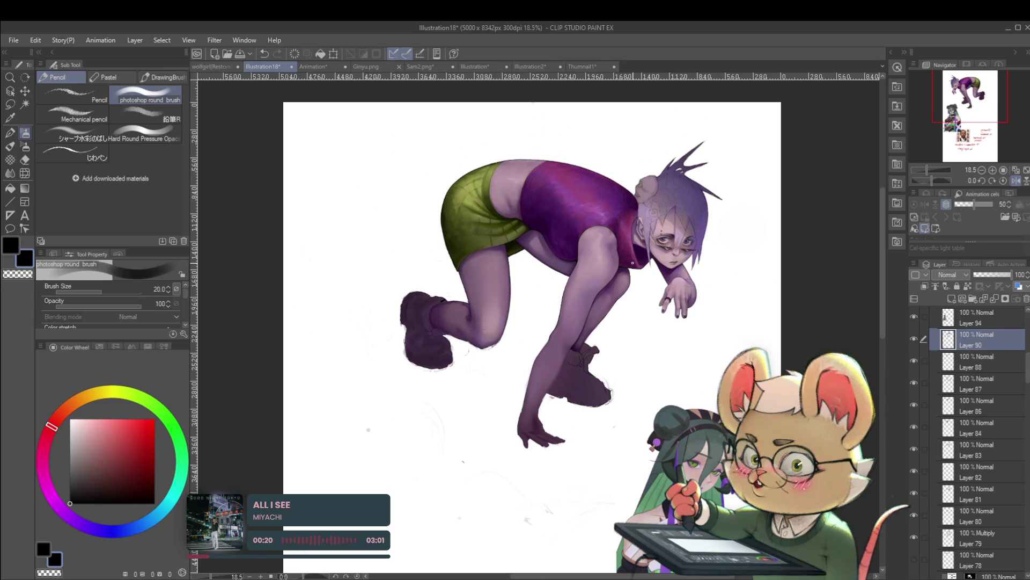
scroll(641, 228, up, 4)
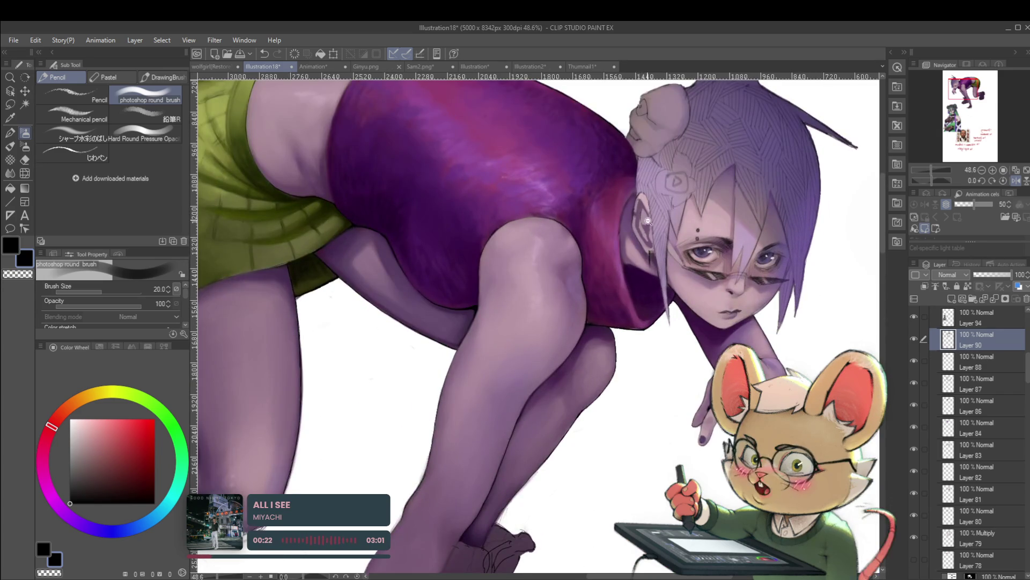
scroll(644, 216, down, 2)
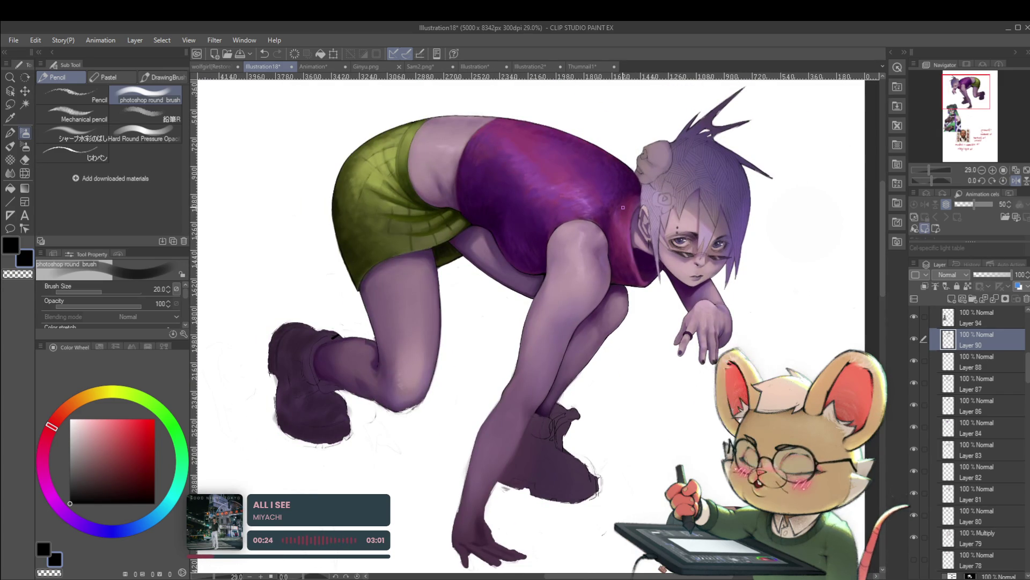
key(h)
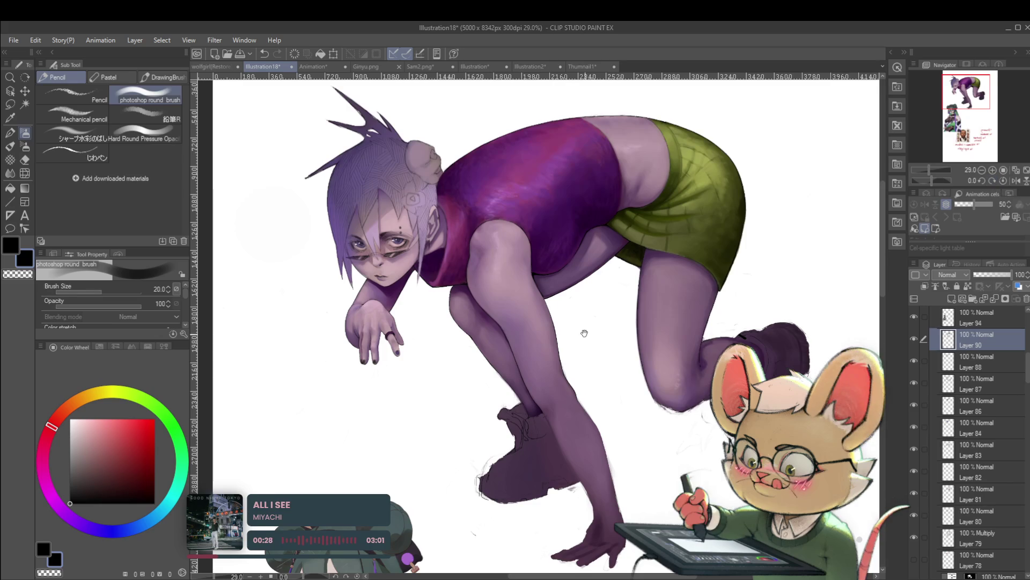
drag(577, 329, 602, 340)
scroll(420, 360, up, 5)
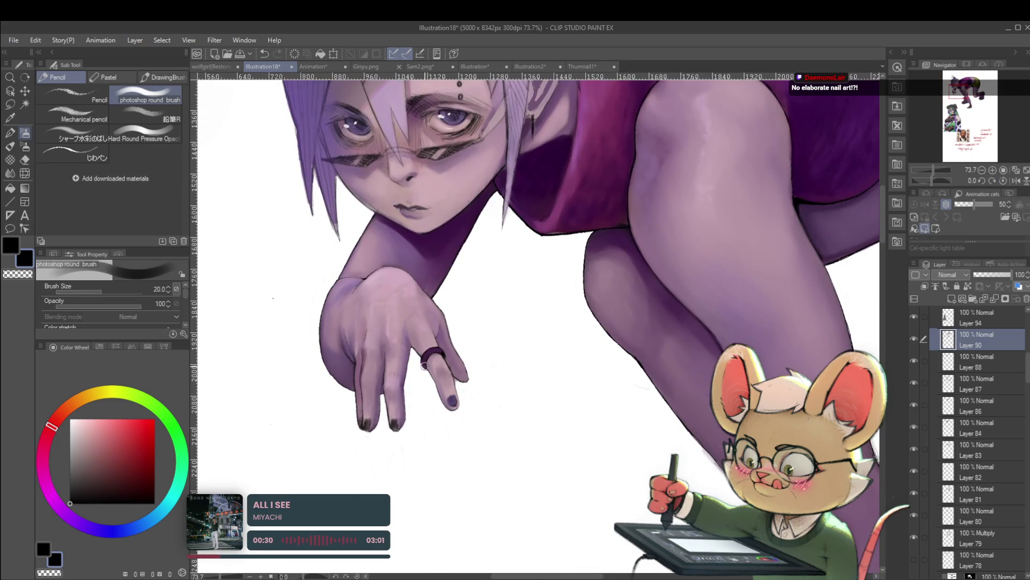
scroll(420, 363, up, 4)
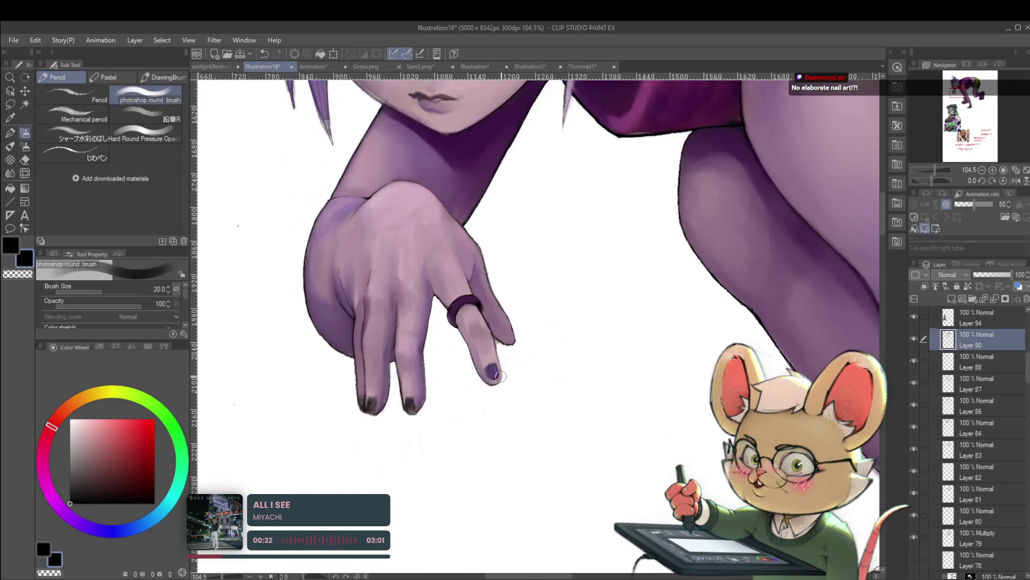
Step: Paint the ringed finger's nail down to a dark purple point with a smaller brush
alt+click(488, 363)
key(bracketleft)
key(bracketleft)
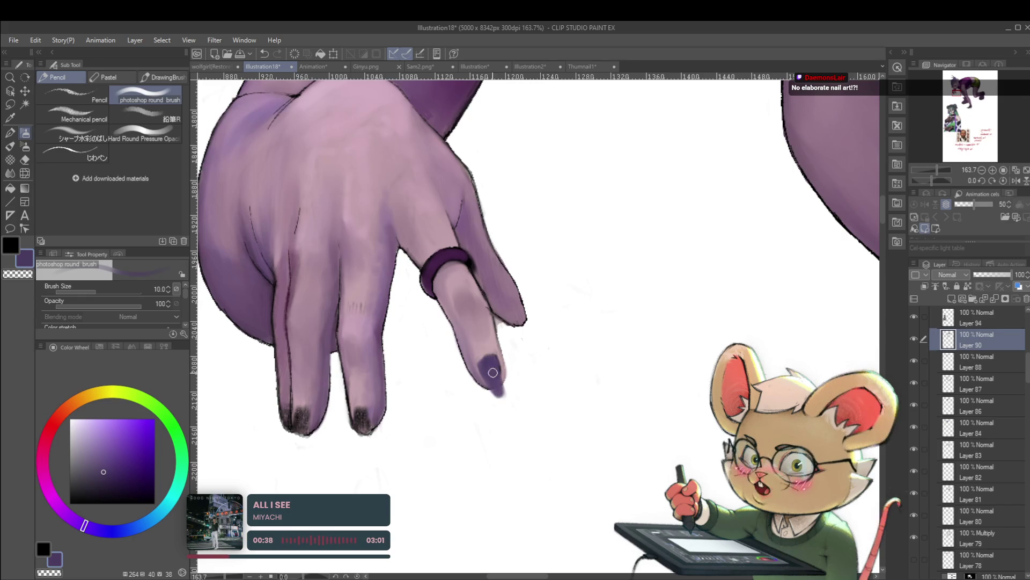
scroll(502, 330, down, 8)
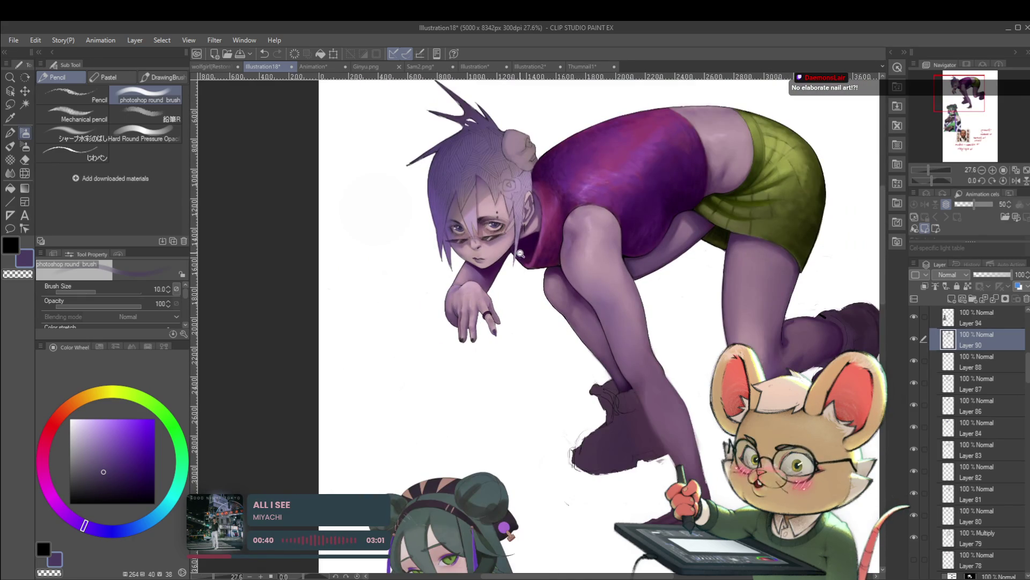
scroll(516, 295, up, 6)
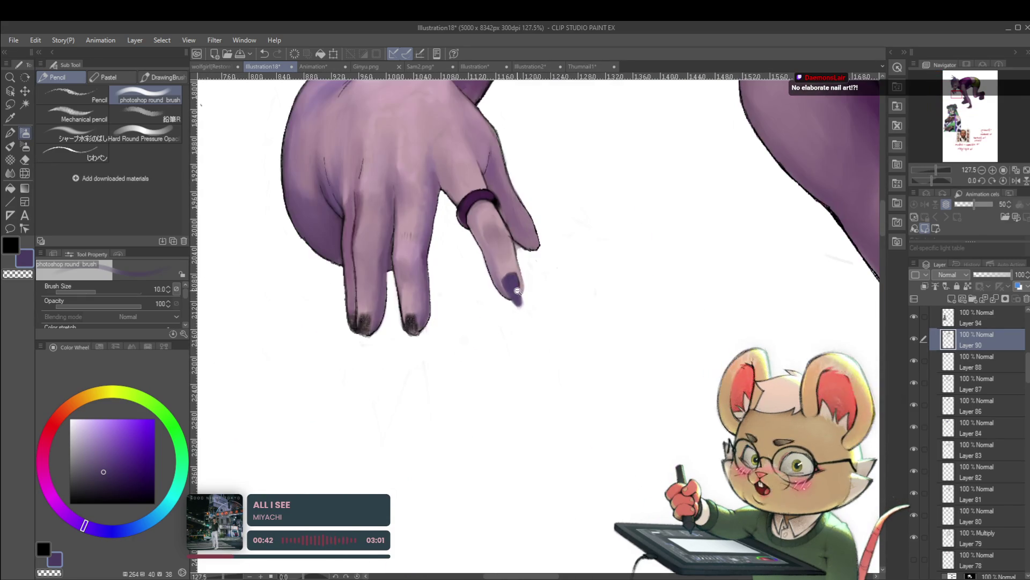
scroll(517, 294, up, 2)
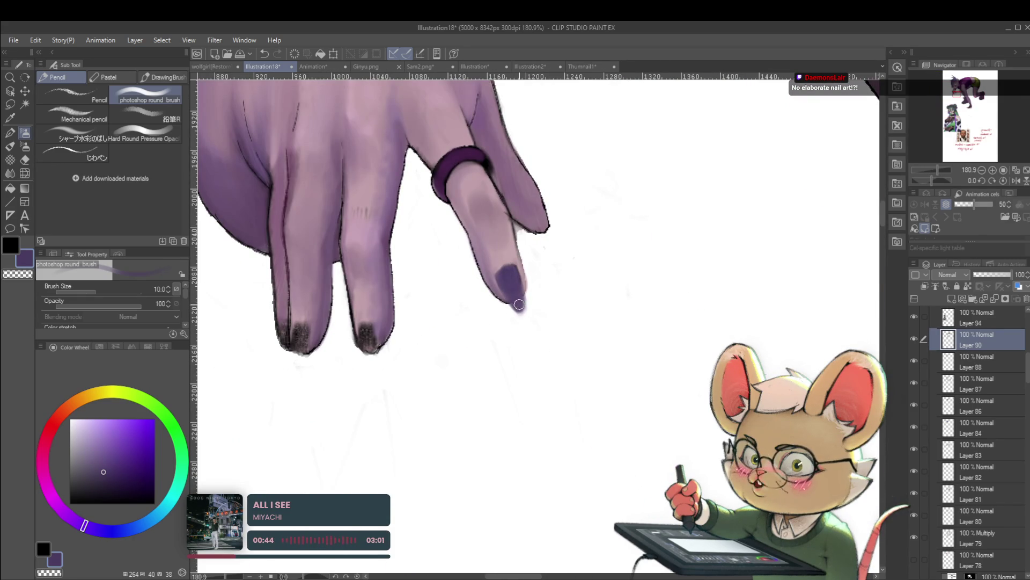
drag(518, 304, 512, 282)
alt+click(512, 284)
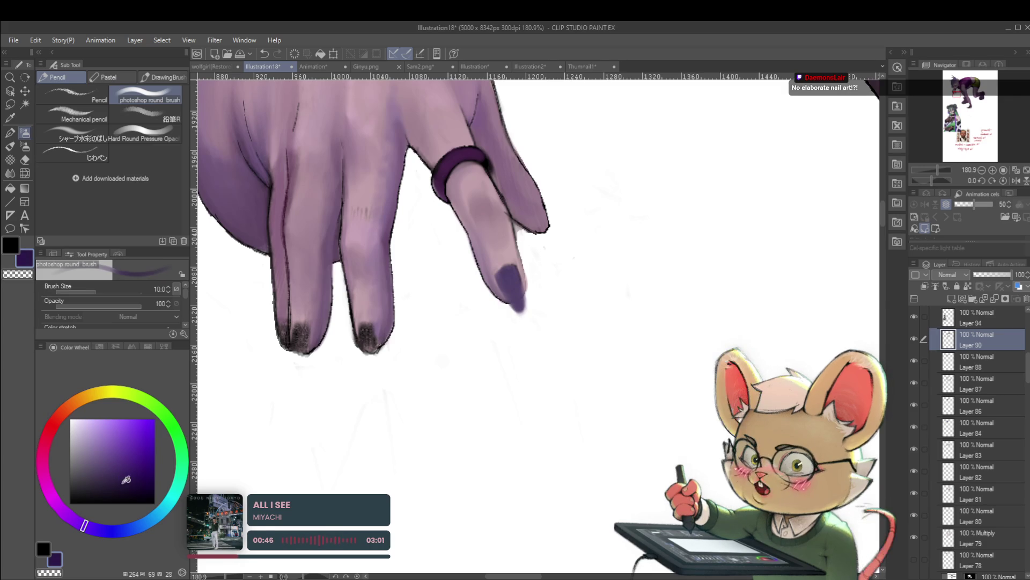
key(bracketleft)
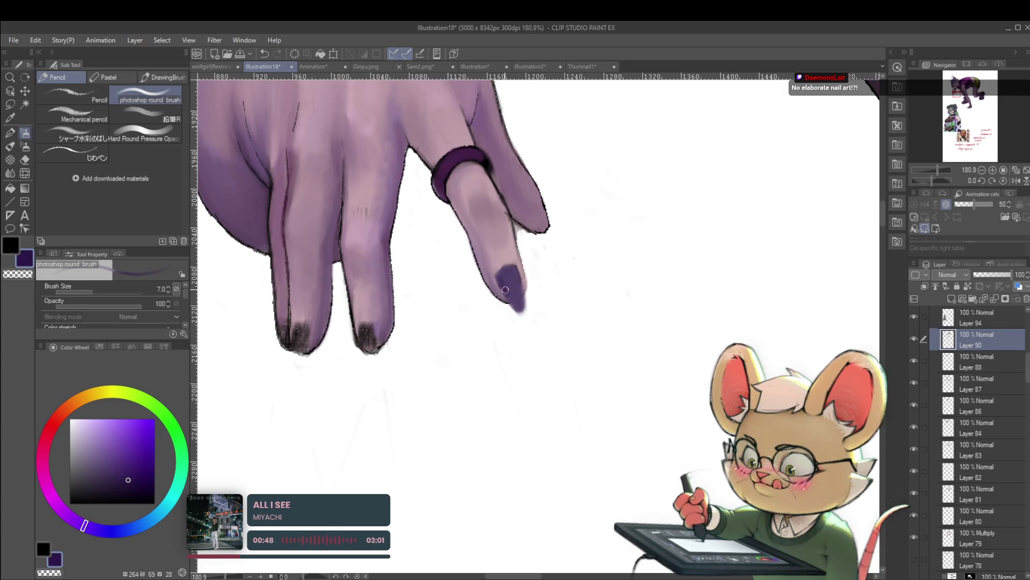
drag(507, 287, 518, 309)
Step: Flip the view back, darken the ringed nail tip further, and begin the middle fingernail
scroll(518, 309, down, 5)
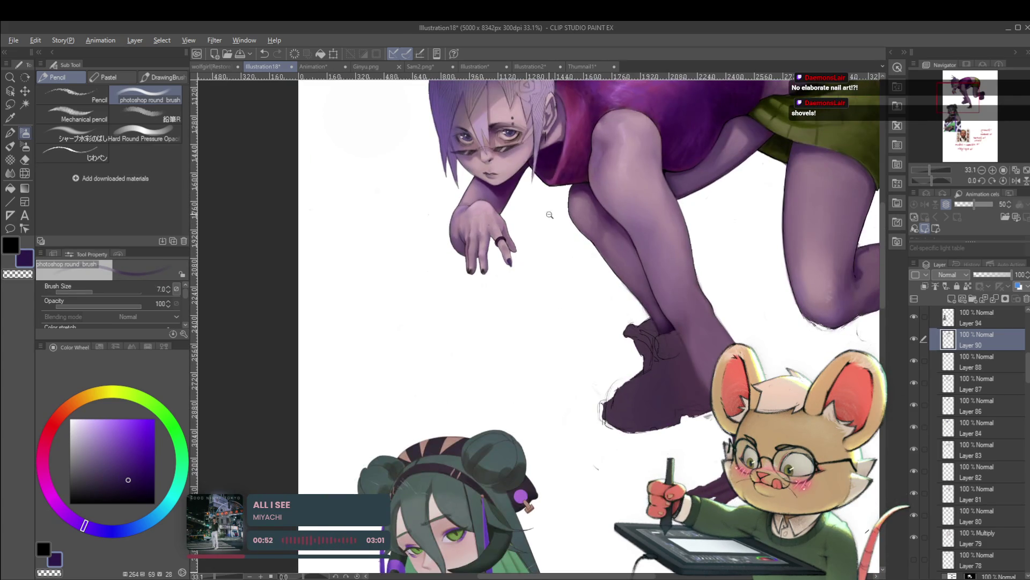
scroll(549, 207, down, 2)
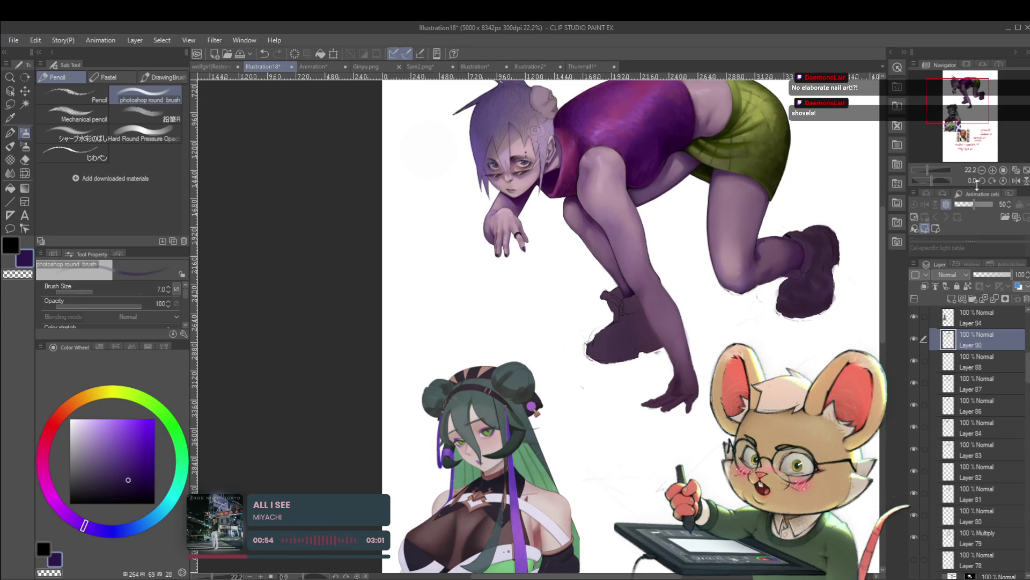
click(1016, 181)
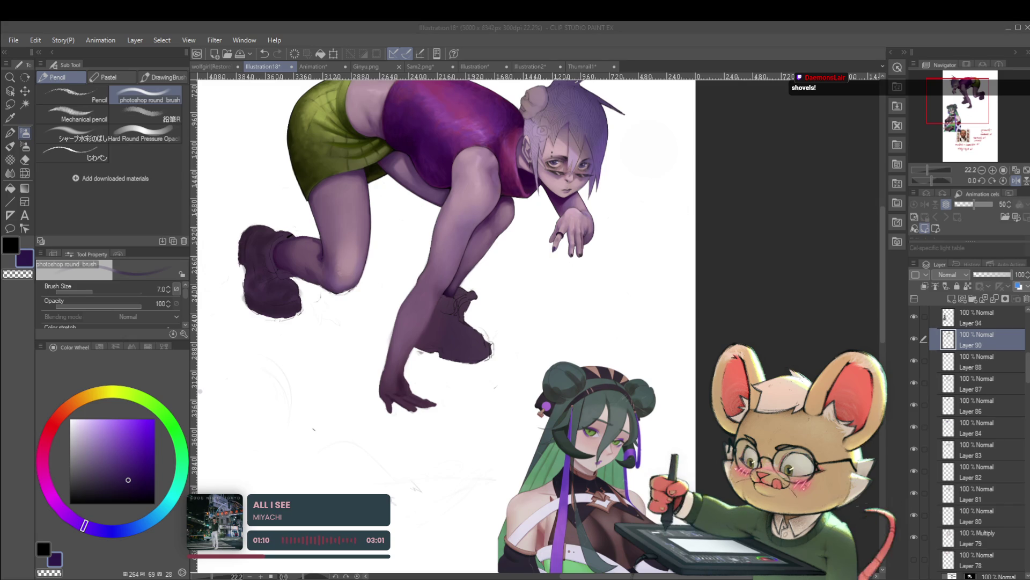
scroll(576, 244, up, 5)
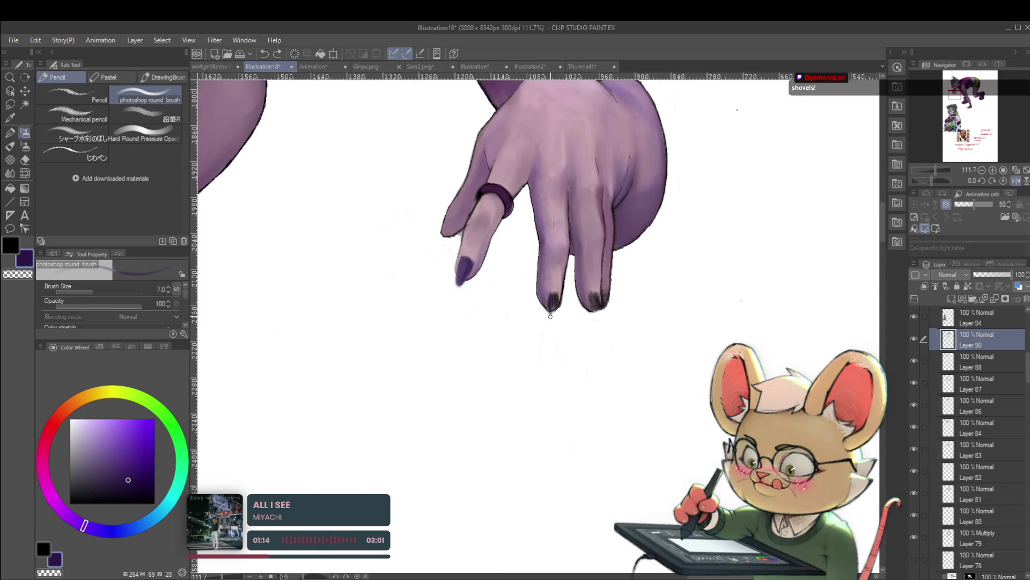
drag(551, 319, 555, 309)
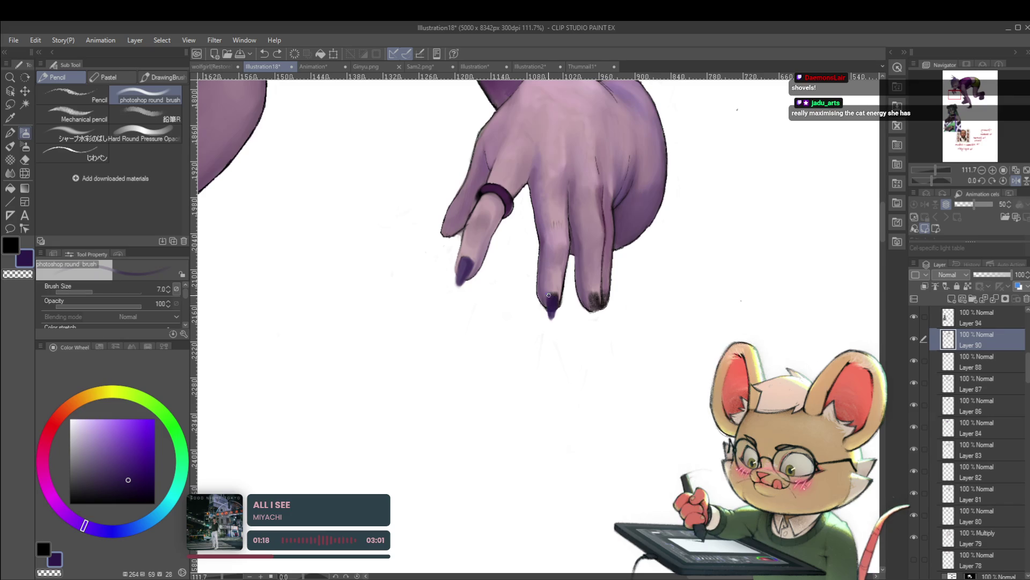
drag(550, 298, 553, 295)
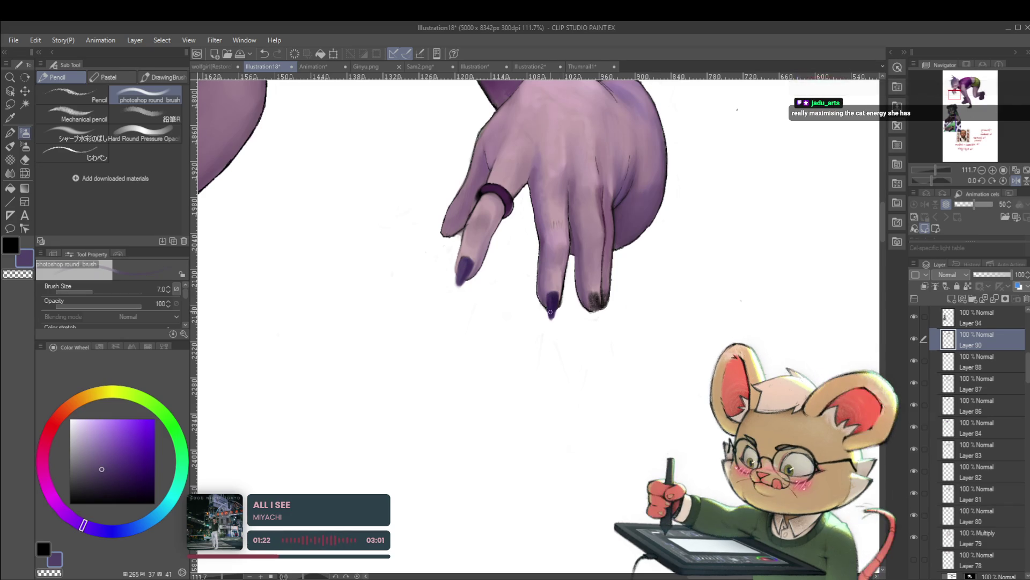
Step: In mirrored view, extend and round the middle fingernail upward with the sampled nail purple
alt+click(550, 310)
scroll(571, 281, down, 5)
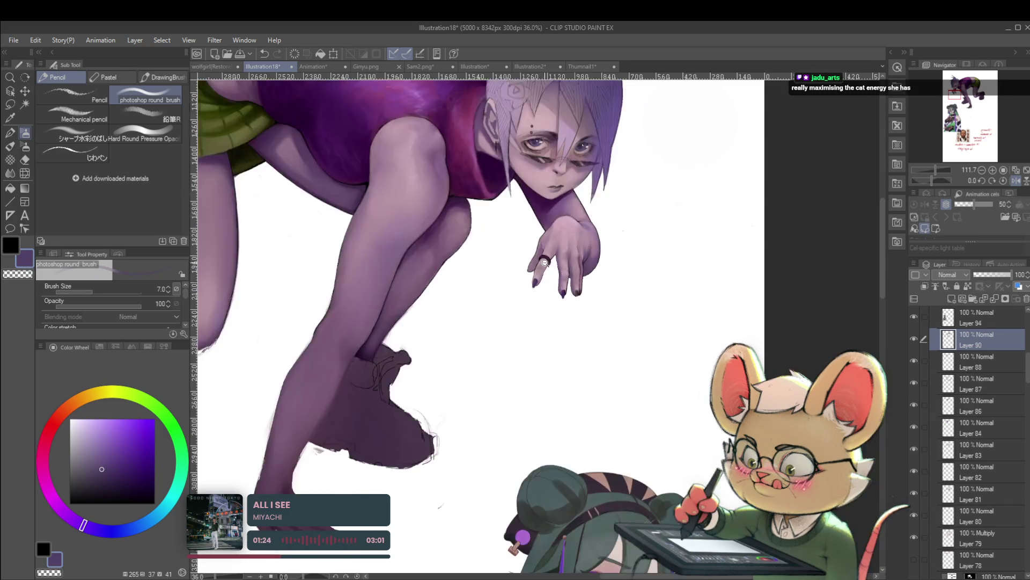
scroll(573, 265, down, 1)
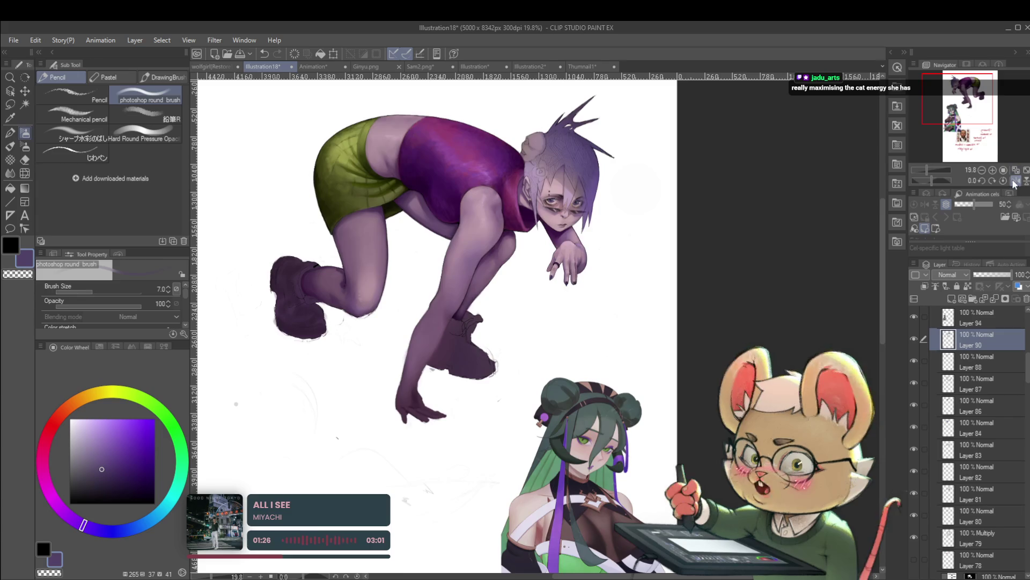
key(h)
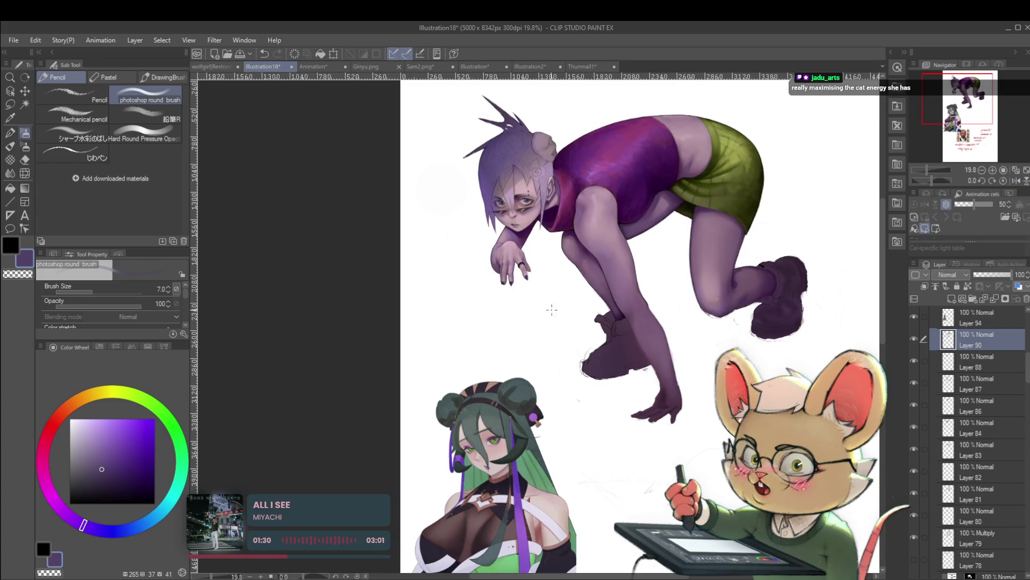
scroll(516, 274, up, 10)
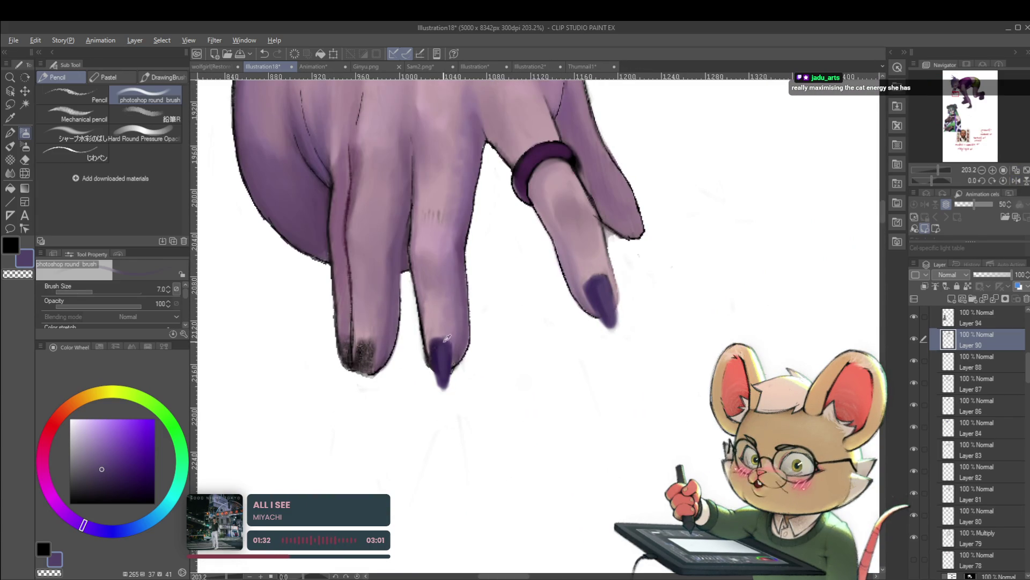
alt+click(438, 352)
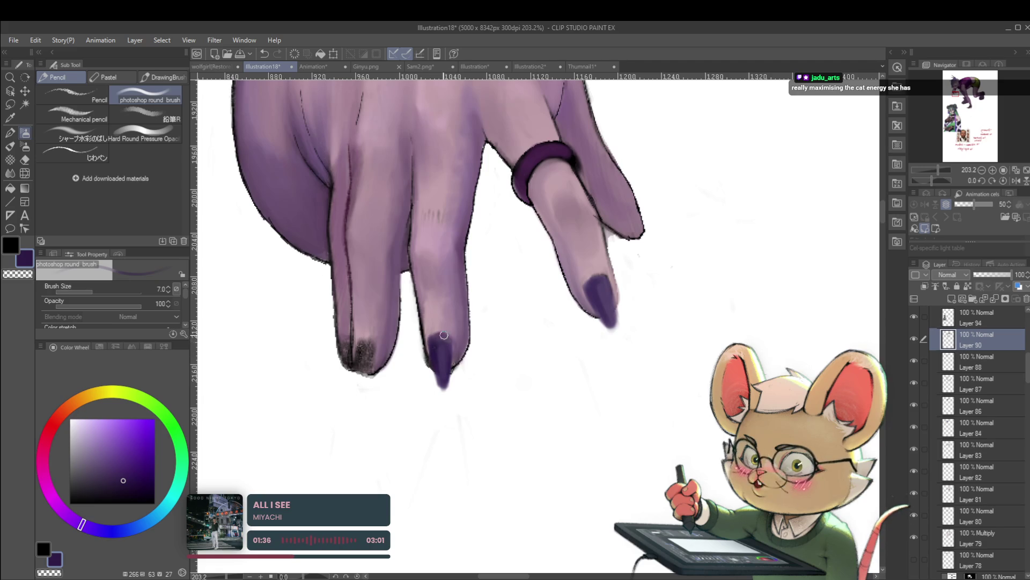
drag(440, 342, 439, 336)
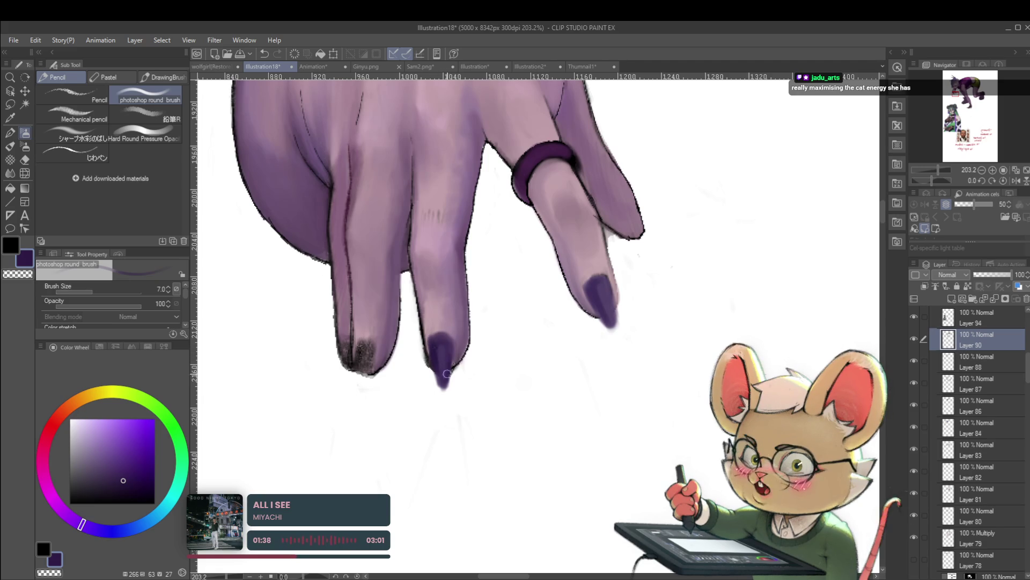
alt+click(443, 348)
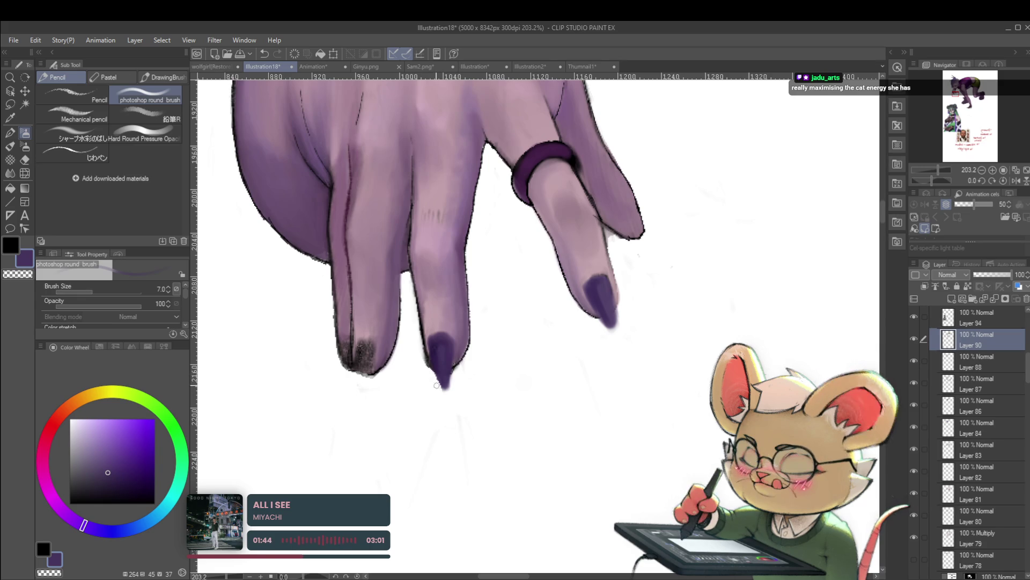
Step: Darken the top of the middle fingernail with a deeper purple
scroll(432, 379, down, 5)
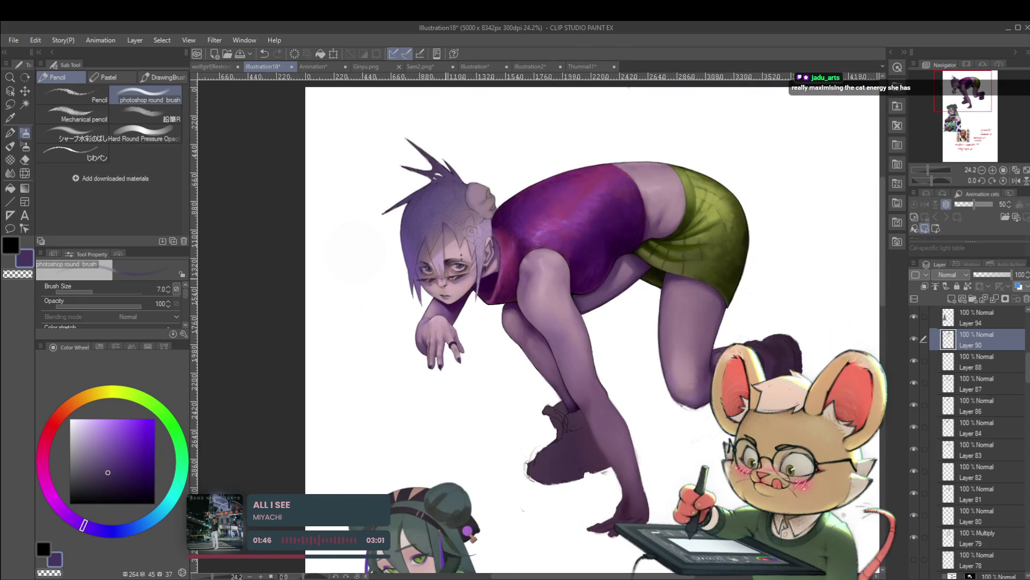
scroll(444, 342, up, 6)
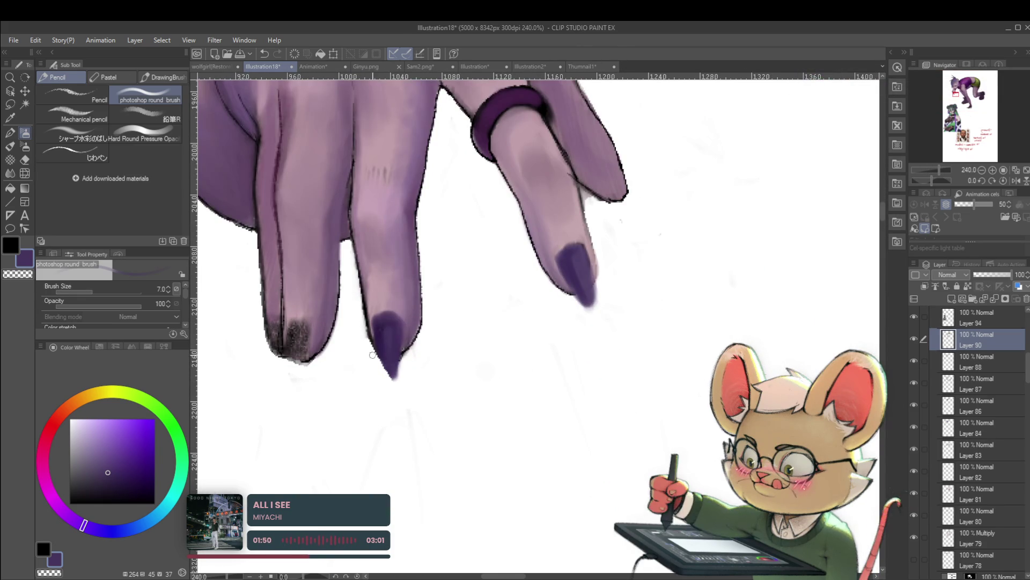
scroll(365, 349, up, 1)
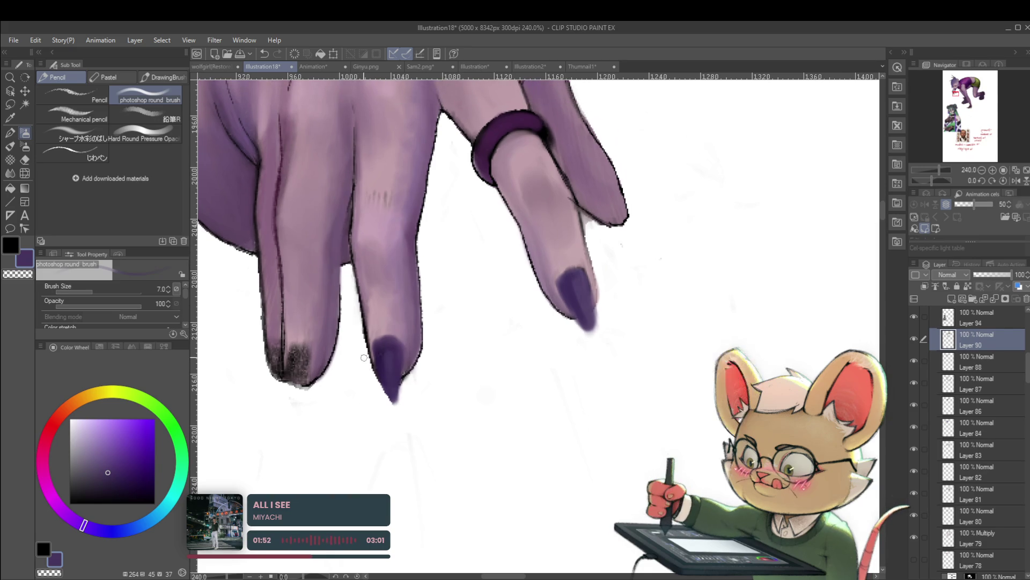
scroll(360, 283, down, 6)
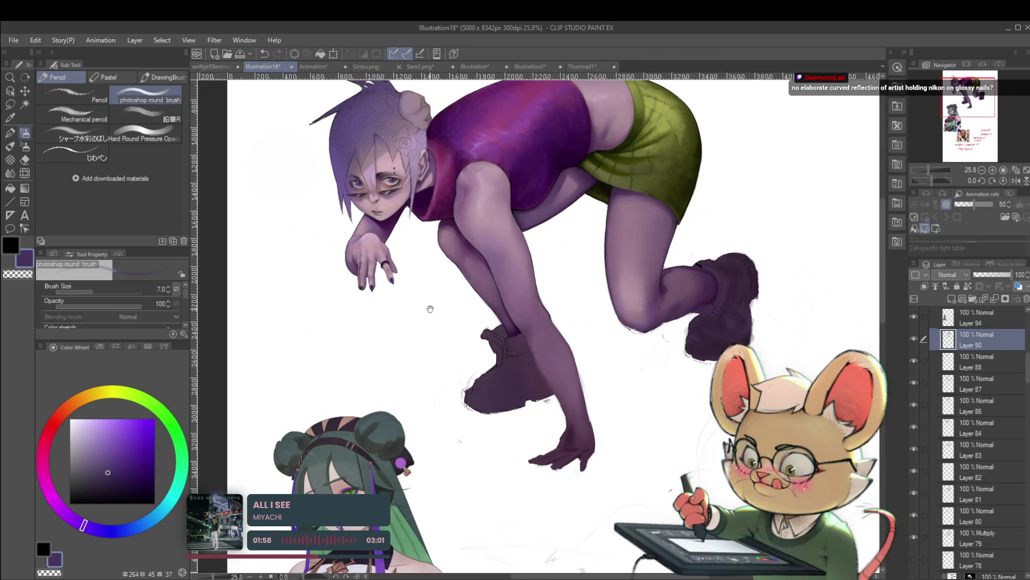
drag(430, 307, 455, 331)
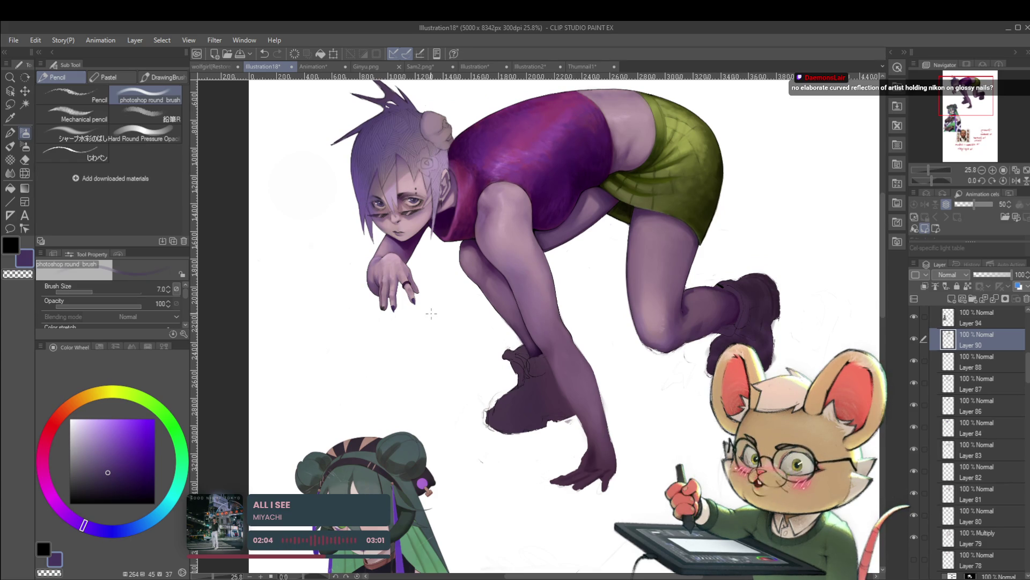
scroll(391, 296, up, 10)
alt+click(399, 372)
drag(396, 375, 390, 360)
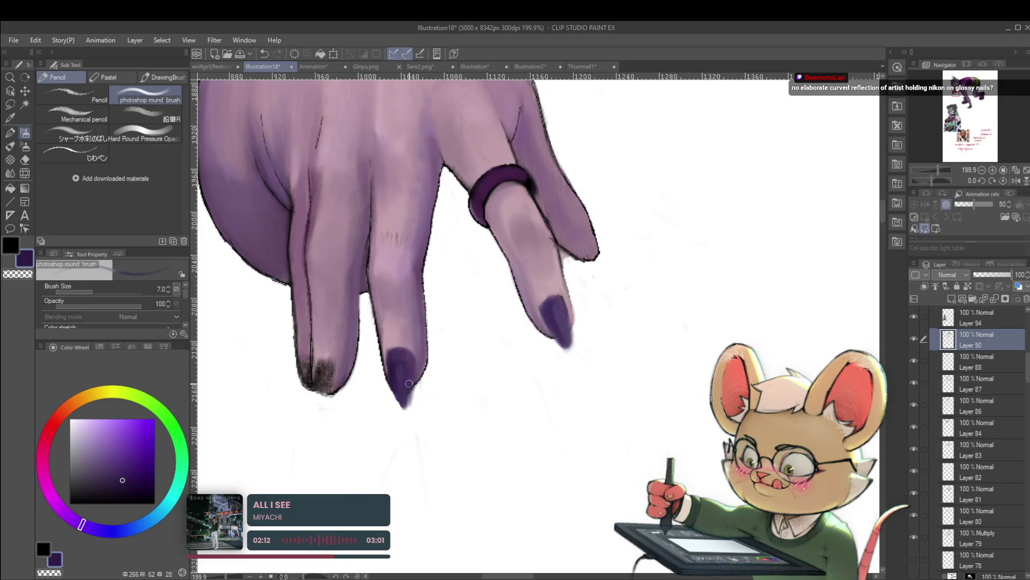
Step: Check the hand mirrored, flip back, and sample a light mauve from the finger
scroll(403, 390, down, 10)
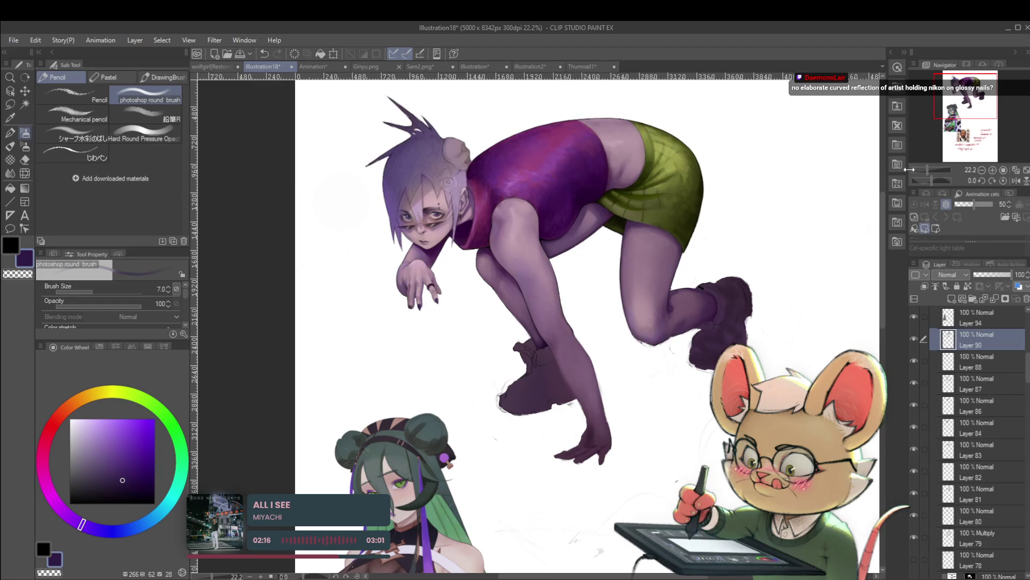
click(1016, 181)
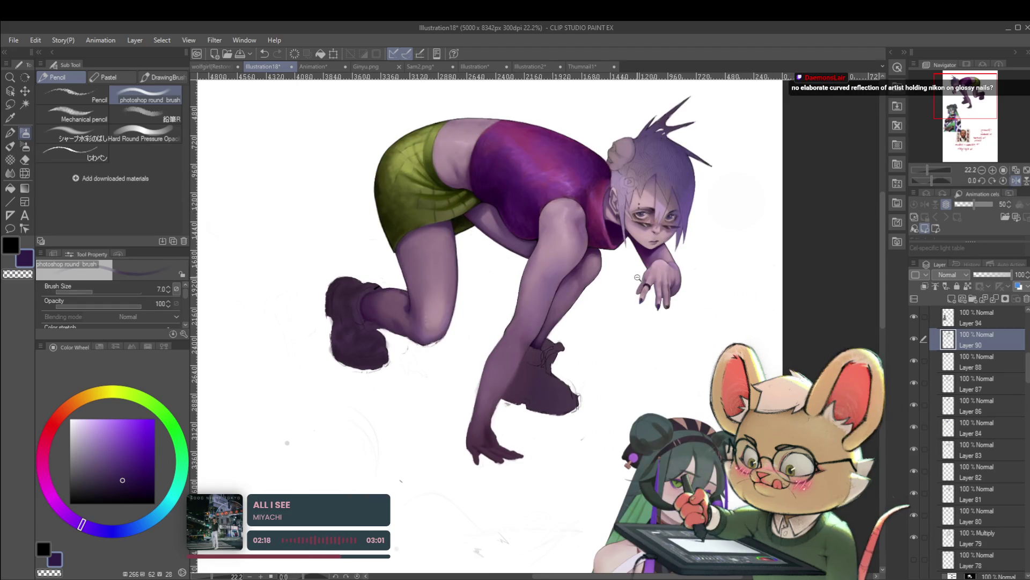
scroll(685, 261, up, 5)
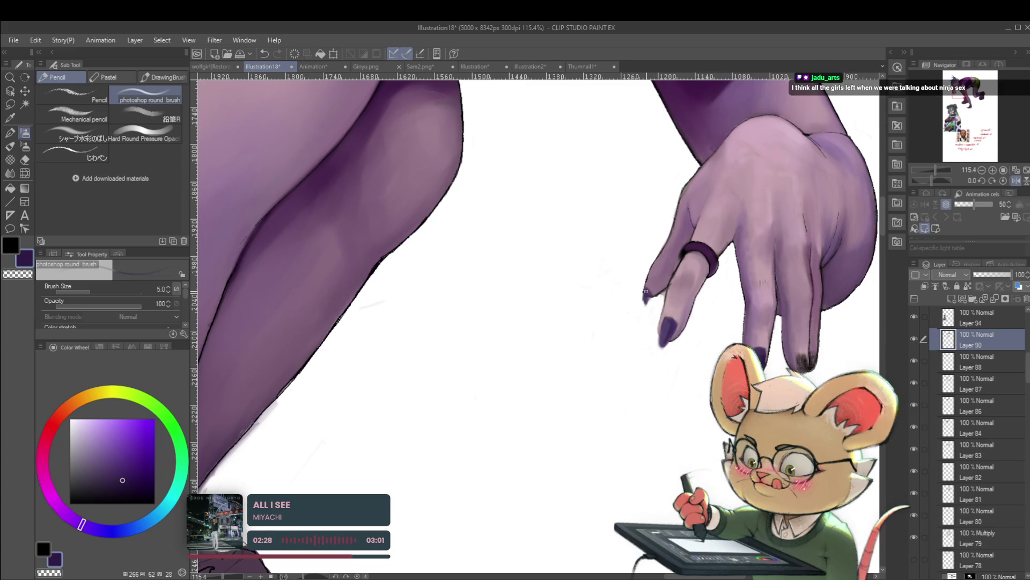
scroll(685, 260, down, 8)
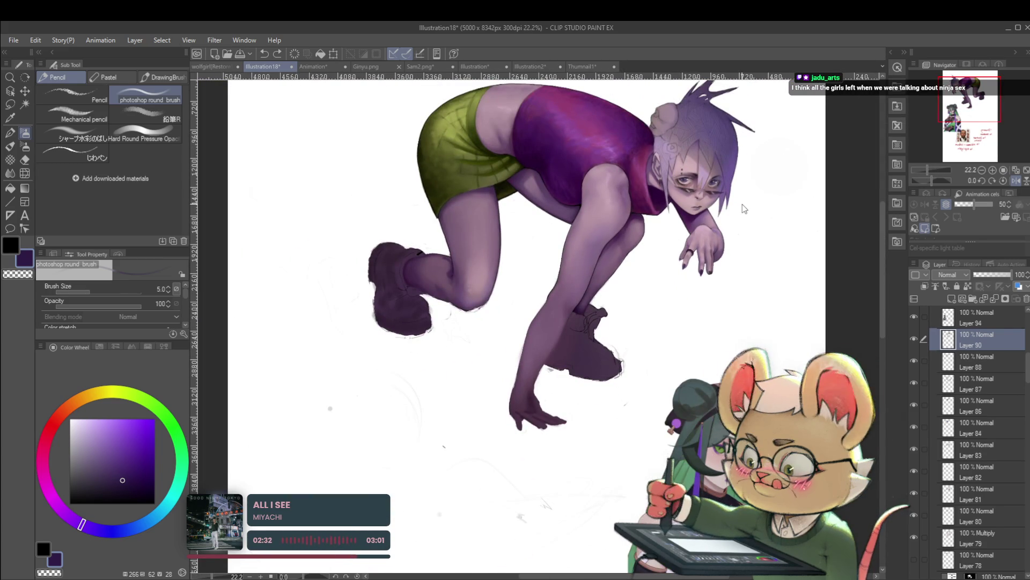
drag(745, 259, 704, 318)
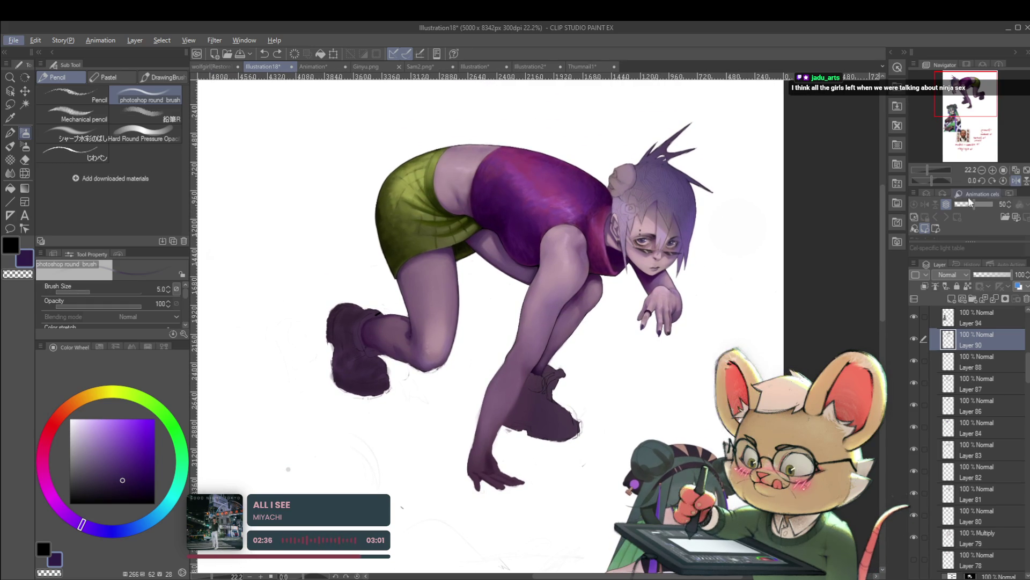
click(1016, 181)
scroll(418, 337, up, 6)
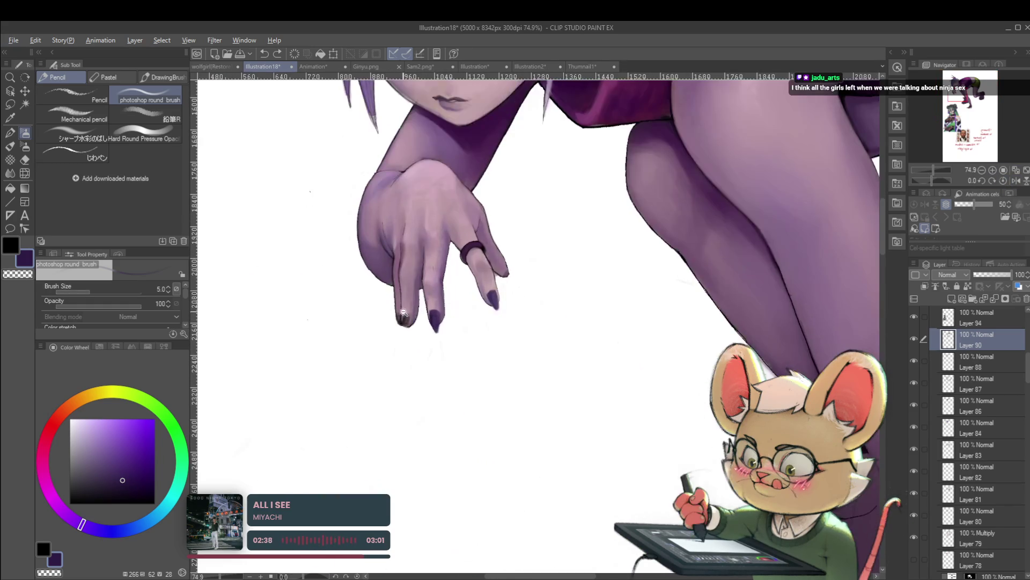
alt+click(431, 280)
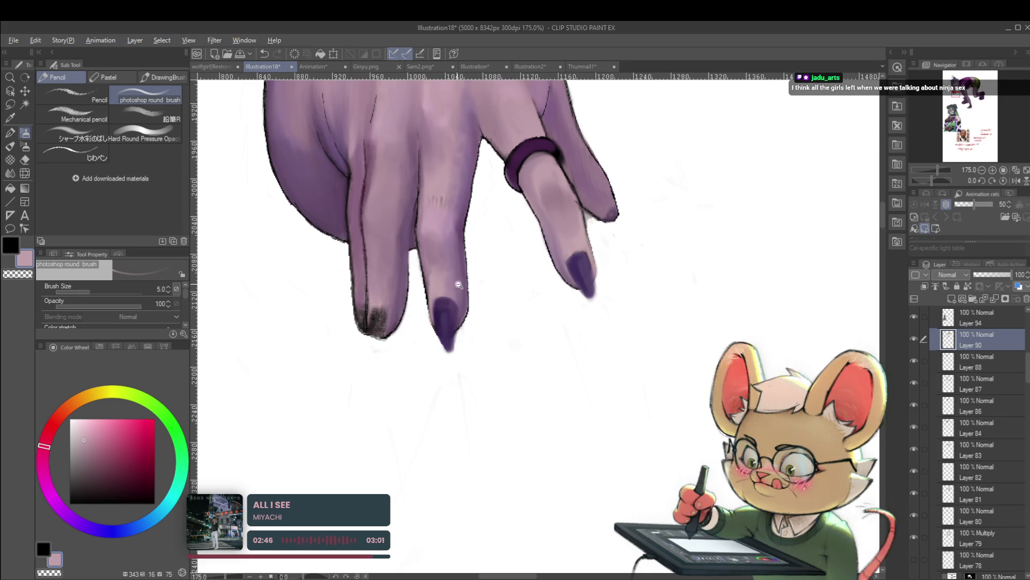
Step: Reposition the view onto the fingers and adjust the painting purple
scroll(453, 285, down, 6)
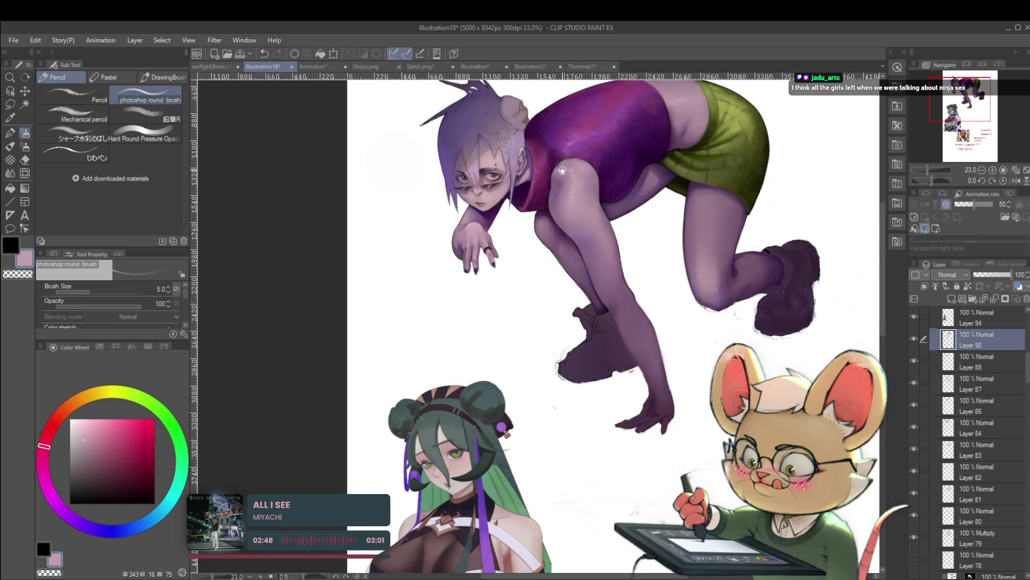
drag(562, 170, 538, 261)
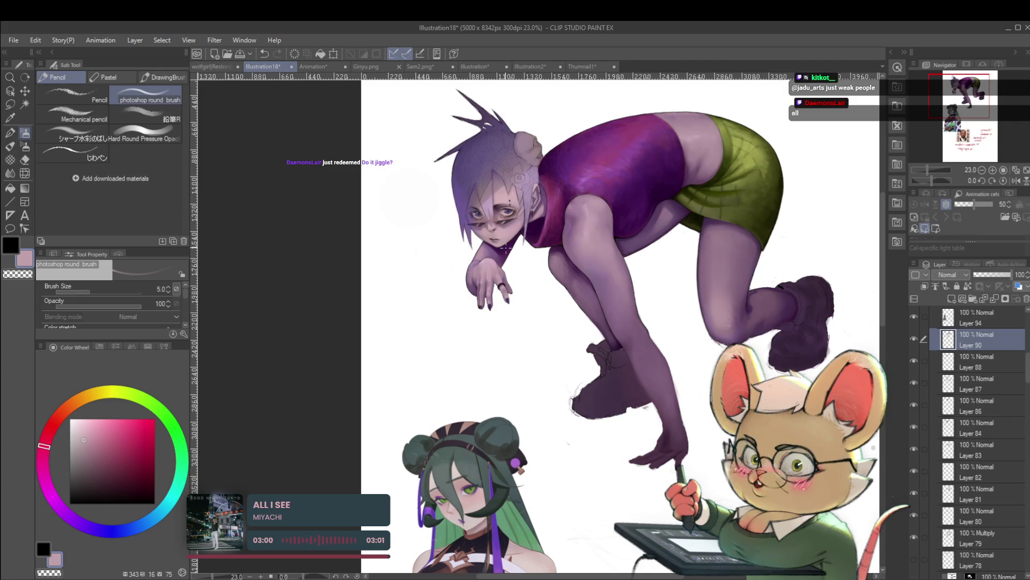
scroll(505, 247, up, 10)
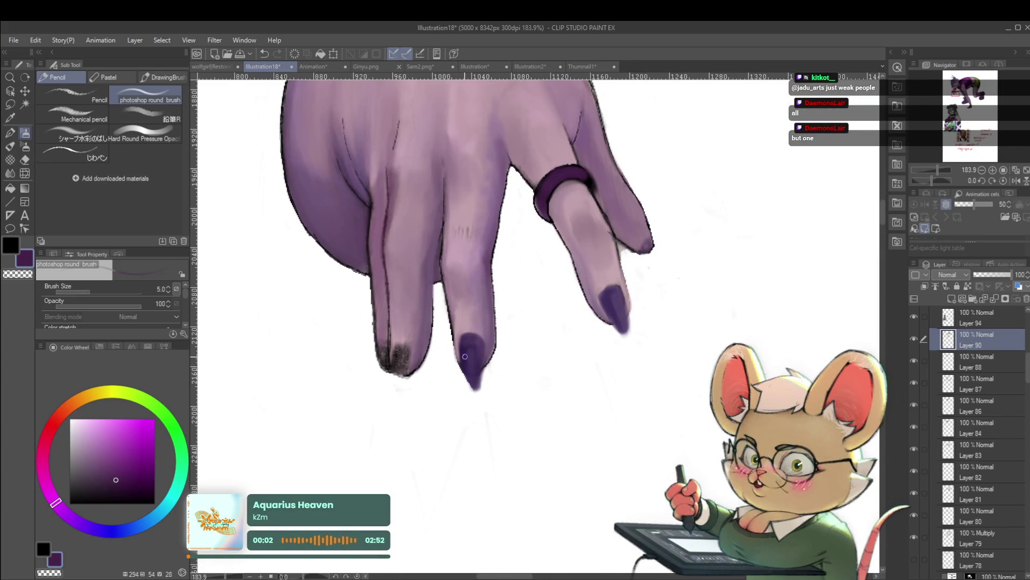
click(139, 479)
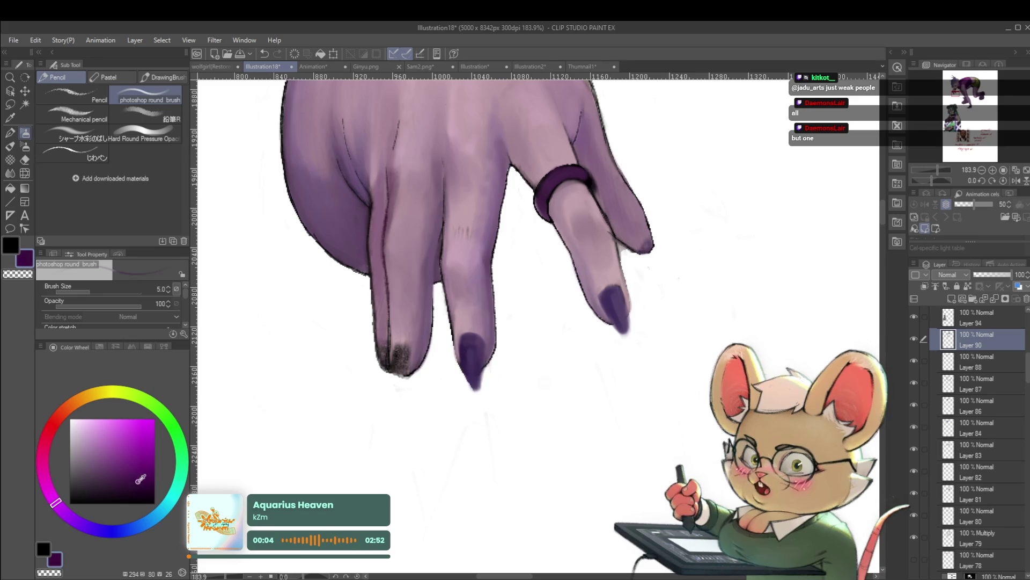
drag(461, 330, 477, 350)
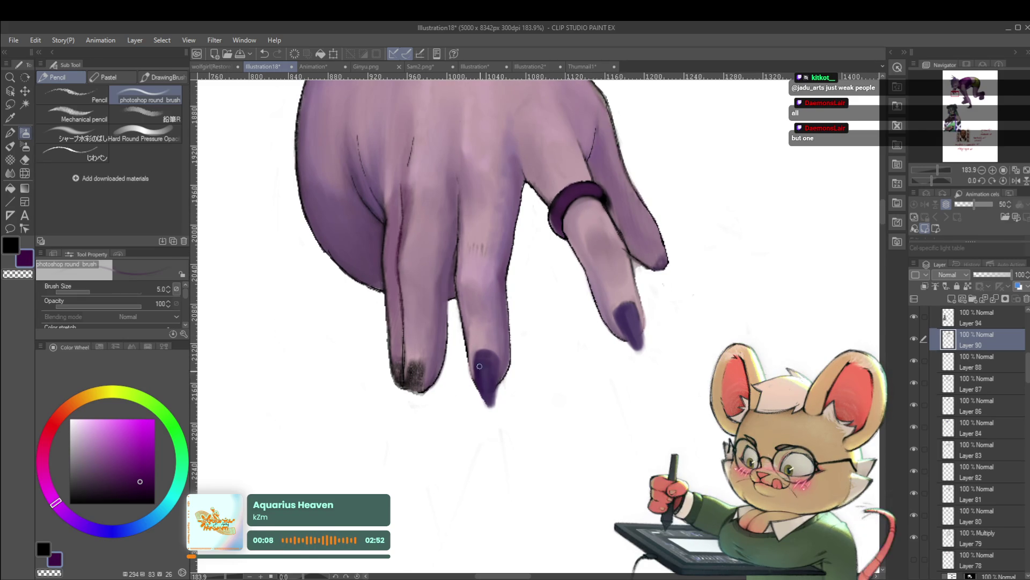
Step: Fill out the top of the middle fingernail and sample its dark purple
drag(479, 355, 486, 354)
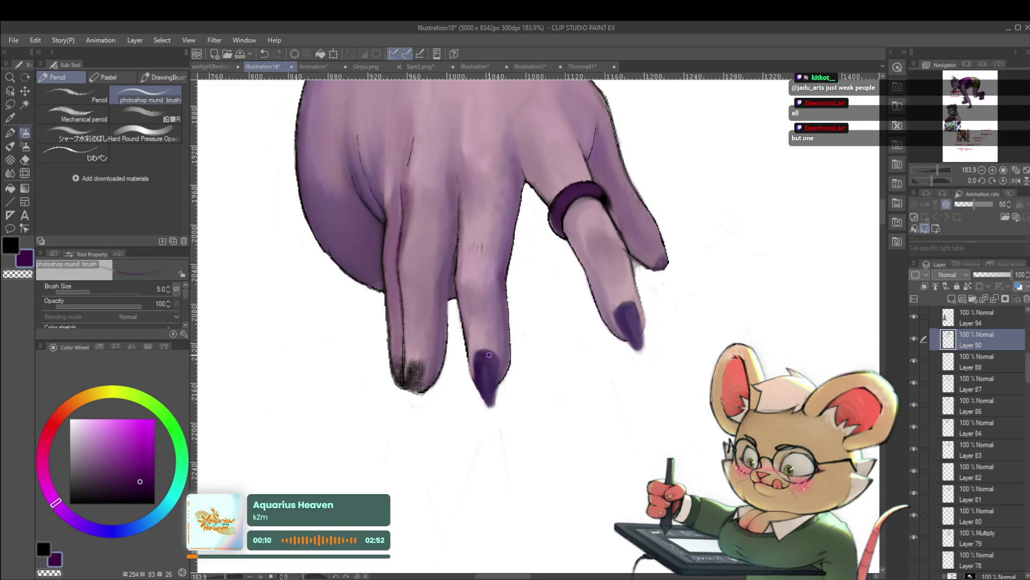
alt+click(489, 372)
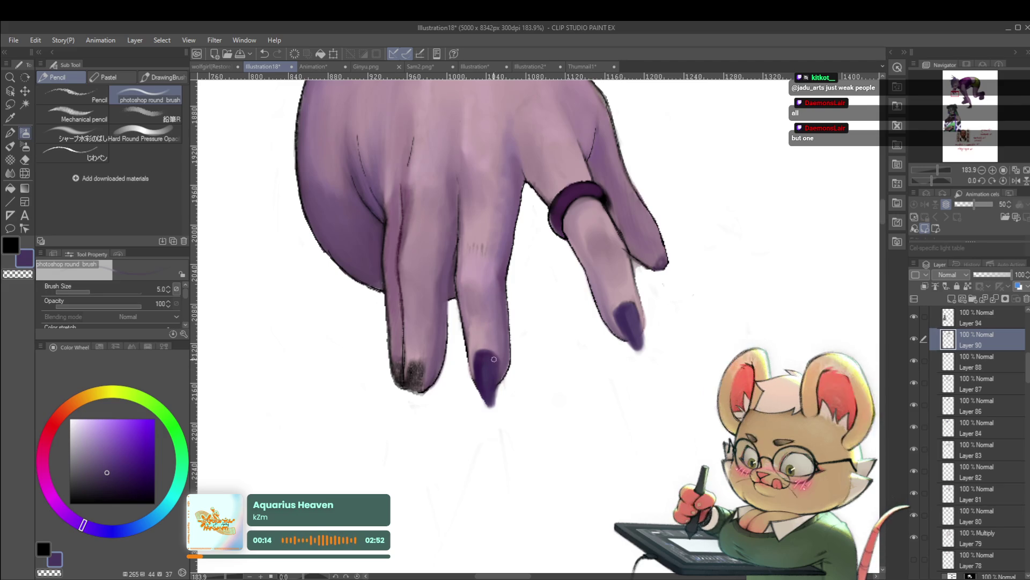
scroll(482, 381, down, 10)
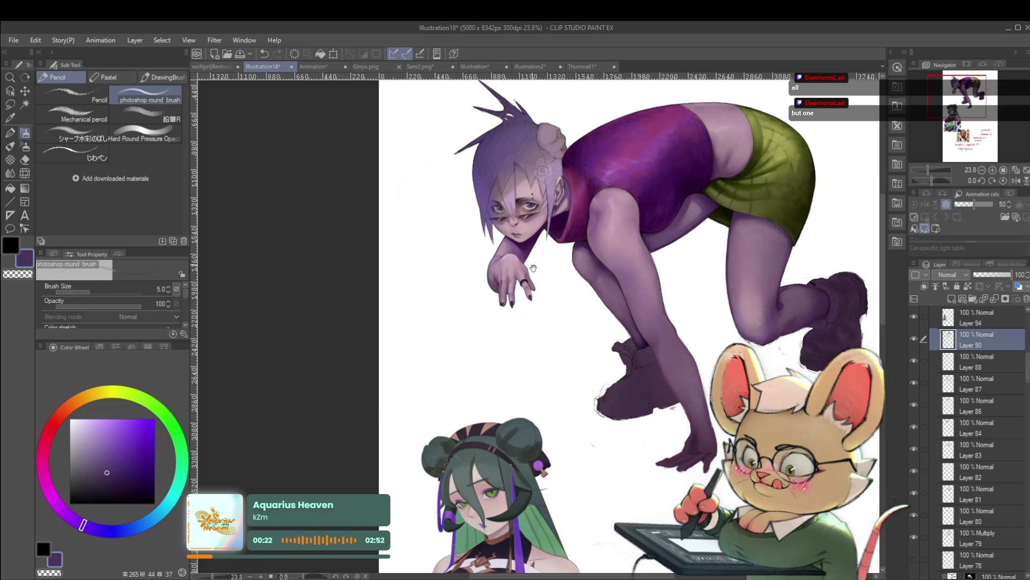
scroll(525, 278, up, 5)
scroll(548, 397, up, 3)
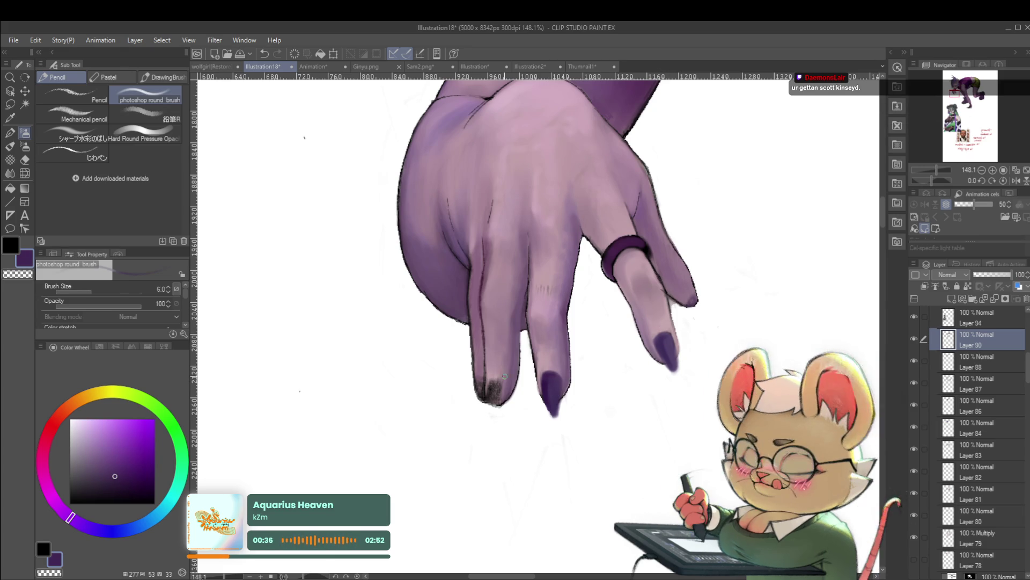
Step: With brush size 12, extend a fingertip nail into a dark point, then undo the light smudging
key(bracketright)
key(bracketright)
key(bracketright)
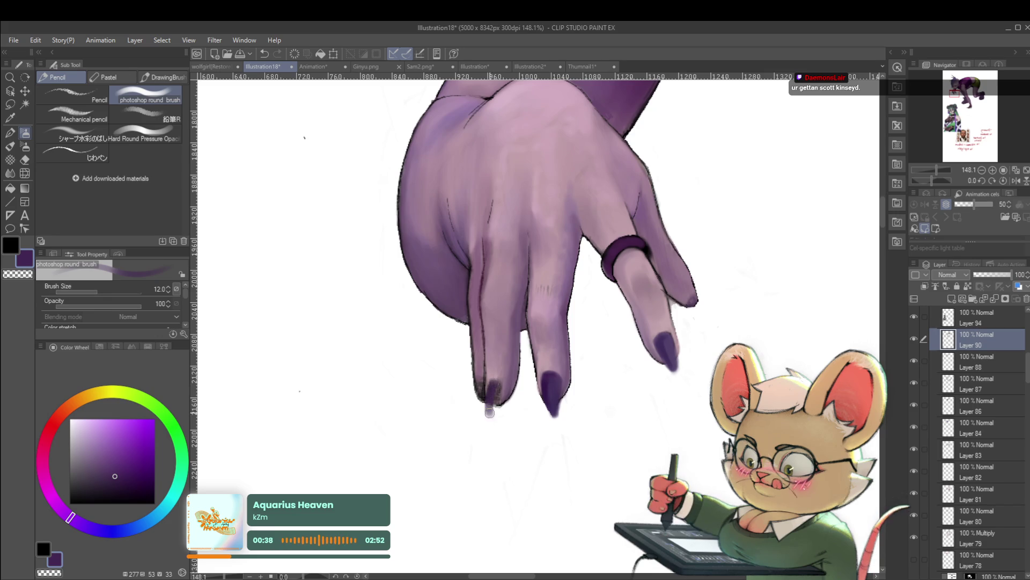
drag(492, 408, 490, 411)
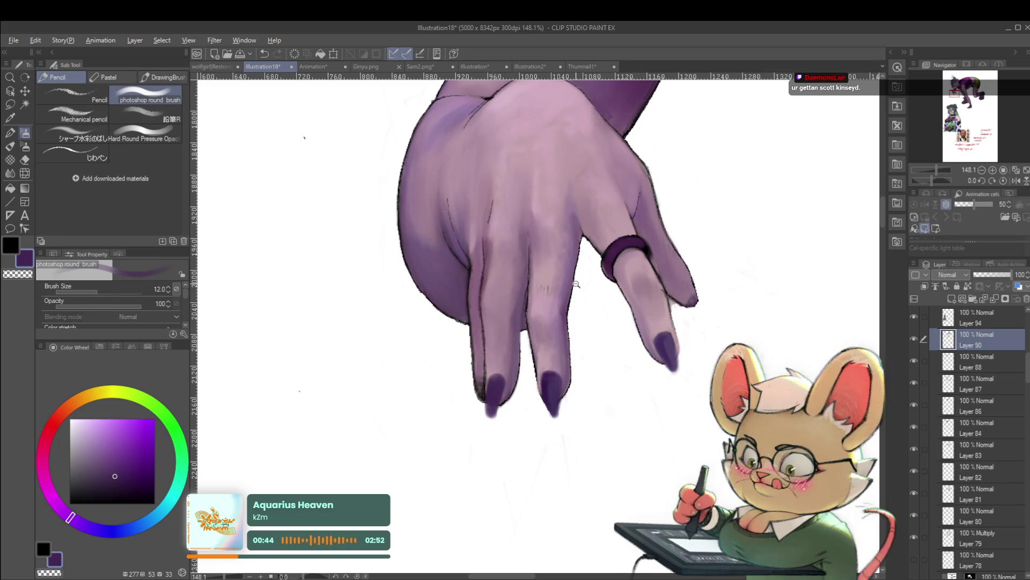
scroll(553, 284, down, 5)
scroll(552, 284, down, 1)
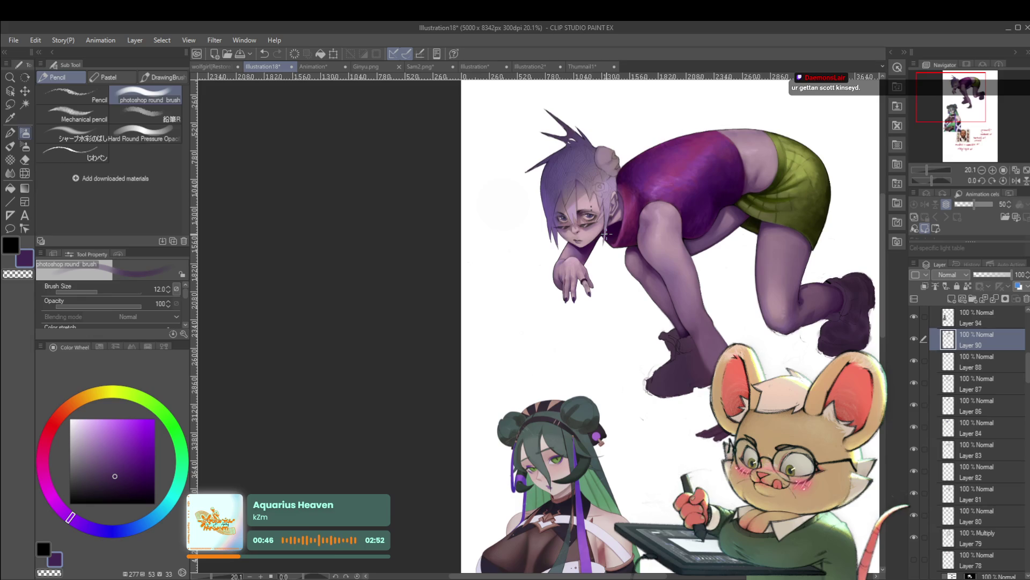
scroll(586, 292, up, 5)
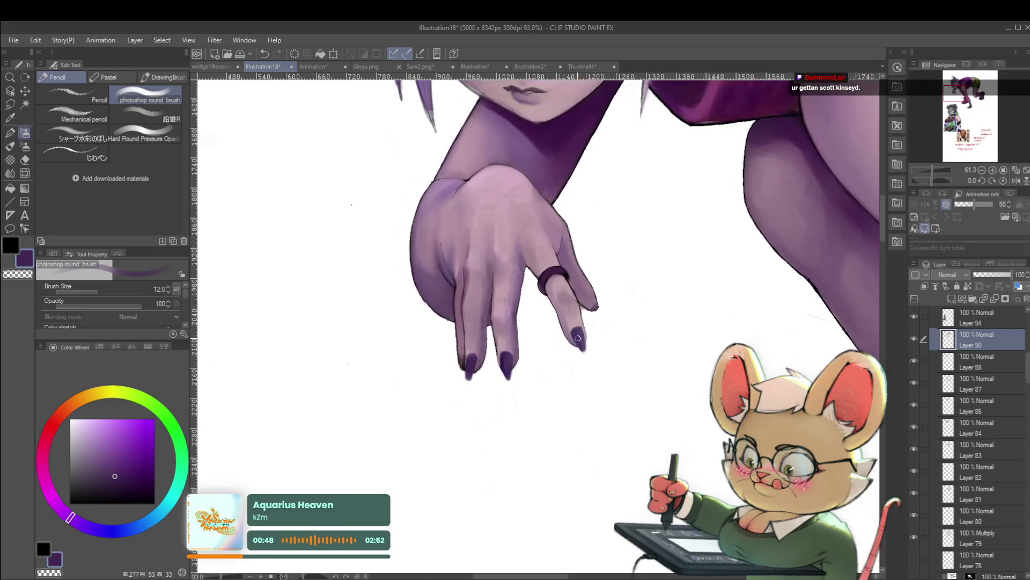
scroll(575, 342, up, 2)
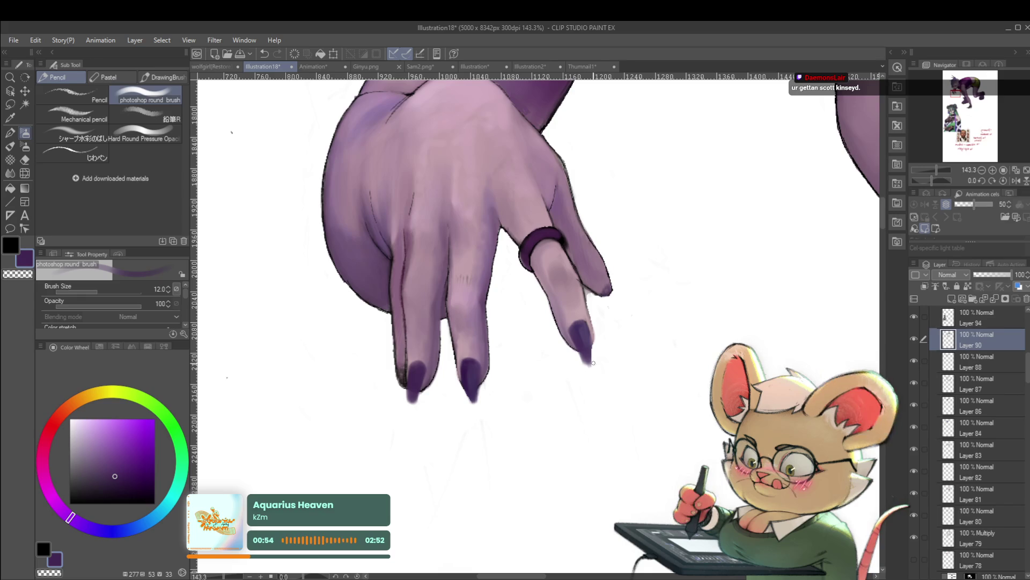
key(ctrl+z)
scroll(601, 380, down, 5)
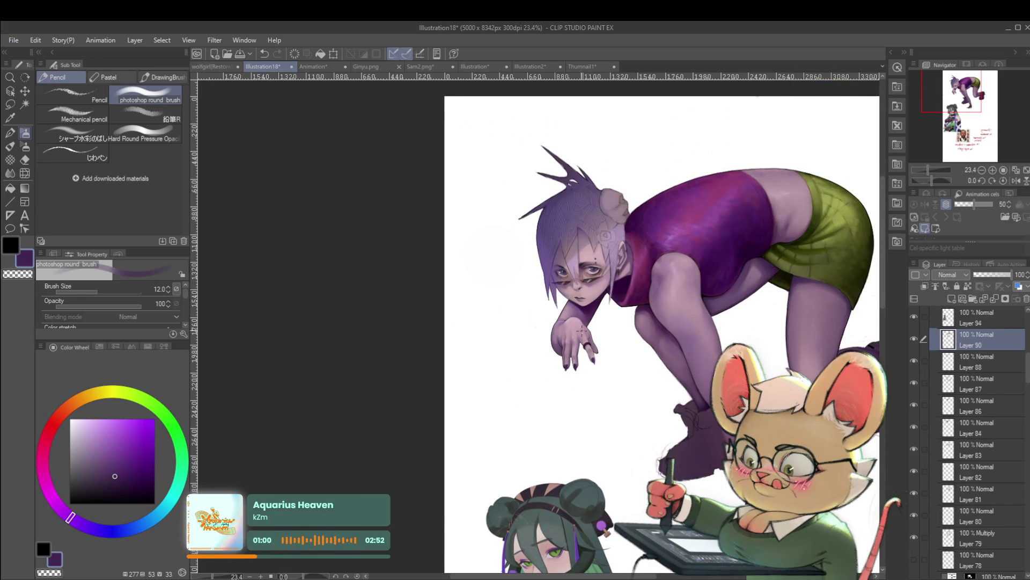
scroll(583, 330, up, 5)
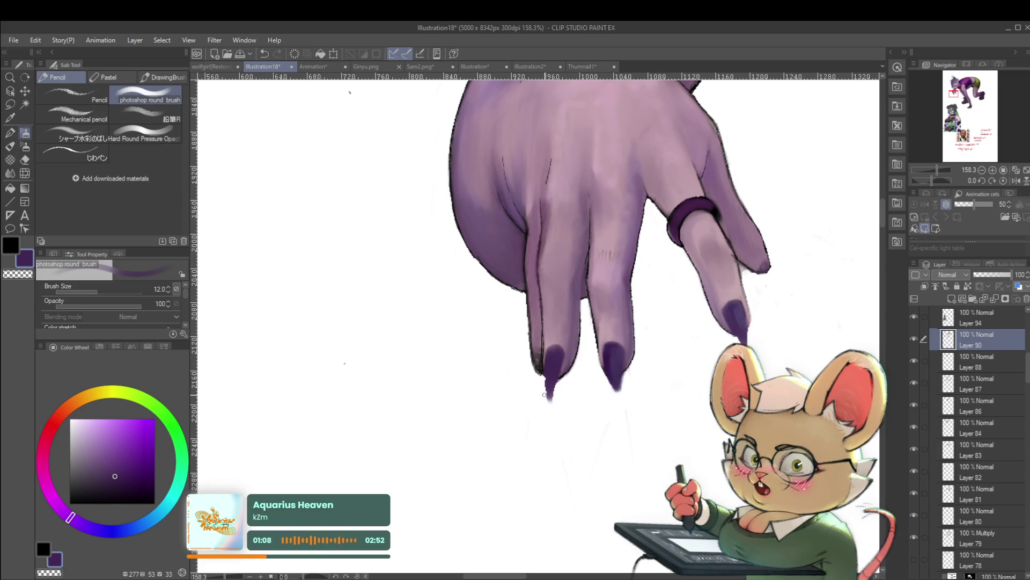
scroll(547, 375, down, 5)
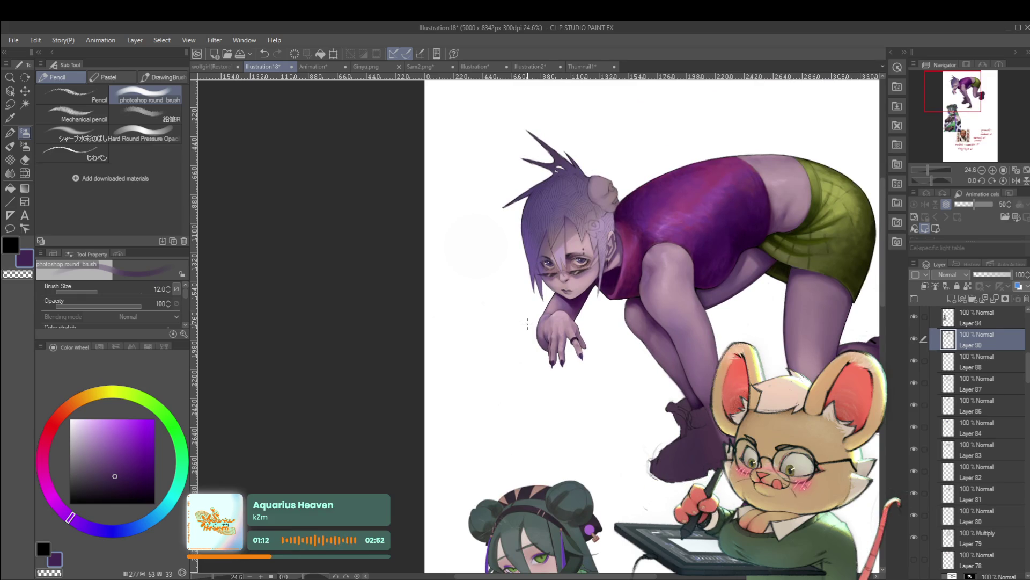
scroll(553, 360, up, 5)
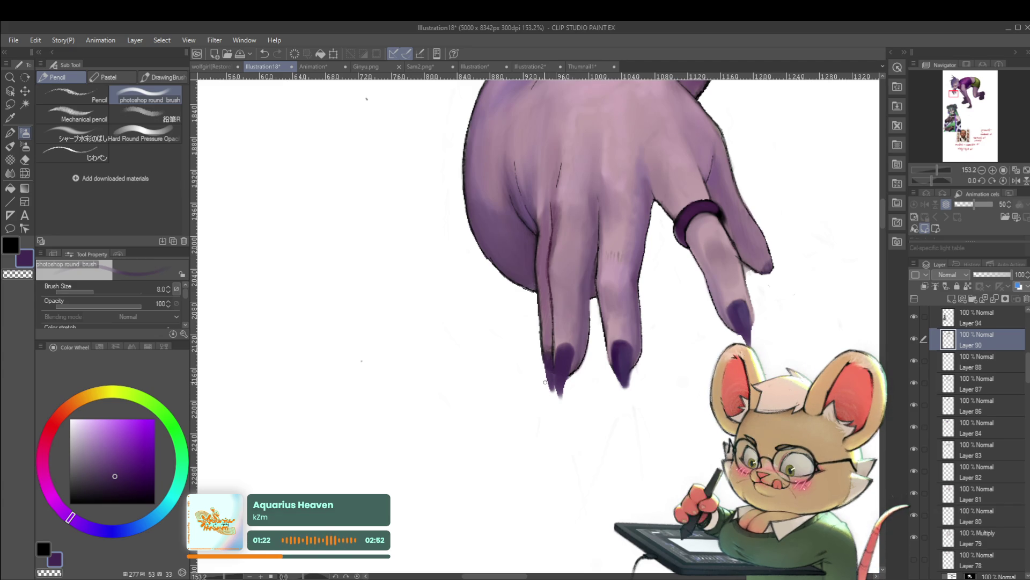
scroll(549, 379, down, 5)
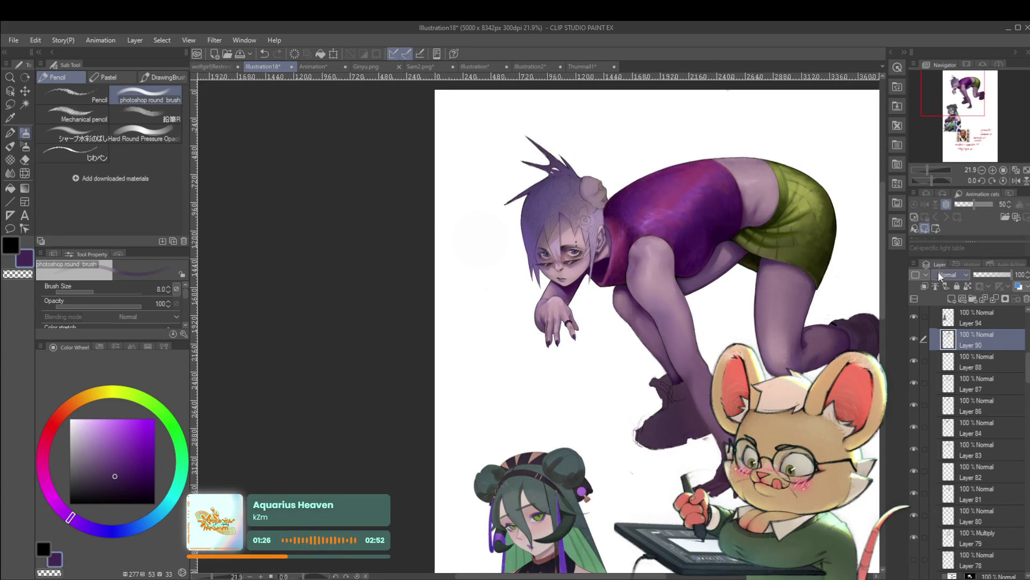
Step: Mirror the canvas, toggle Layer 90 to compare, pick a more magenta purple, and set the brush to 8
click(1015, 181)
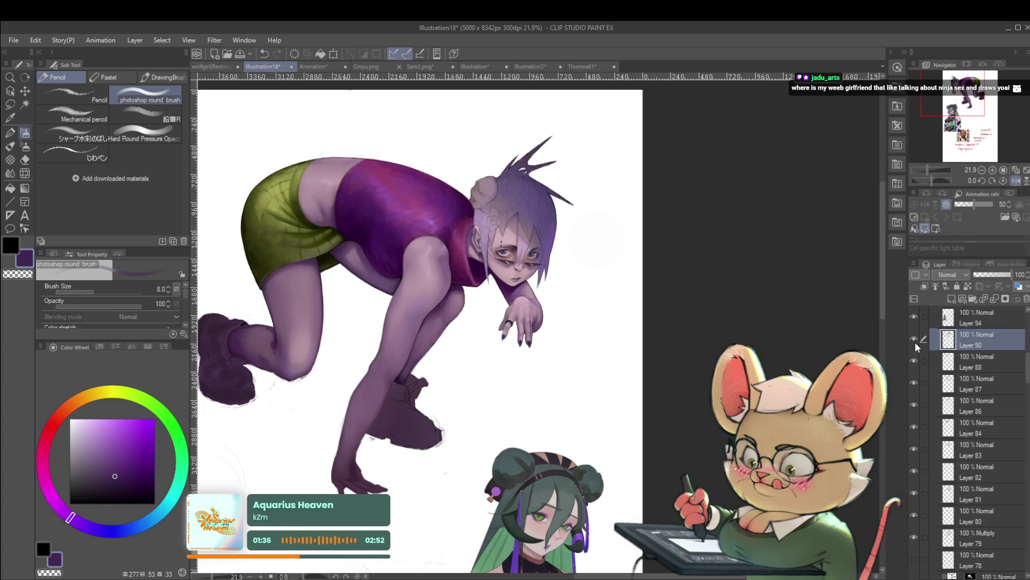
click(914, 340)
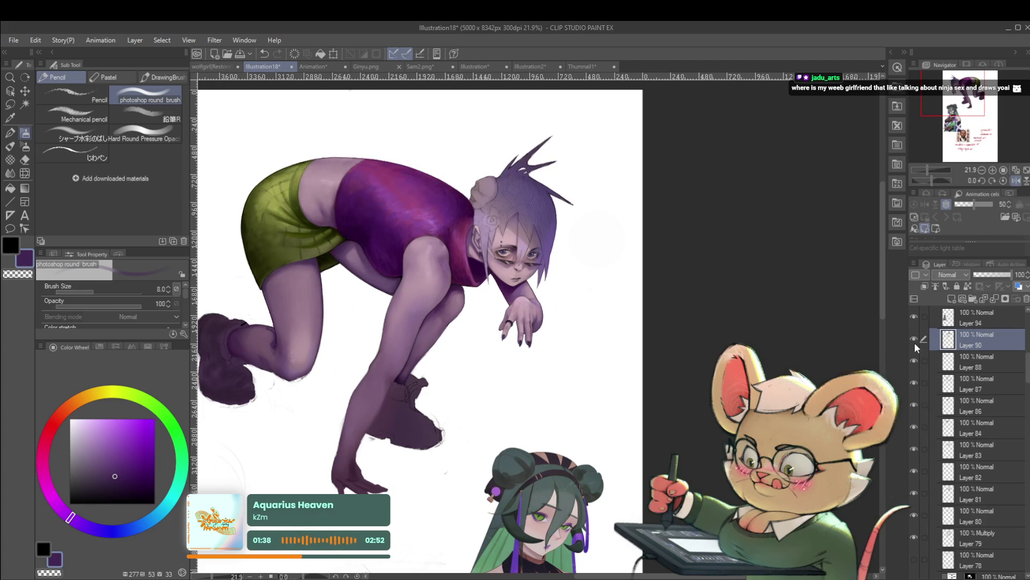
click(914, 340)
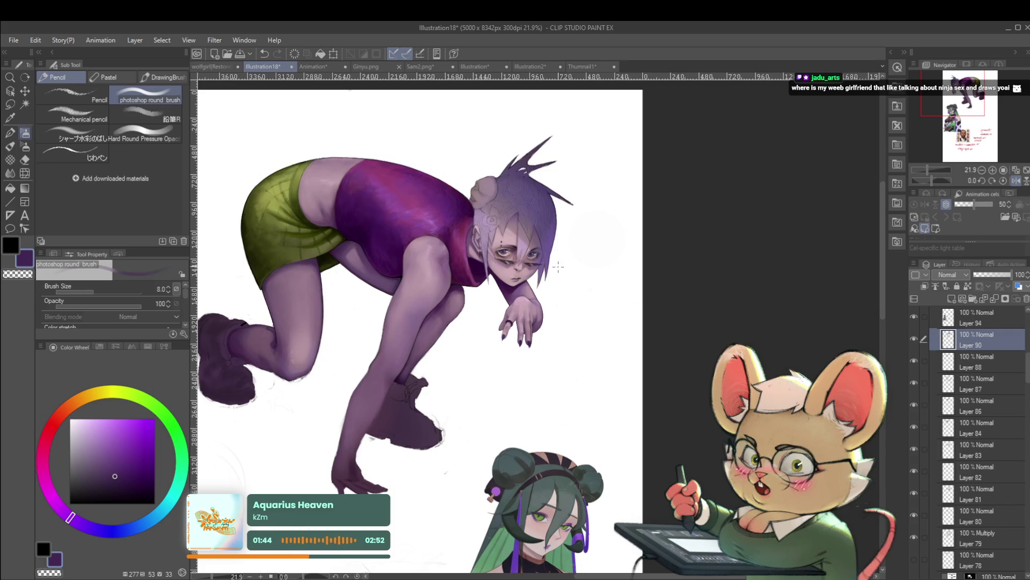
scroll(546, 320, up, 5)
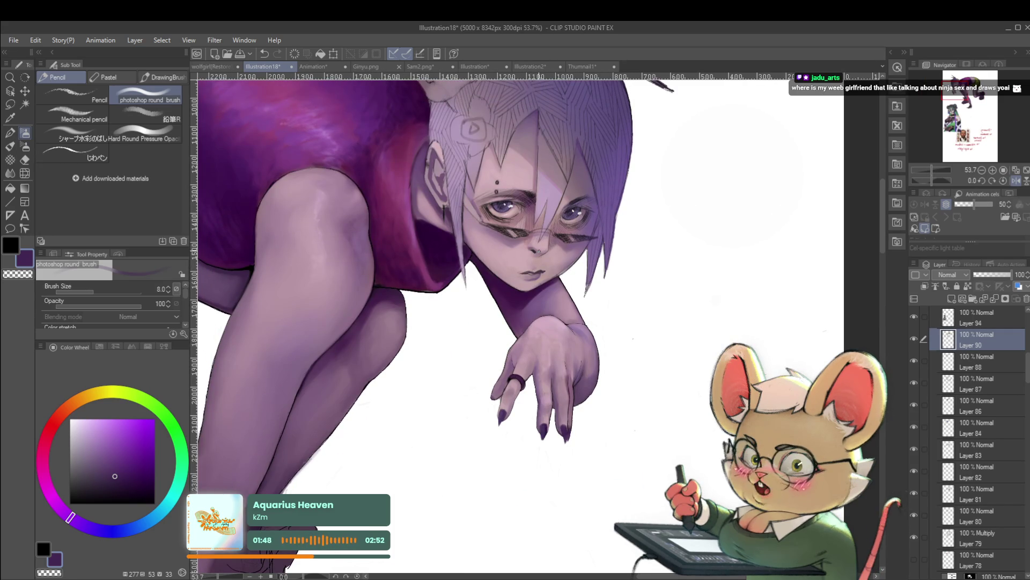
scroll(527, 288, up, 5)
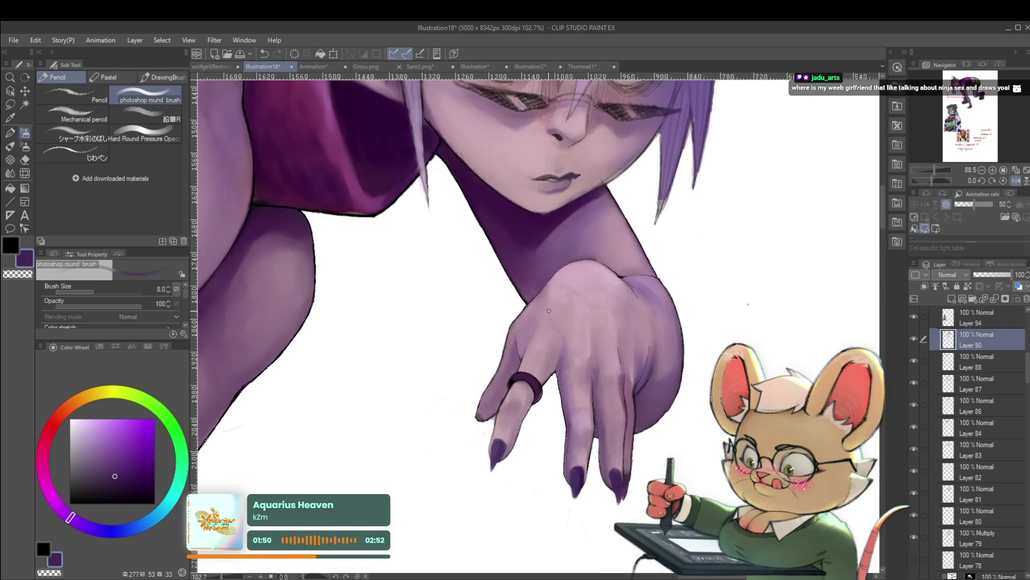
alt+click(532, 265)
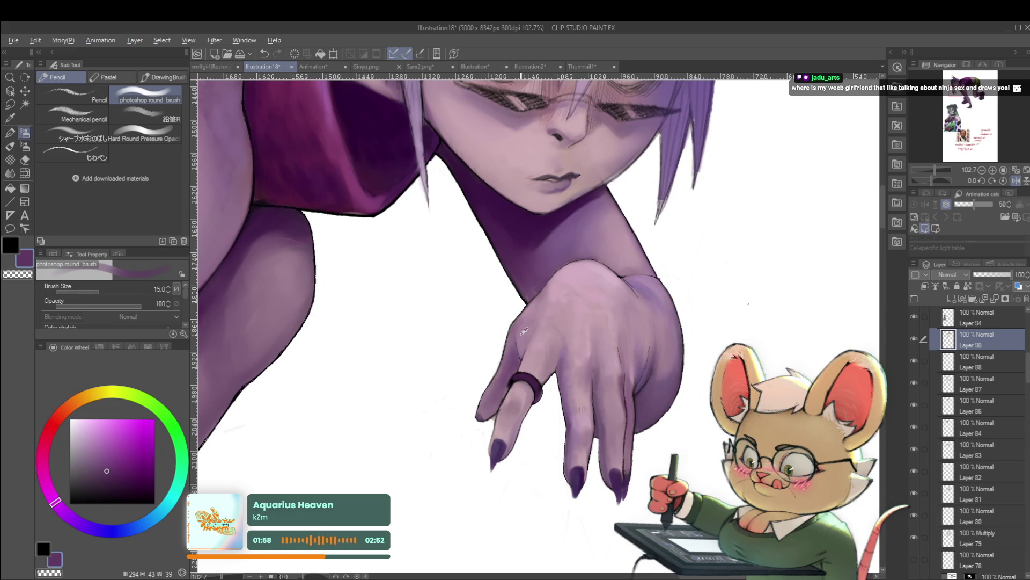
key(bracketleft)
key(bracketleft)
key(bracketleft)
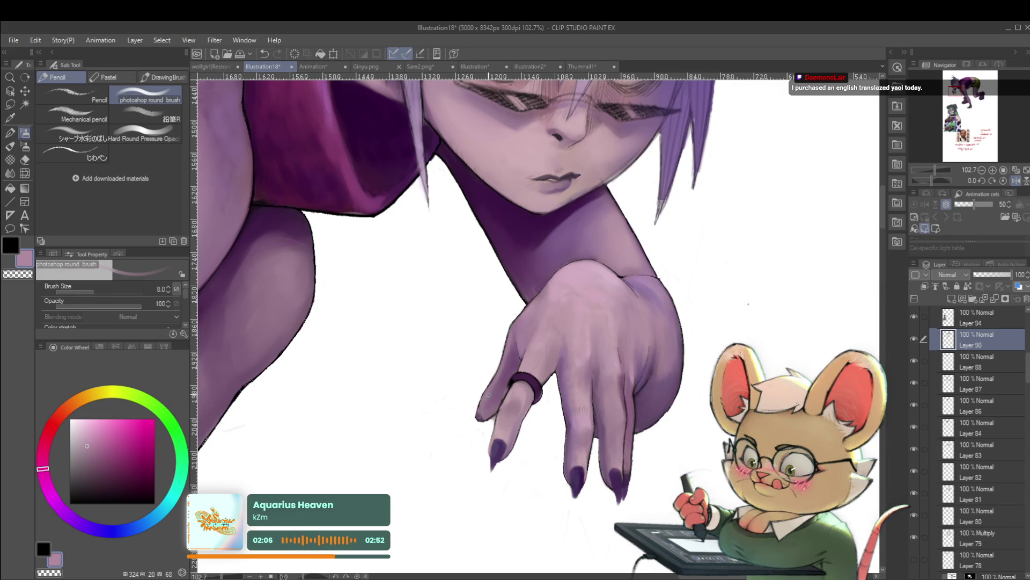
scroll(497, 391, down, 6)
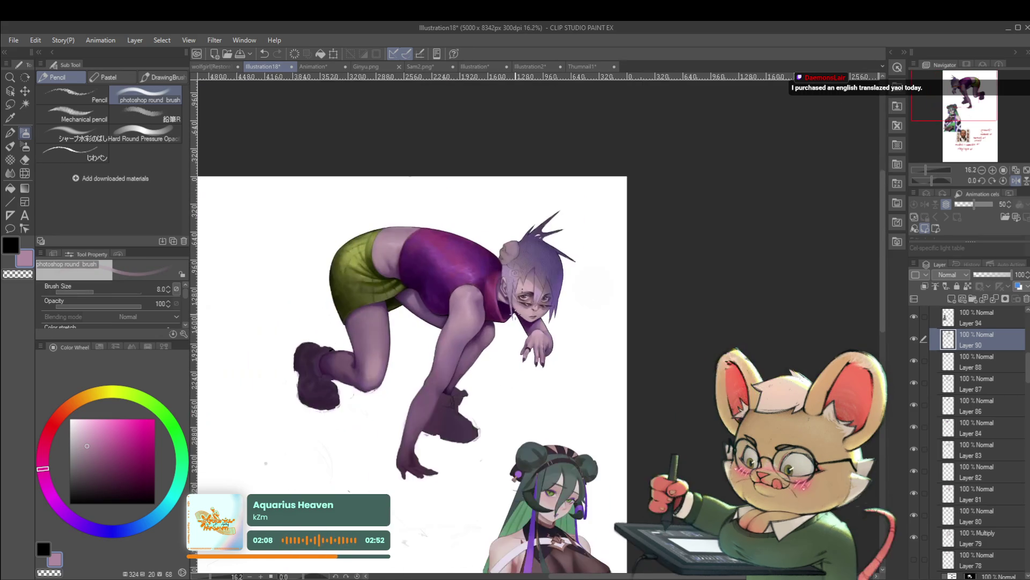
Step: Flip the canvas back to normal and enlarge the brush to size 15
click(1015, 181)
scroll(557, 349, up, 6)
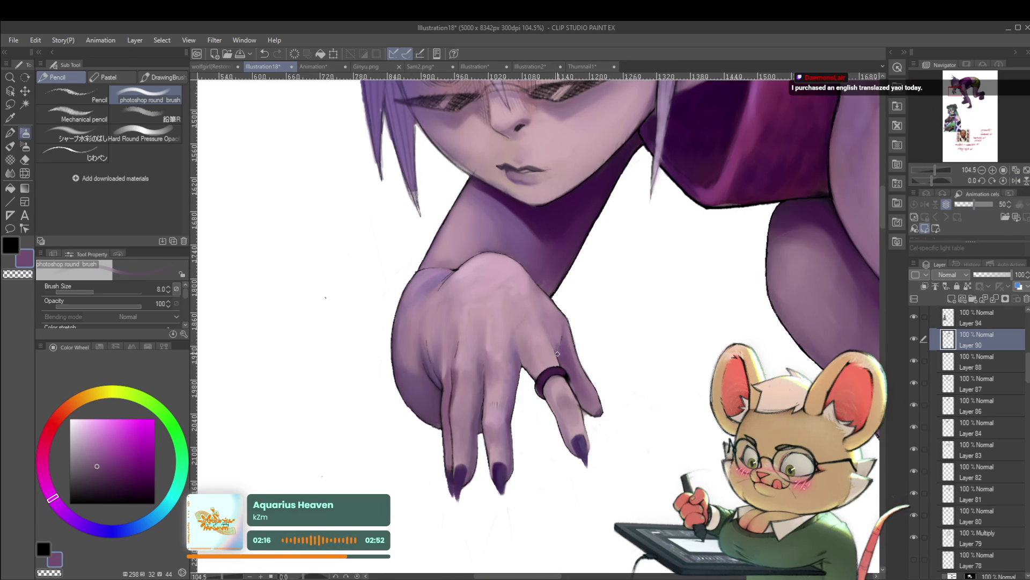
scroll(557, 348, down, 5)
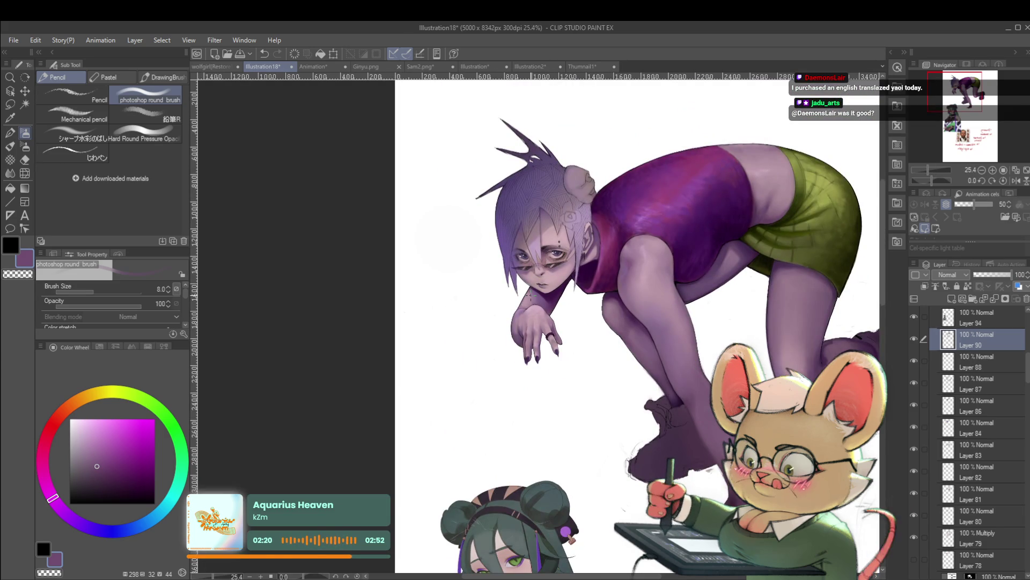
scroll(530, 296, up, 5)
key(bracketright)
key(bracketright)
key(bracketright)
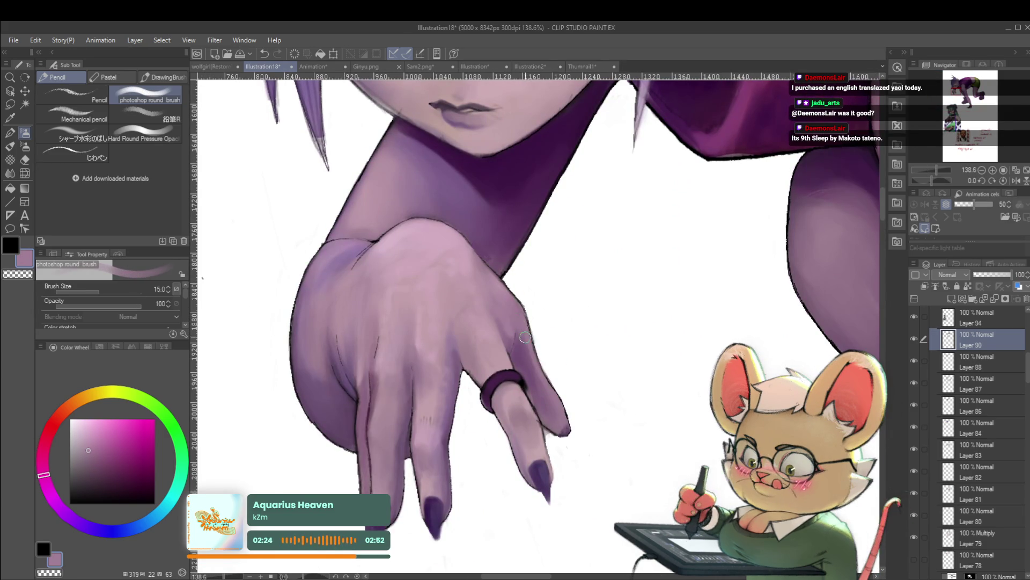
scroll(528, 329, down, 6)
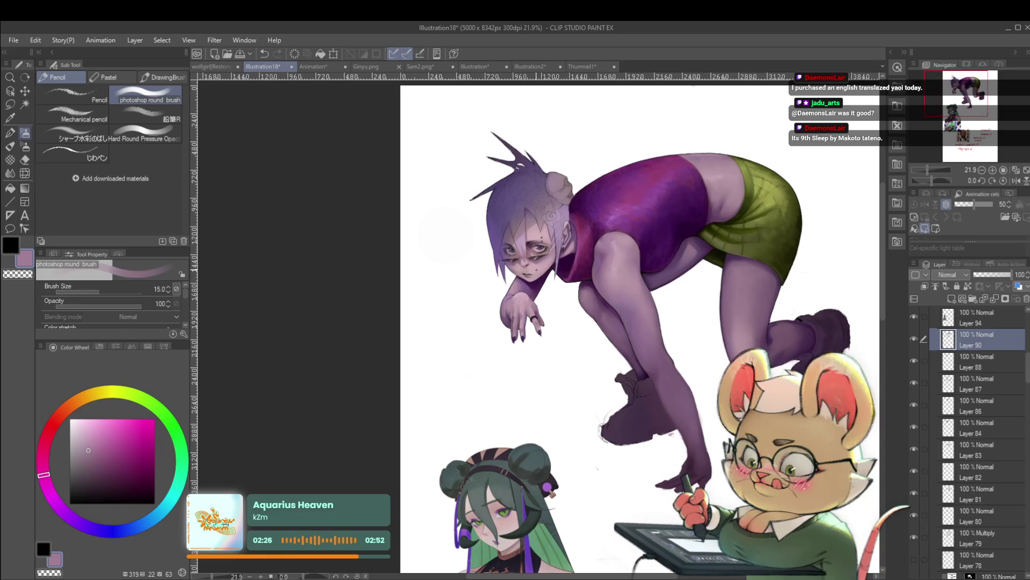
Step: In mirrored view, settle on a dark purple and shrink the brush to size 6 for hand shadows
click(1016, 182)
scroll(576, 314, up, 3)
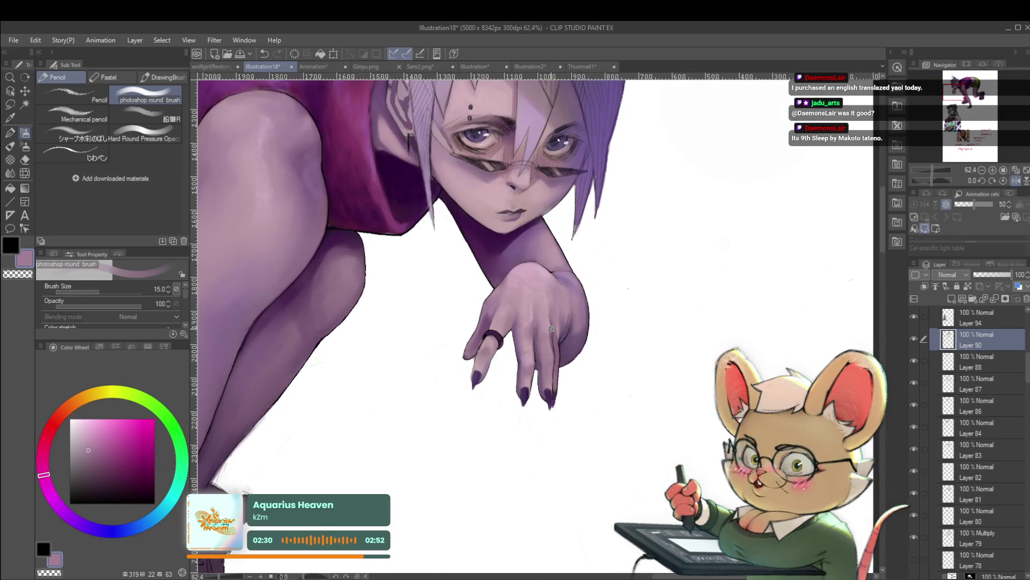
scroll(542, 341, up, 2)
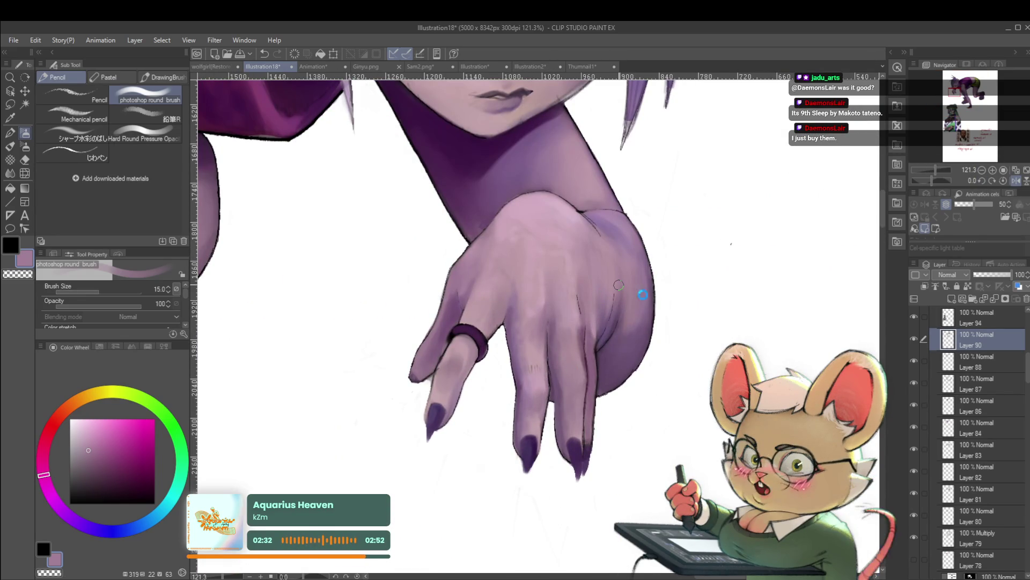
alt+click(634, 357)
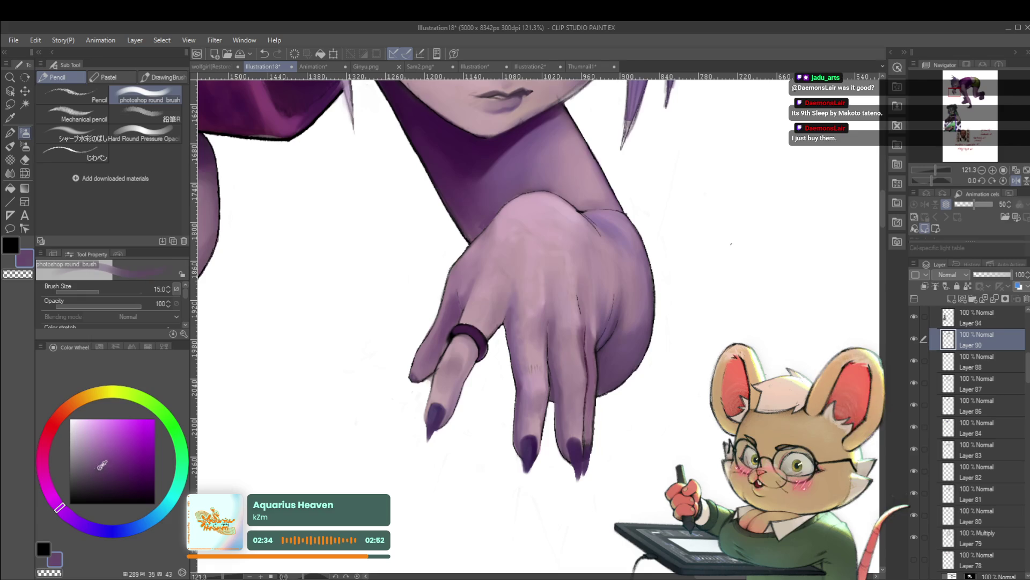
drag(104, 467, 118, 477)
key(bracketleft)
key(bracketleft)
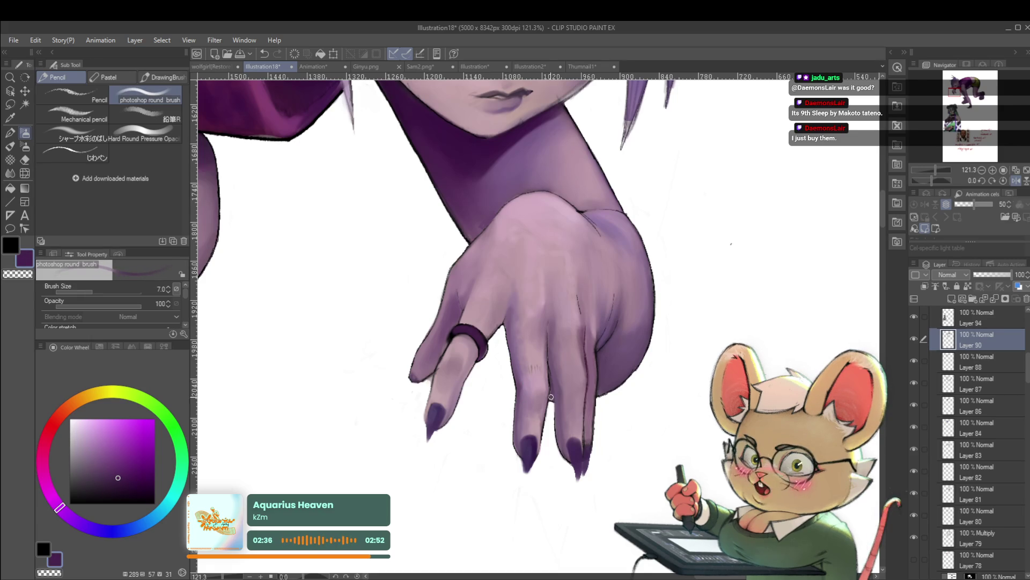
key(bracketleft)
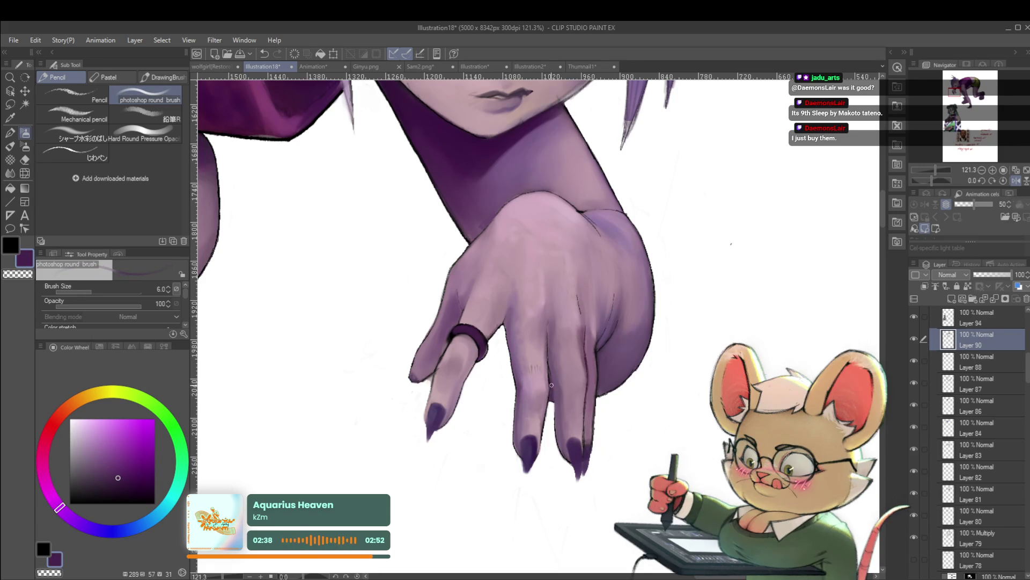
scroll(550, 385, down, 5)
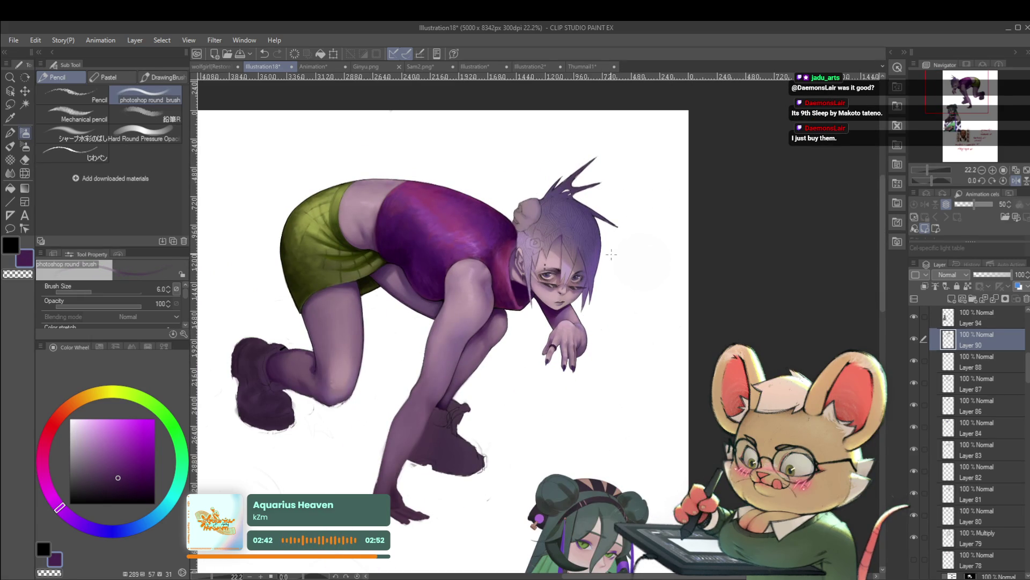
scroll(581, 307, up, 4)
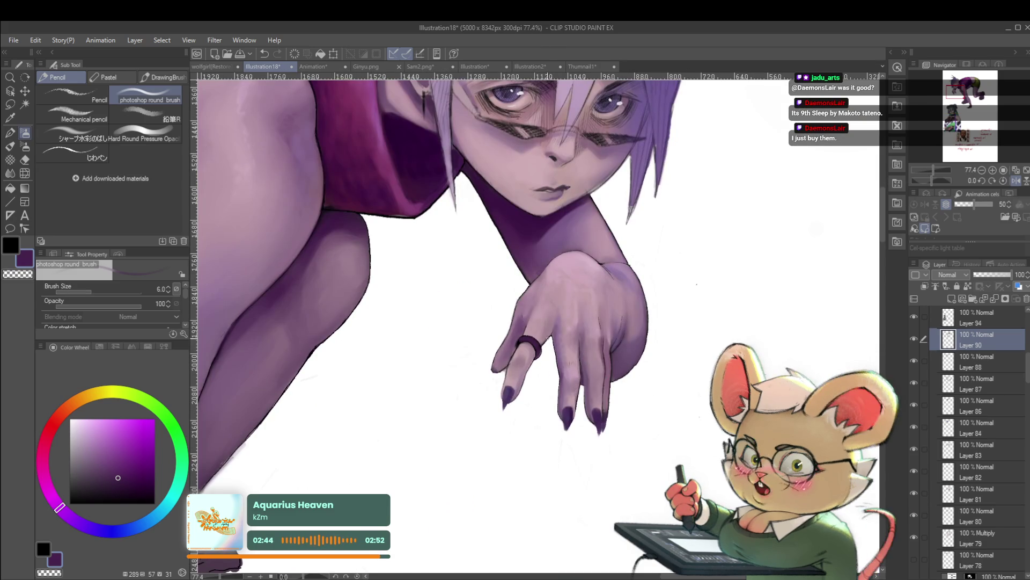
scroll(557, 268, down, 2)
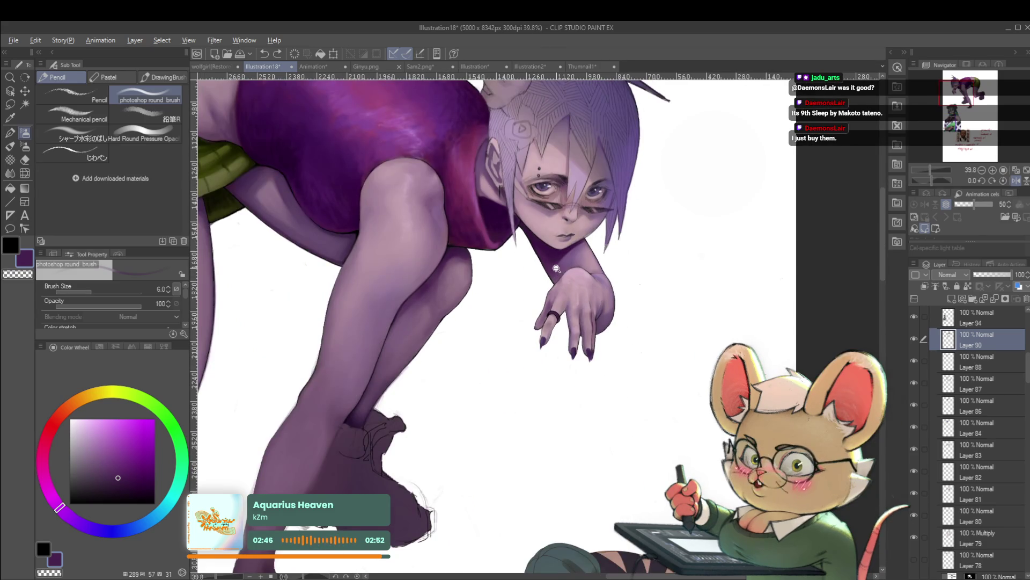
scroll(557, 268, down, 2)
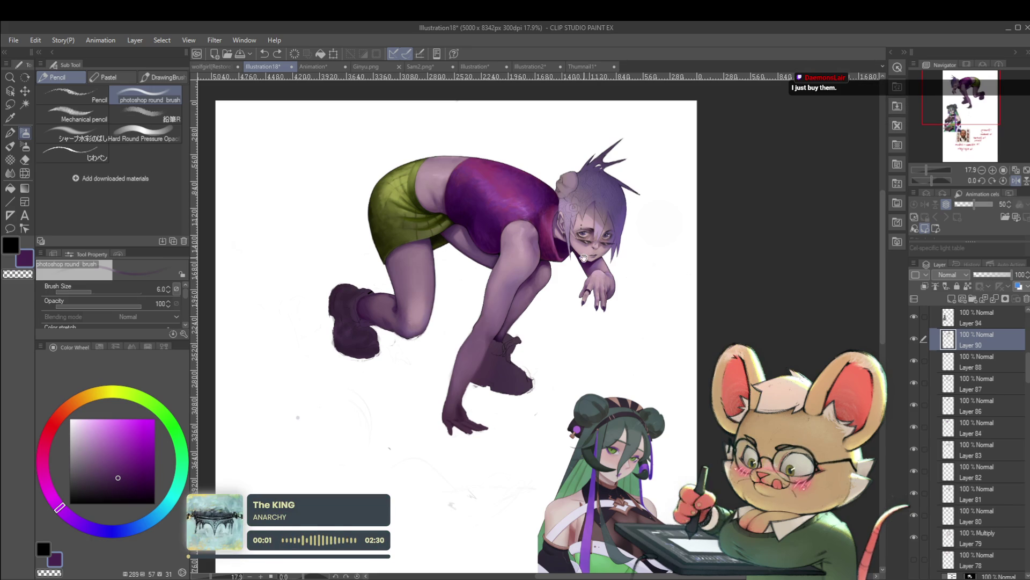
Step: Sample the hand's purple and paint a thin edge along the ringed finger's left side
drag(584, 257, 586, 287)
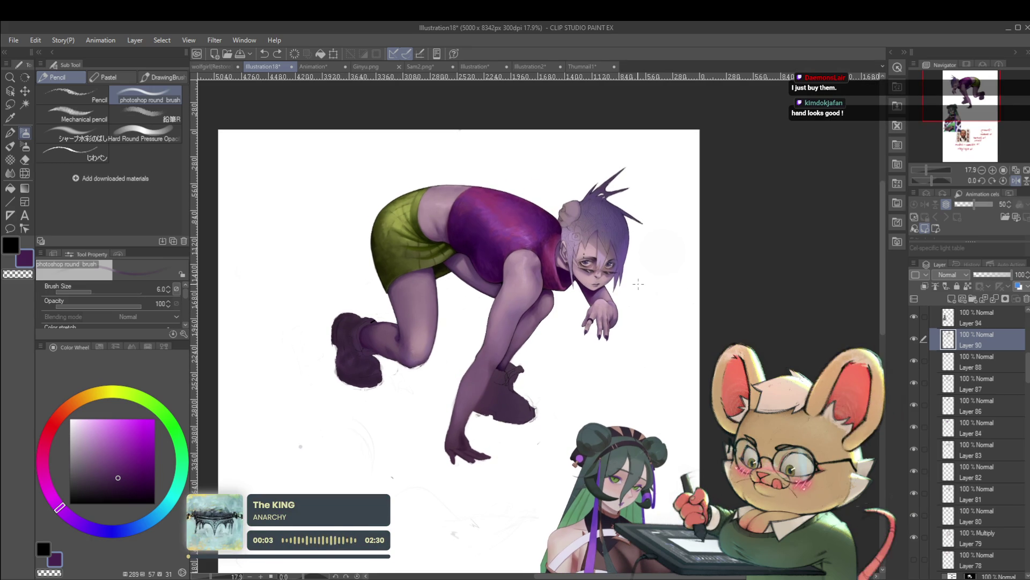
scroll(589, 315, up, 5)
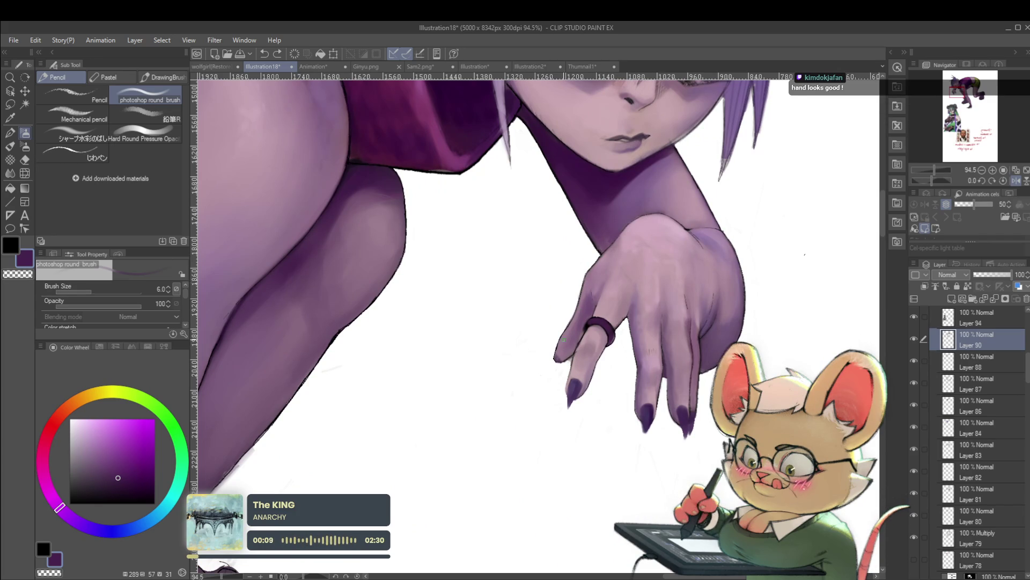
scroll(561, 350, up, 2)
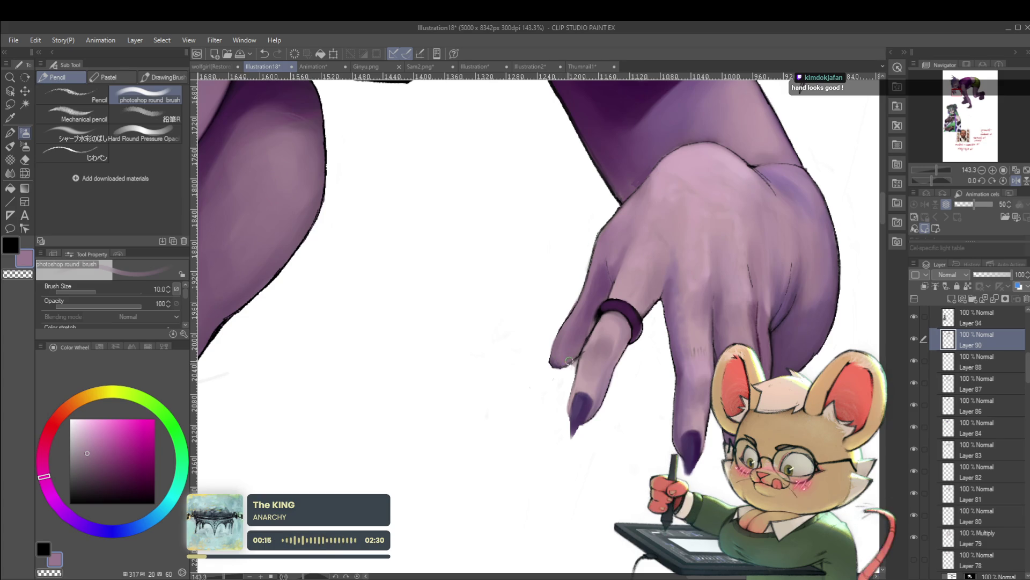
alt+click(548, 360)
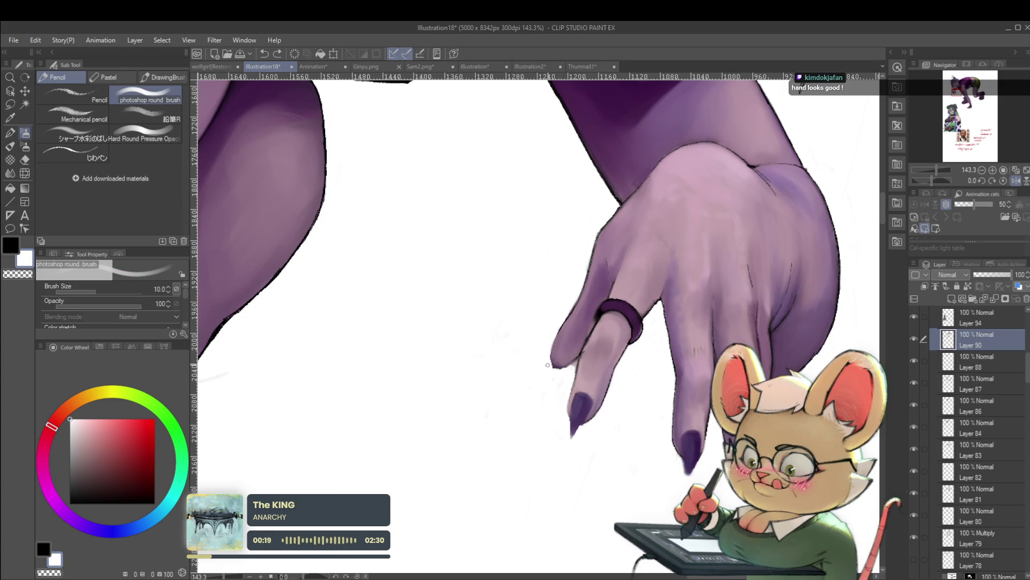
scroll(542, 344, down, 5)
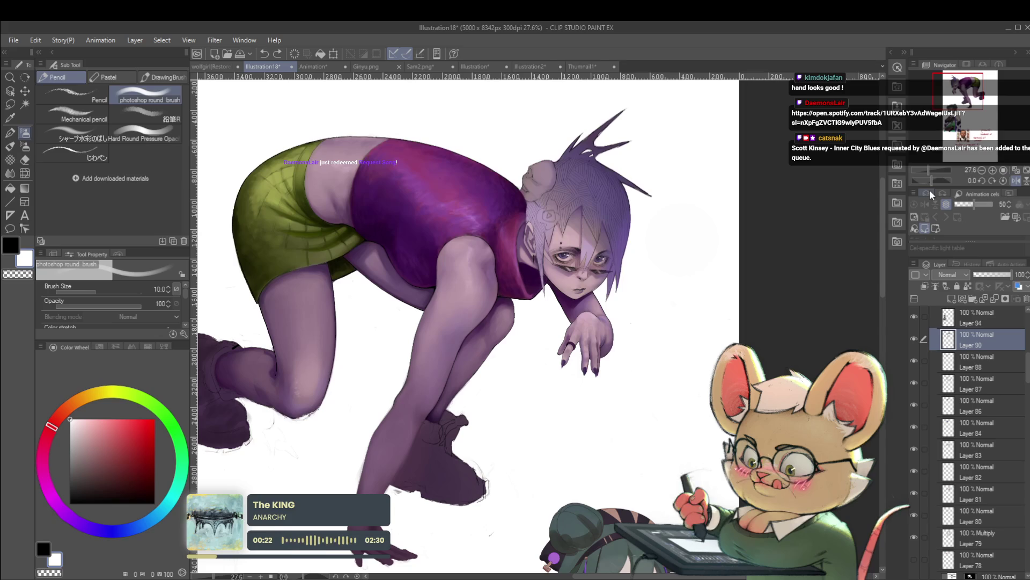
scroll(571, 353, up, 5)
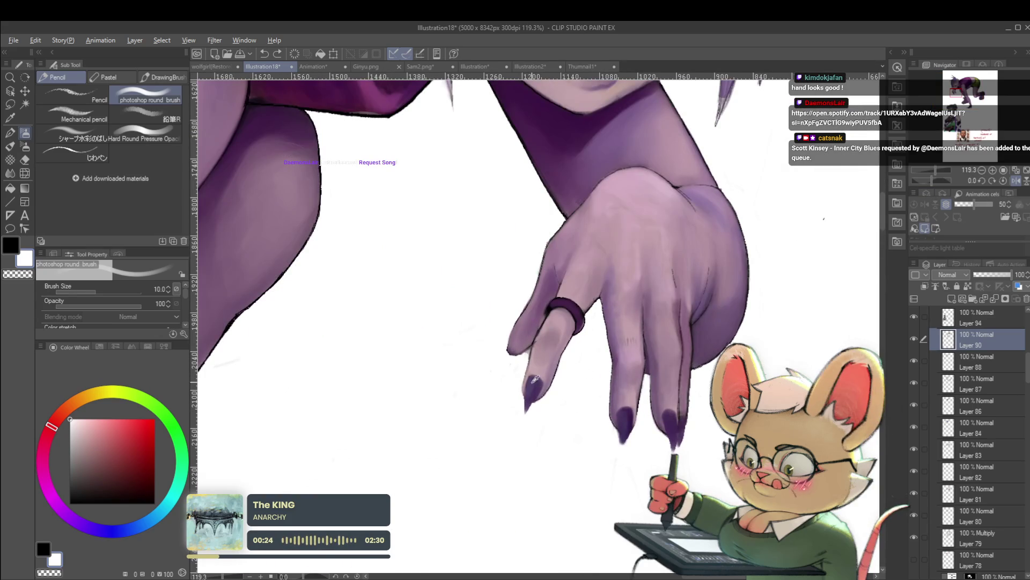
alt+click(540, 363)
scroll(540, 363, up, 3)
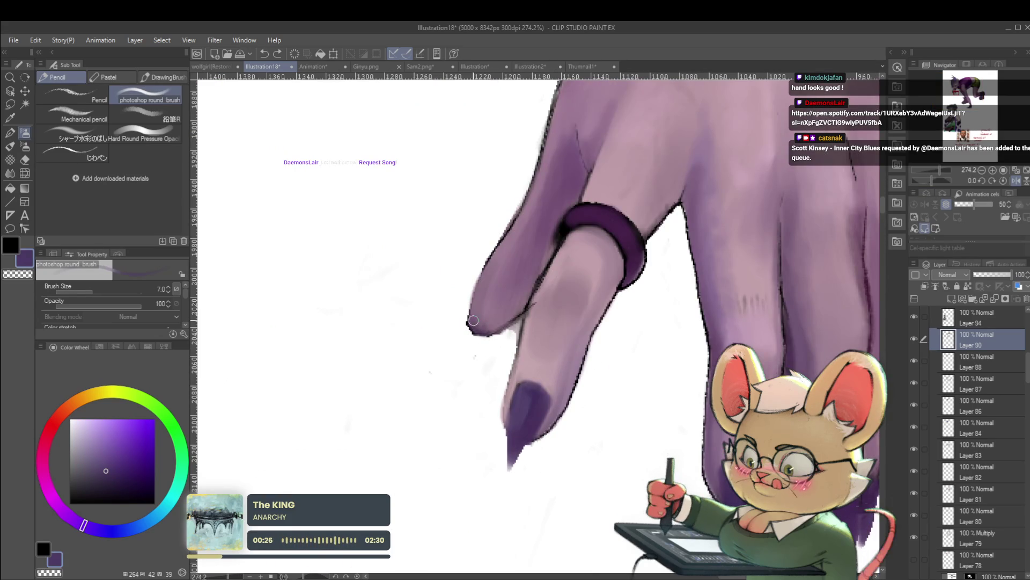
drag(467, 309, 467, 355)
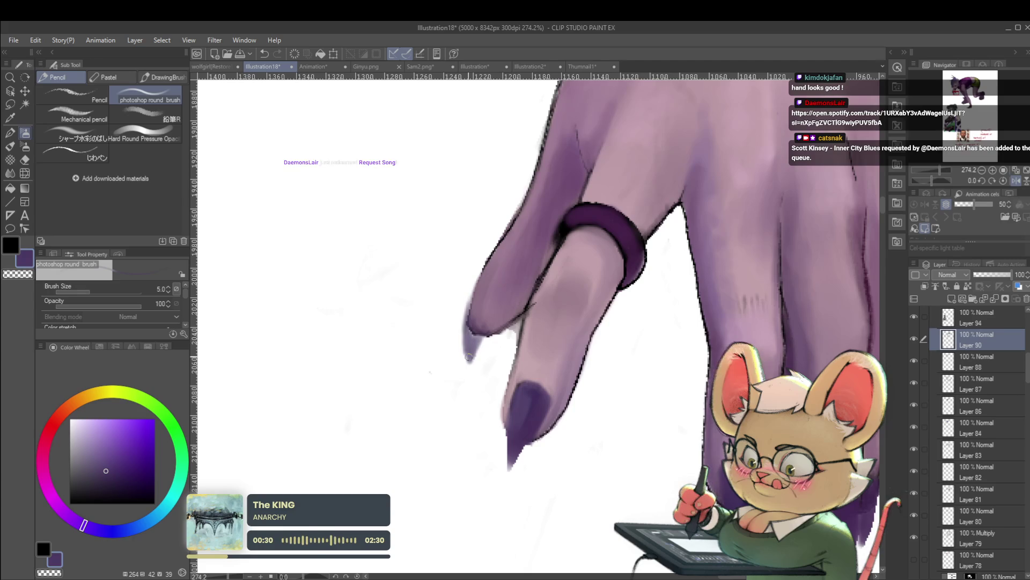
Step: Recentre on the whole figure and mirror the canvas view to check it
scroll(538, 273, down, 10)
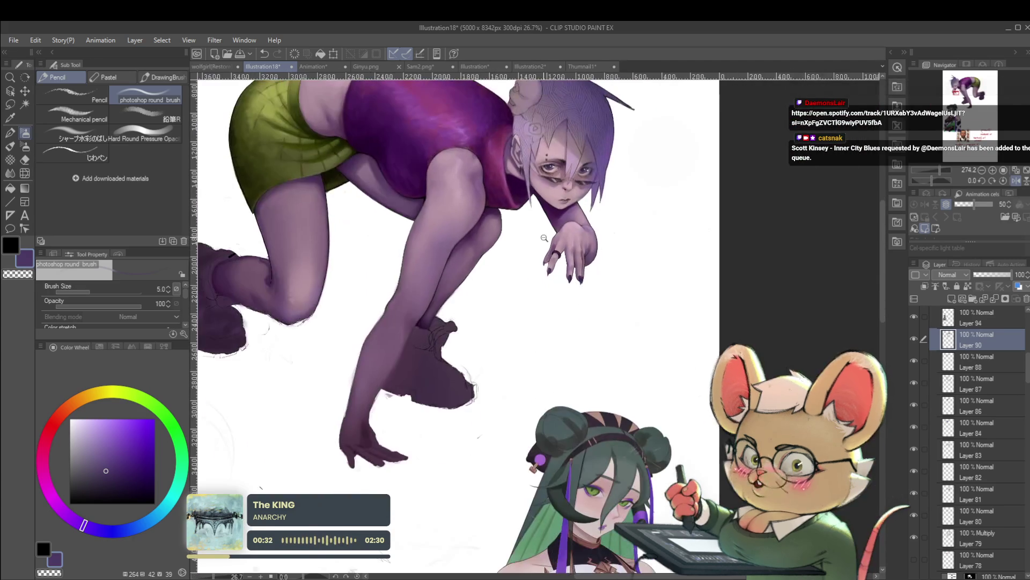
drag(669, 251, 658, 264)
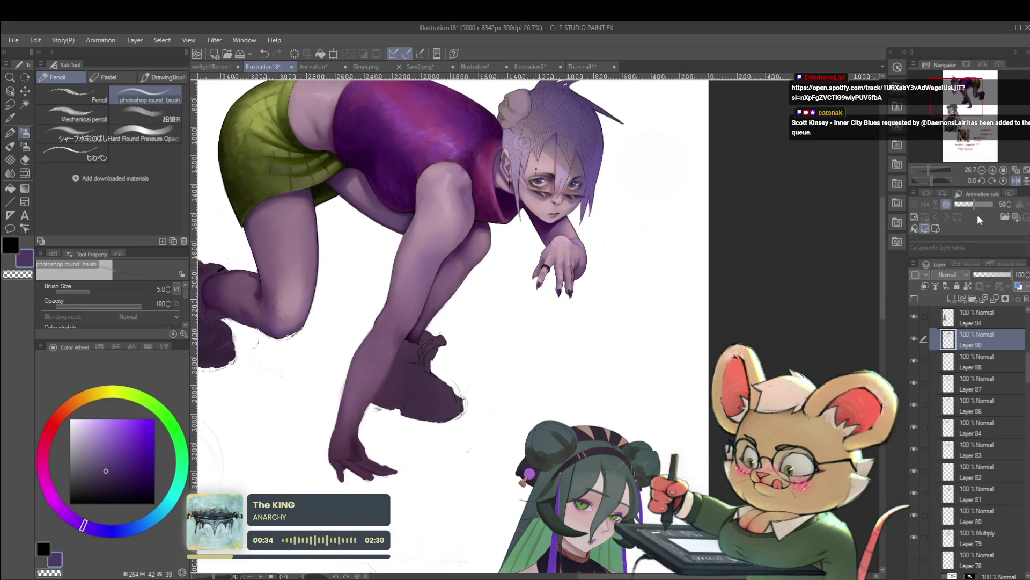
click(1017, 182)
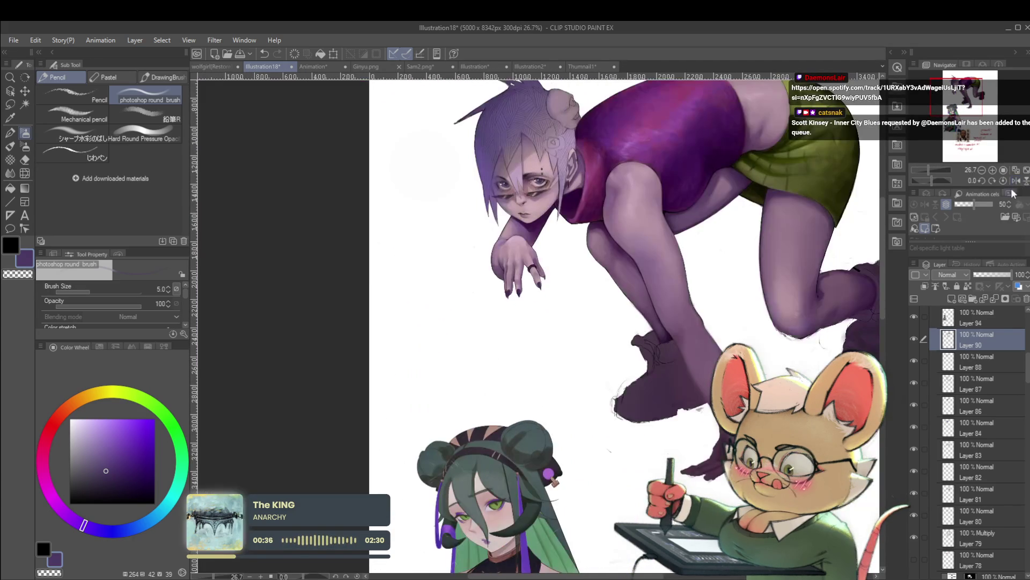
scroll(555, 284, up, 5)
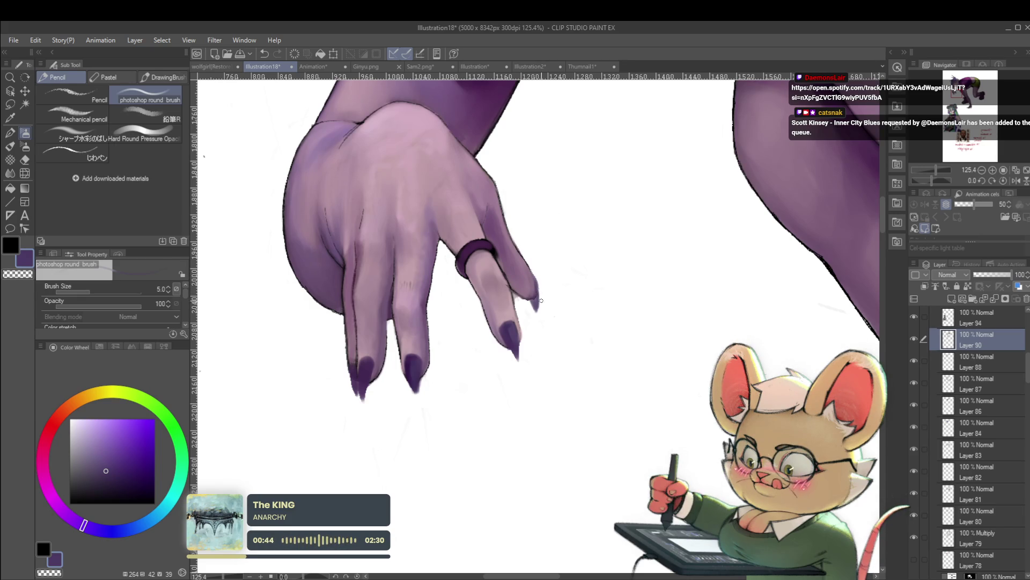
scroll(540, 306, down, 6)
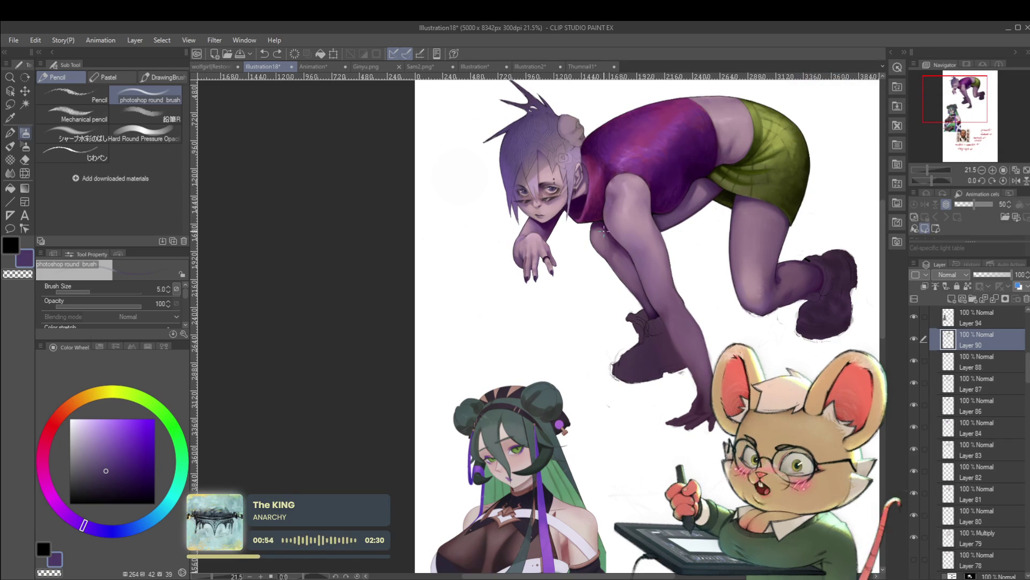
Step: Reposition the figure lower in view and mirror the canvas to check it
mouse_move(567, 232)
mouse_down()
mouse_move(562, 247)
mouse_move(543, 186)
mouse_up()
scroll(539, 214, up, 5)
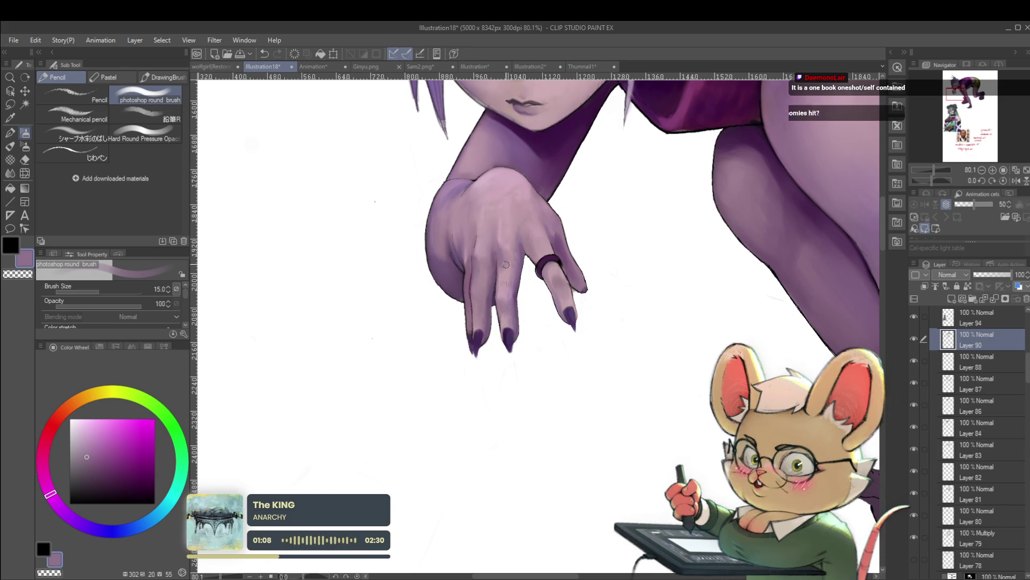
scroll(489, 204, down, 5)
drag(489, 204, 445, 276)
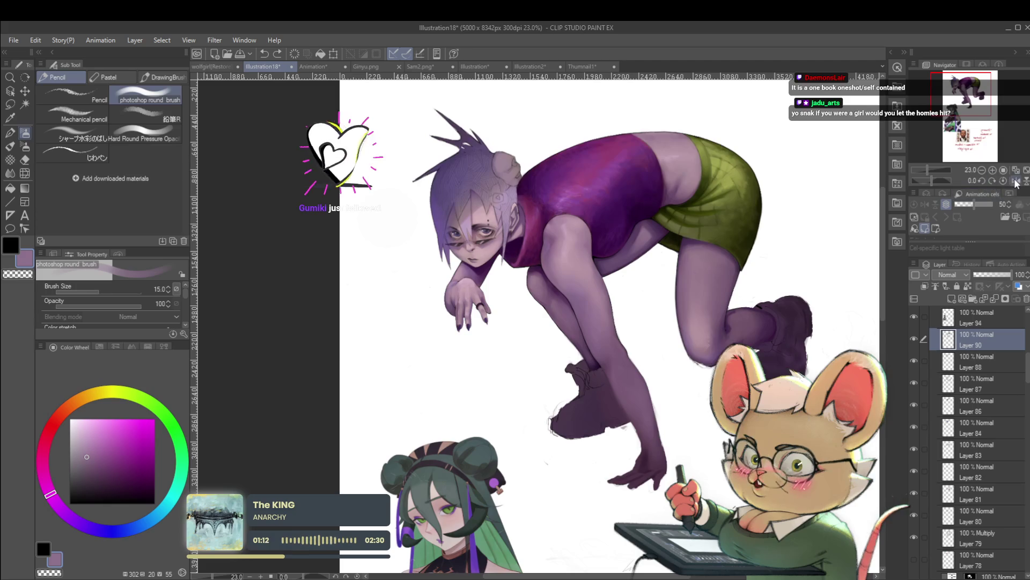
click(1016, 181)
scroll(689, 411, up, 2)
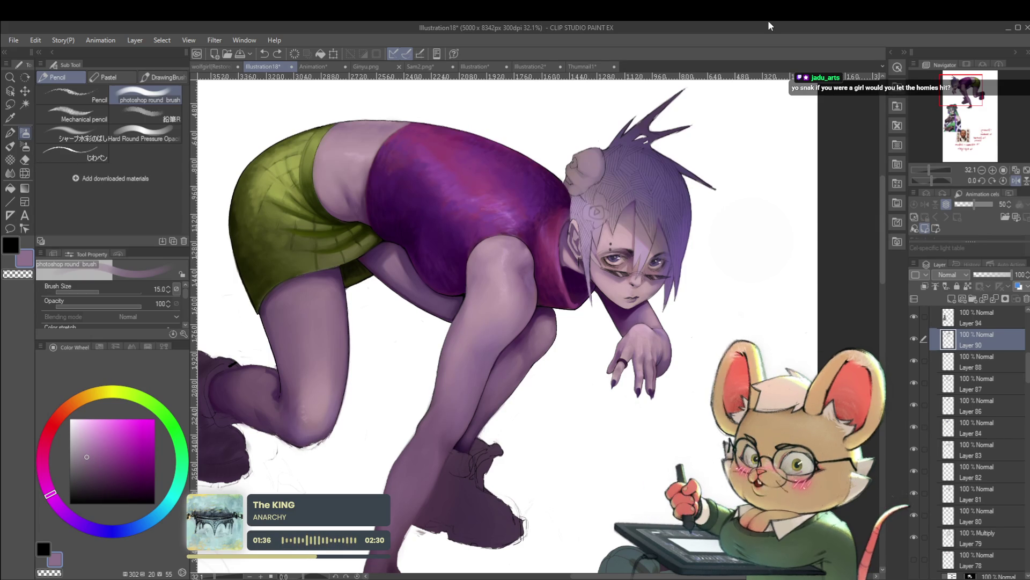
Step: Sample light pink from the hand's skin, shrink the brush to 8, and dab highlights
scroll(660, 318, up, 3)
scroll(611, 339, up, 1)
alt+click(671, 261)
key(bracketleft)
key(bracketleft)
key(bracketleft)
click(610, 325)
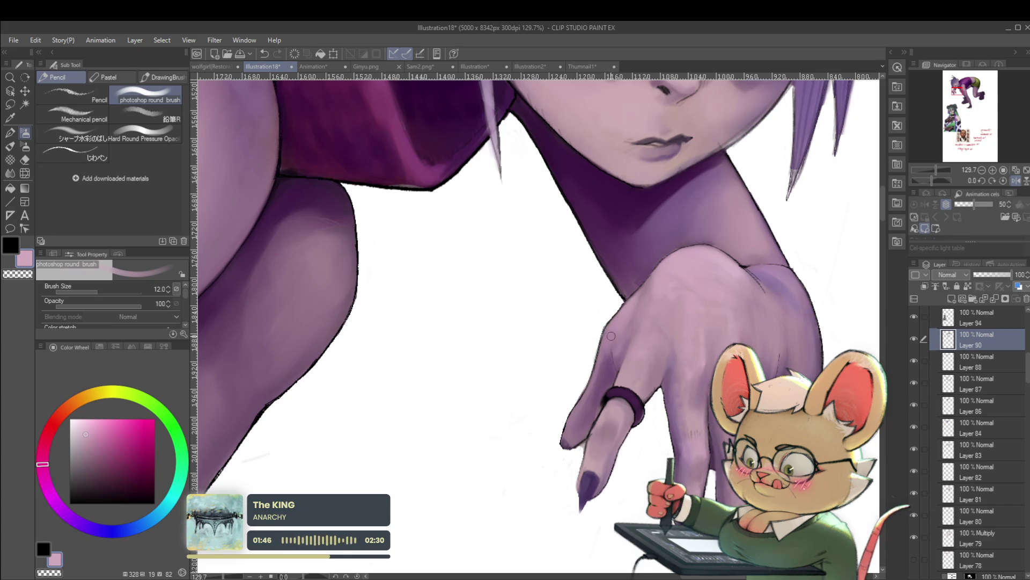
scroll(565, 436, down, 5)
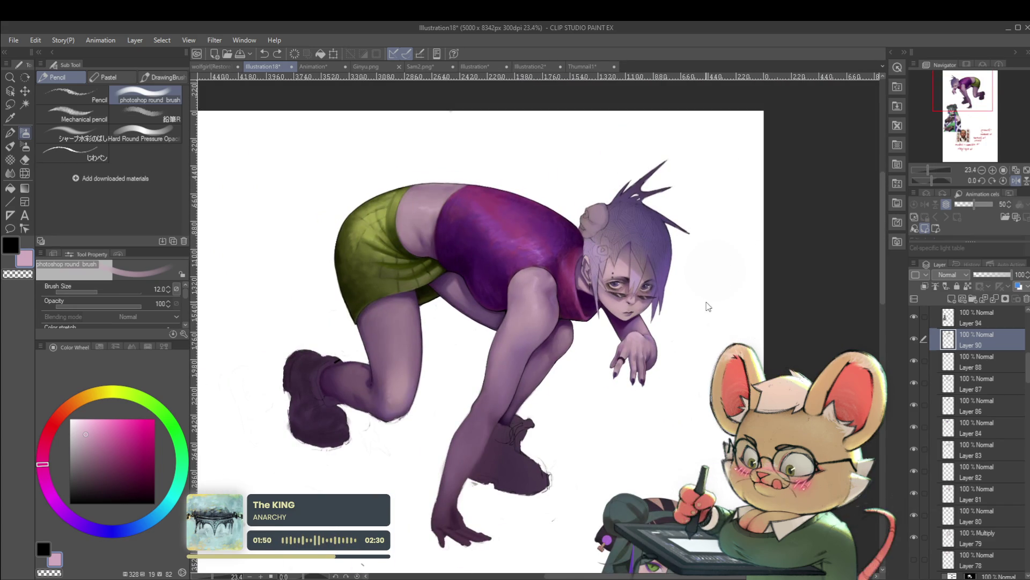
Step: Mirror the canvas view horizontally and recentre it on the figure
scroll(615, 381, up, 2)
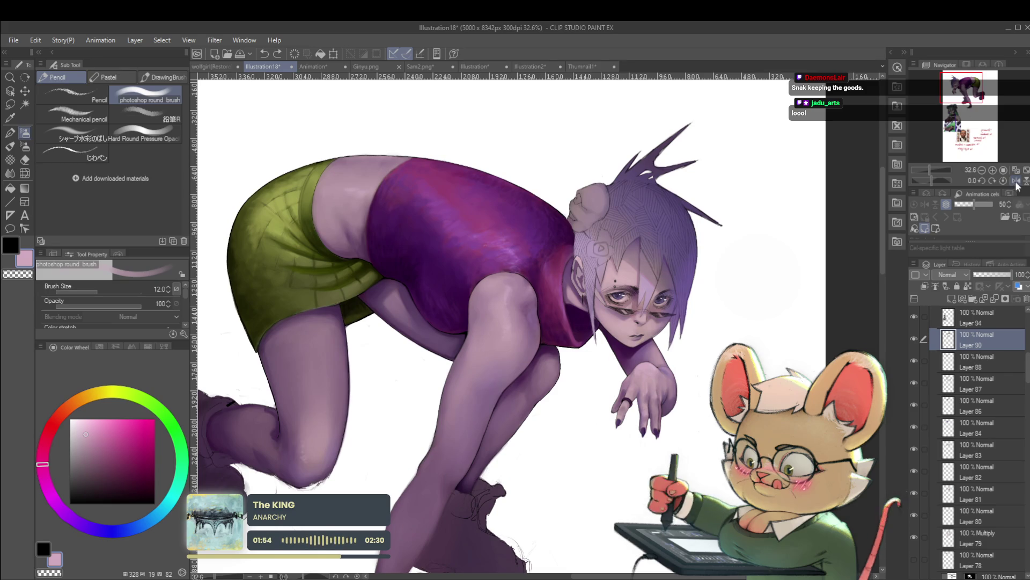
click(1016, 181)
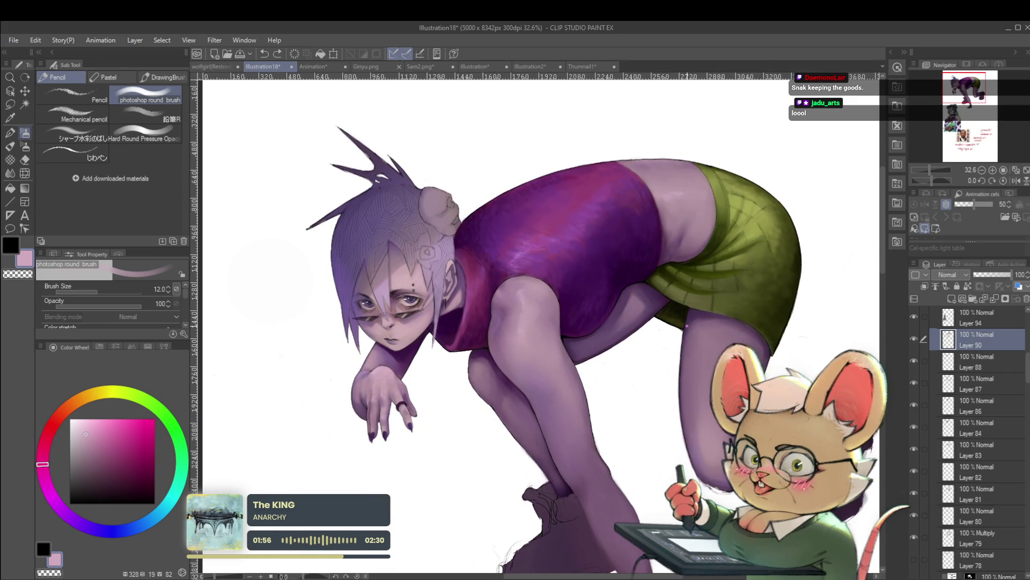
drag(739, 327, 718, 304)
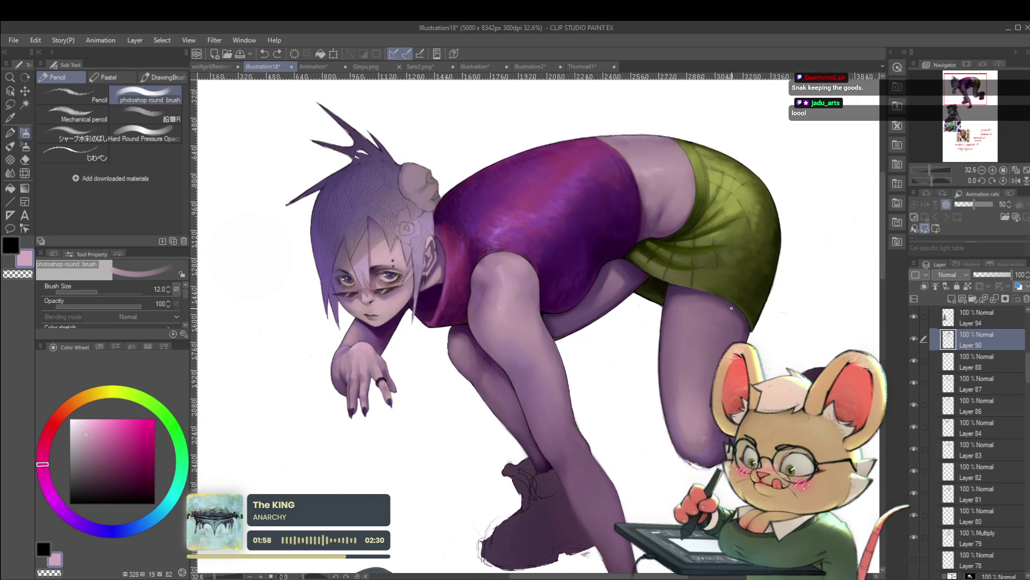
scroll(467, 333, up, 1)
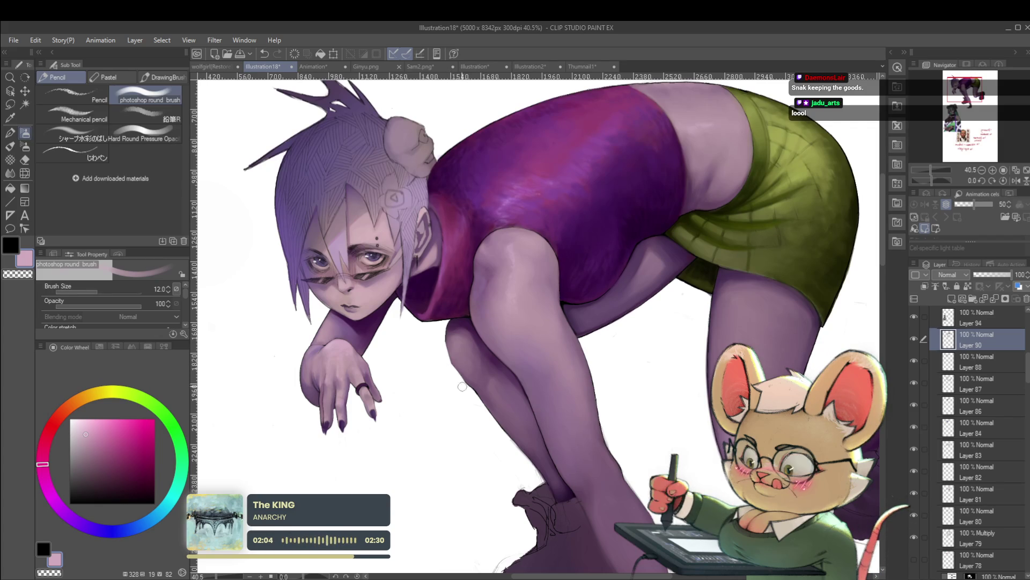
scroll(468, 391, down, 5)
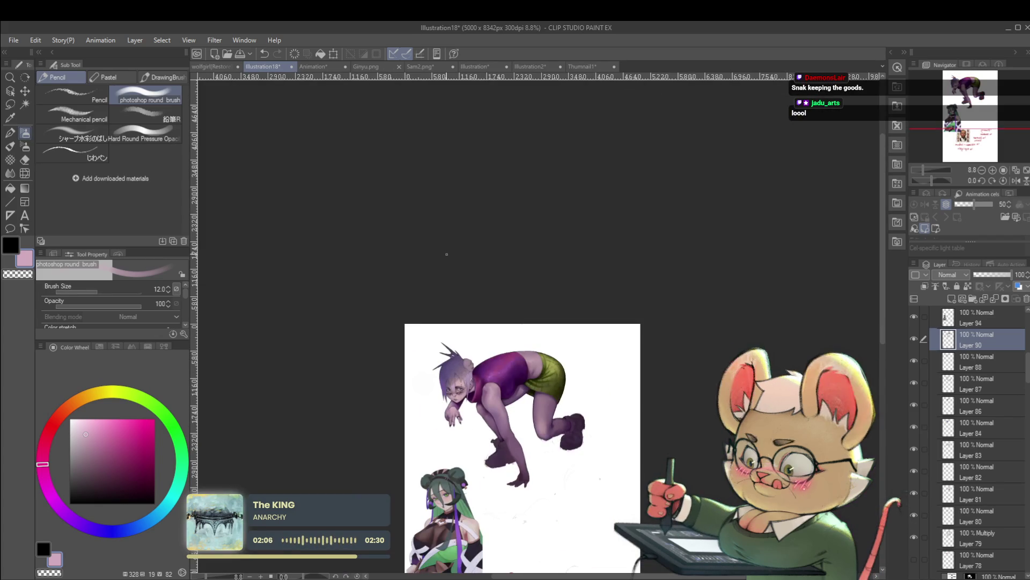
Step: Zoom and pan across the figure down to her legs and boots
scroll(547, 406, up, 5)
scroll(548, 406, up, 1)
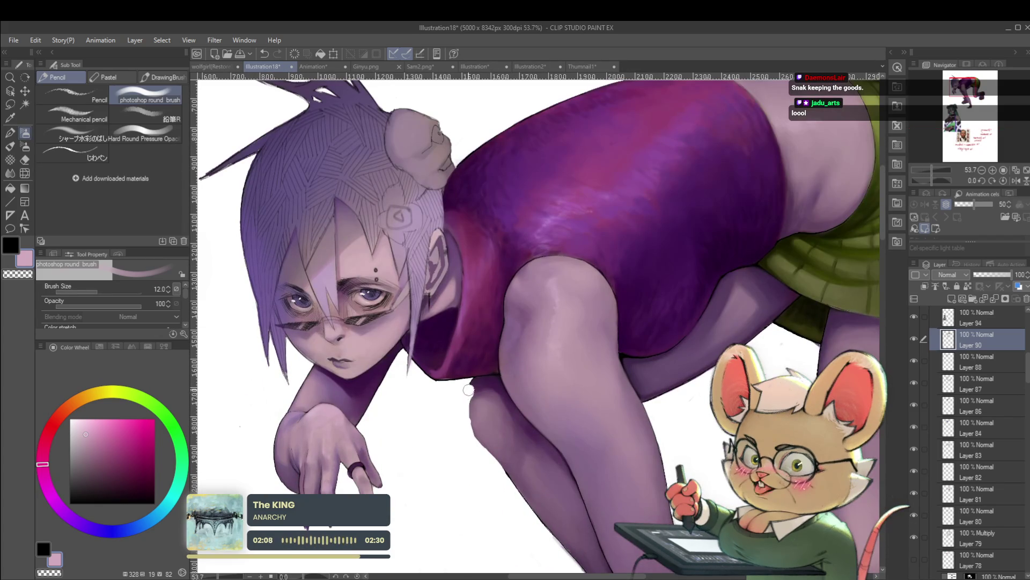
scroll(472, 383, down, 3)
scroll(574, 267, down, 2)
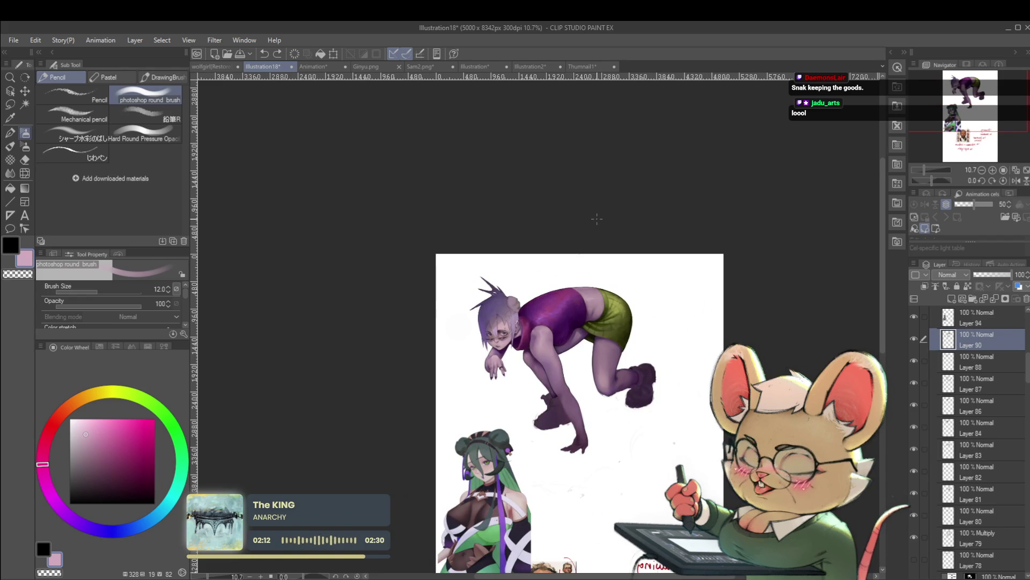
scroll(525, 299, up, 4)
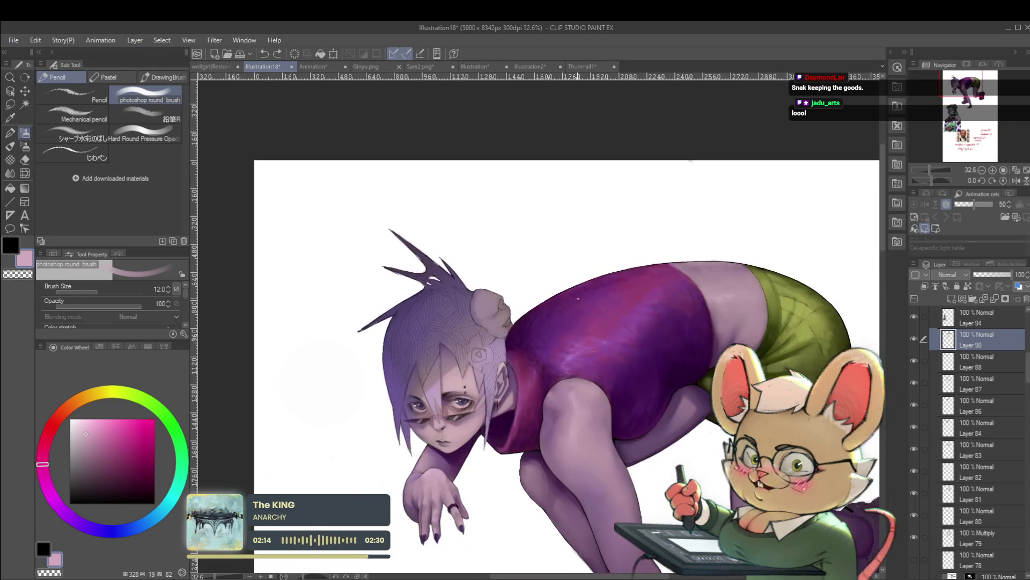
drag(578, 300, 560, 210)
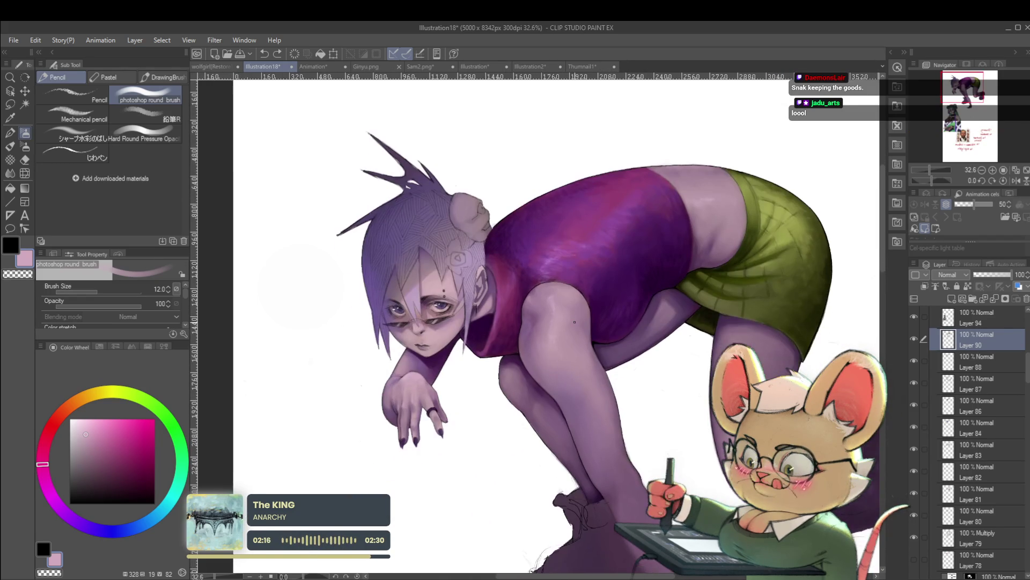
drag(621, 464, 491, 260)
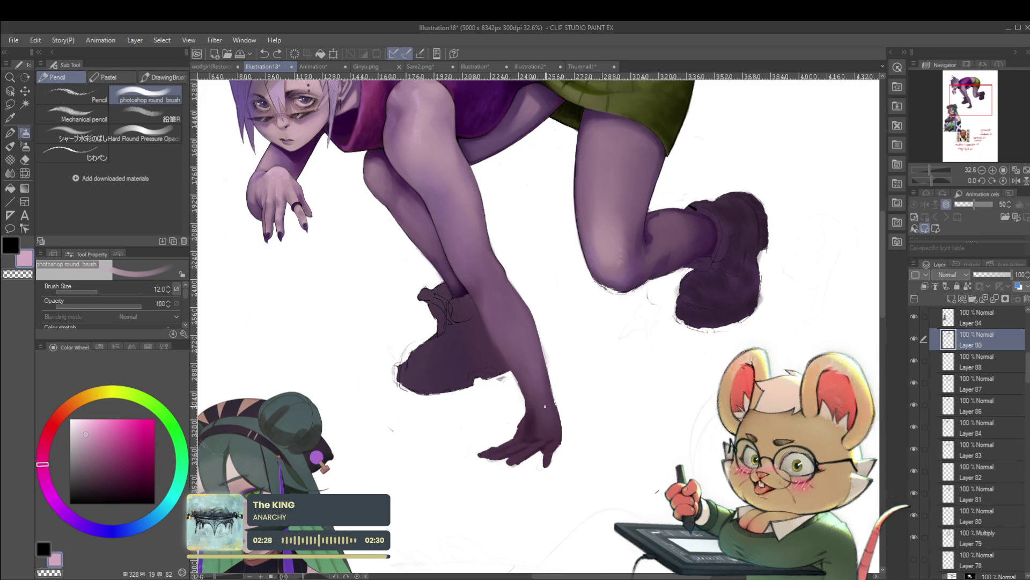
drag(538, 423, 560, 370)
Step: Sample the hand's purple, set brush size 50 then 25, and paint the lower hand
alt+click(555, 384)
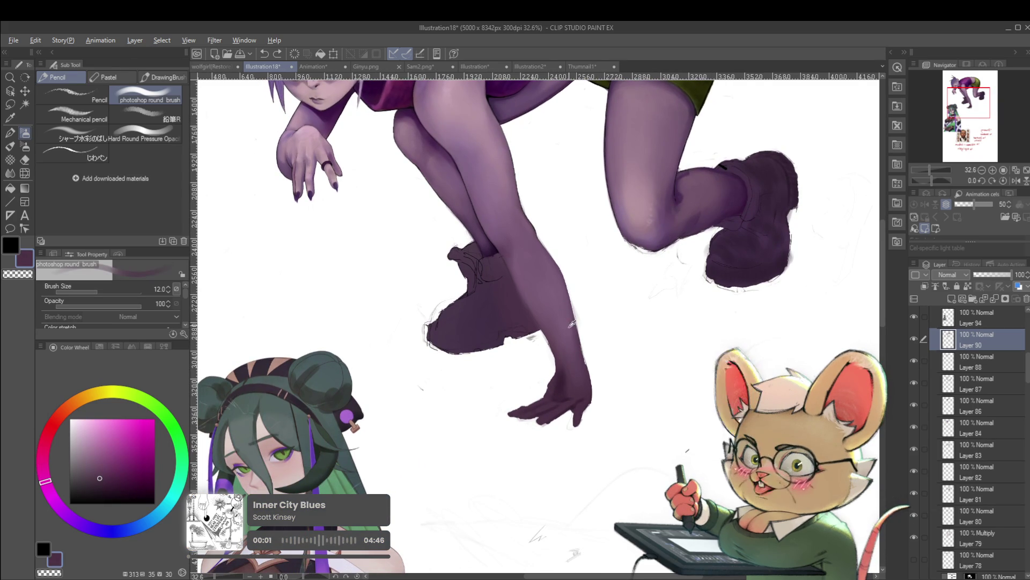
alt+click(564, 392)
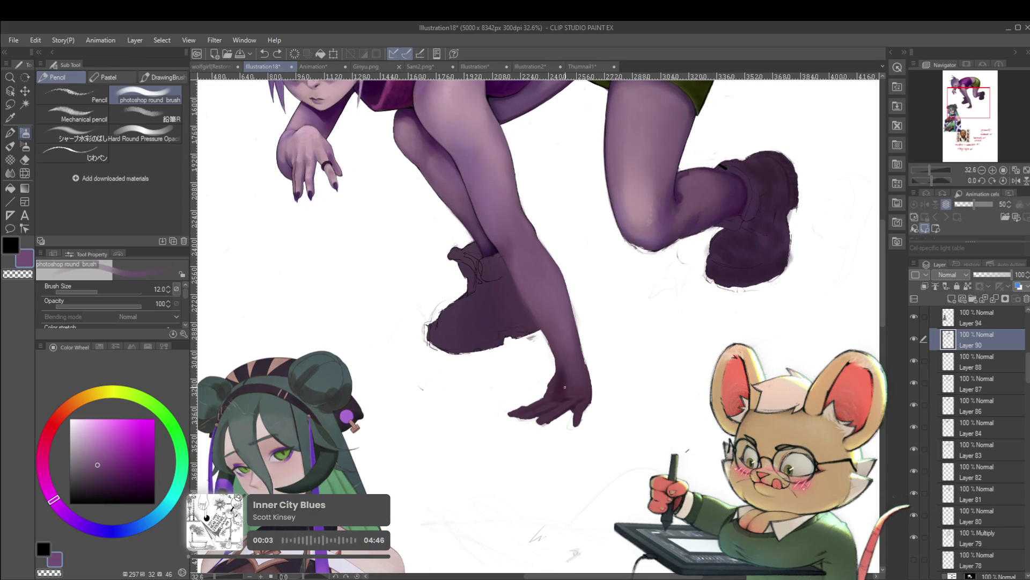
key(bracketright)
key(bracketright)
key(bracketright)
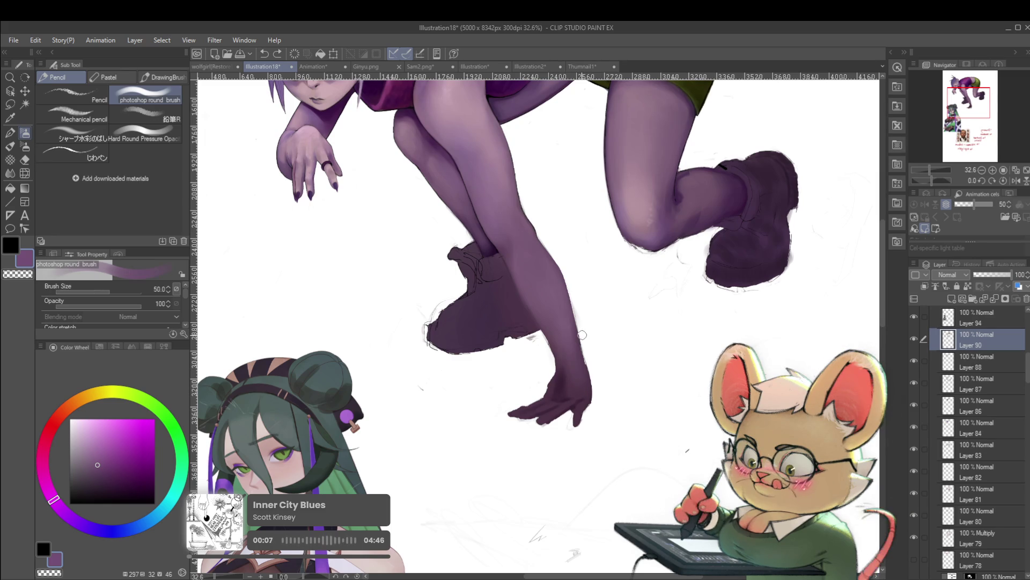
key(bracketleft)
key(bracketleft)
key(bracketleft)
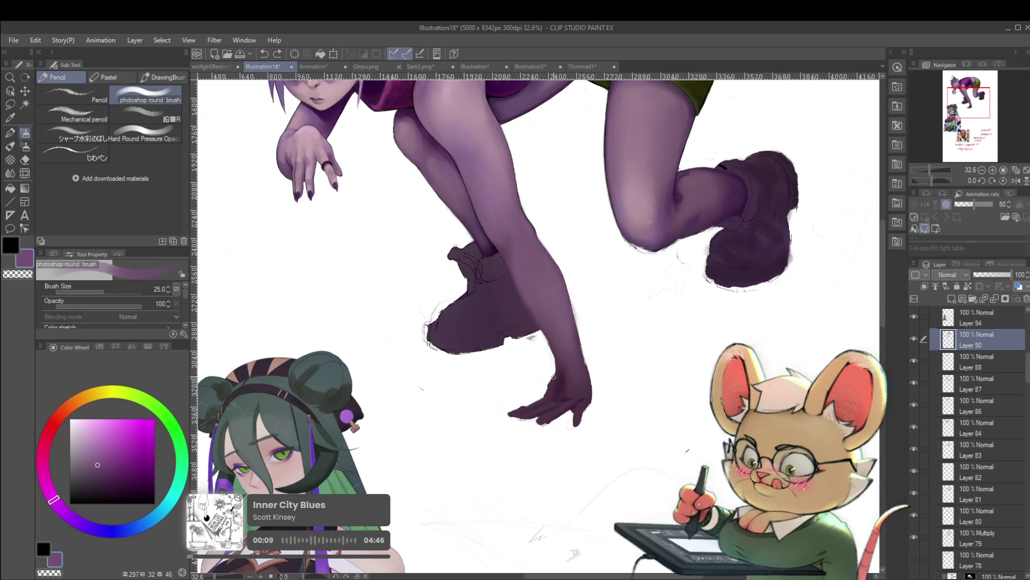
click(540, 398)
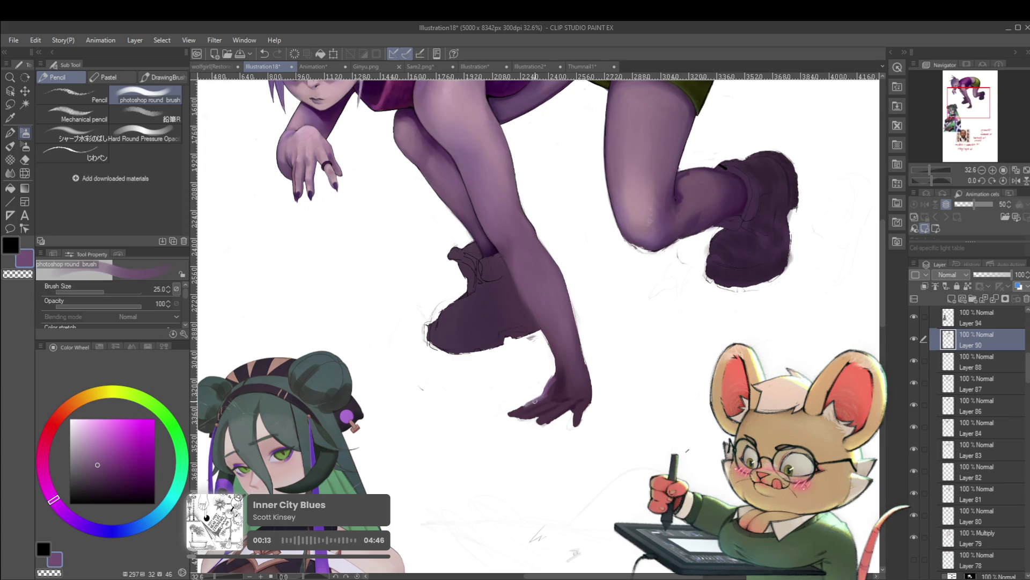
scroll(546, 390, down, 4)
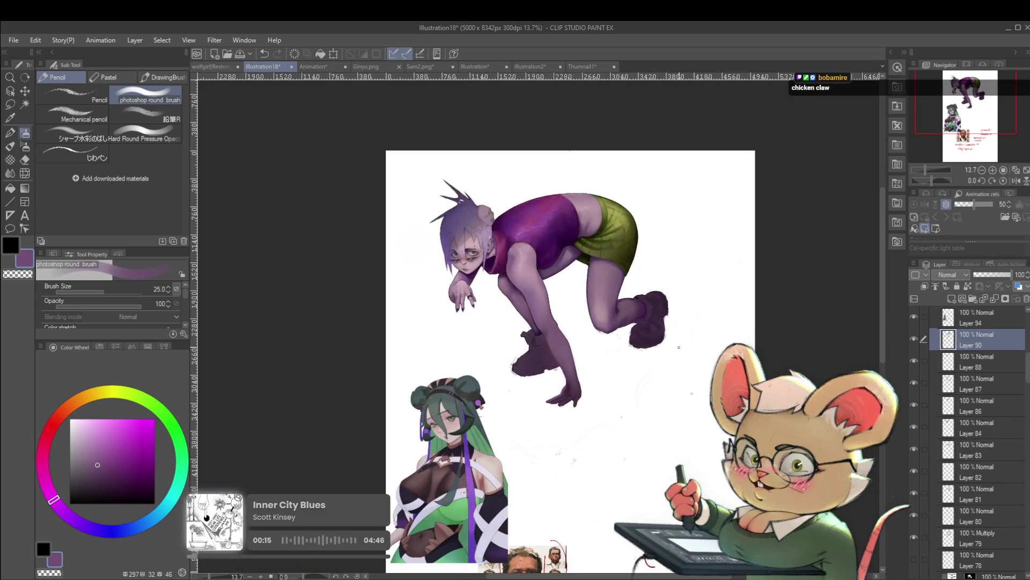
scroll(615, 410, up, 2)
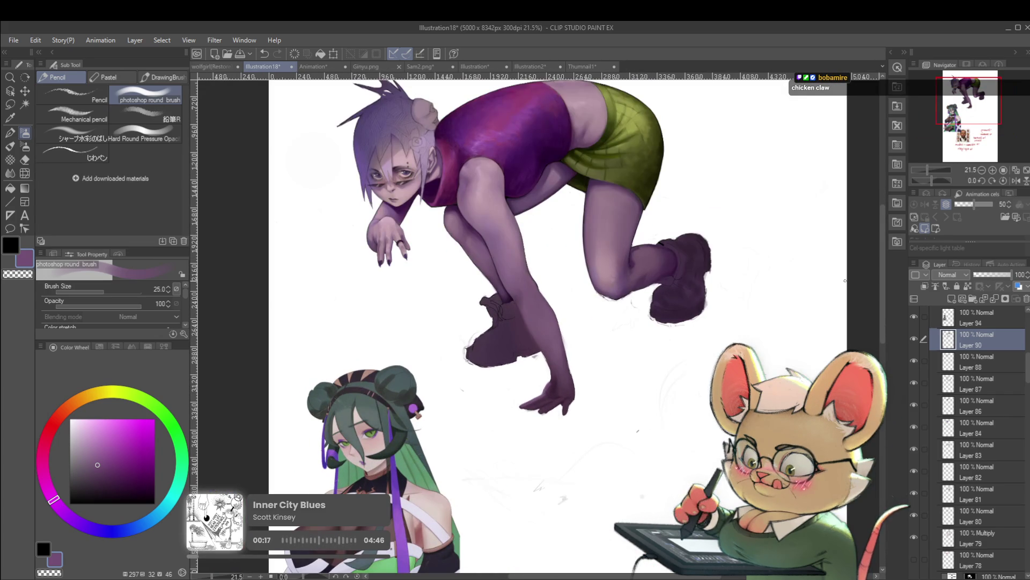
Step: Check the hand in a mirrored view, flip back, and switch to light pink
drag(763, 319, 753, 329)
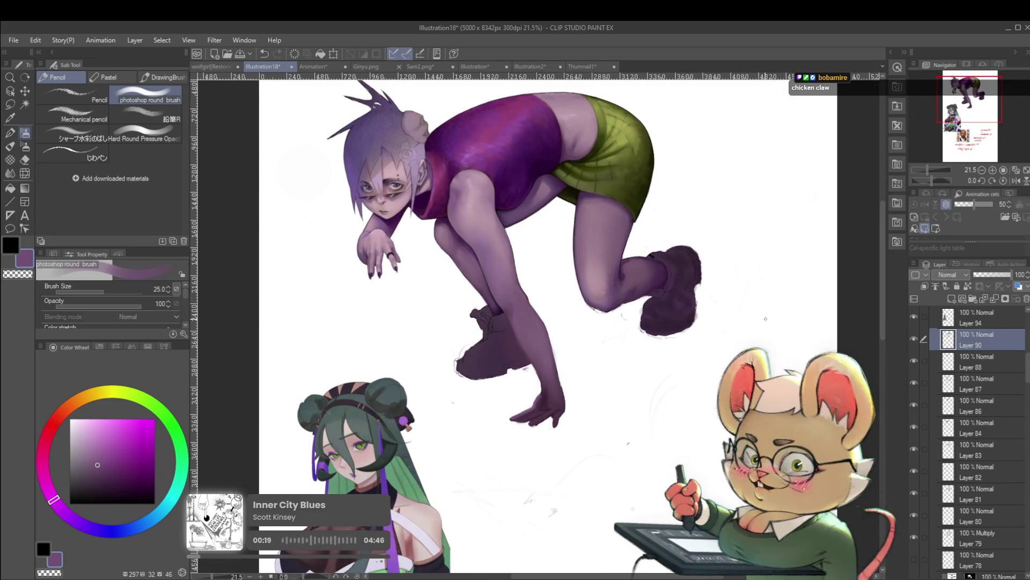
click(1012, 181)
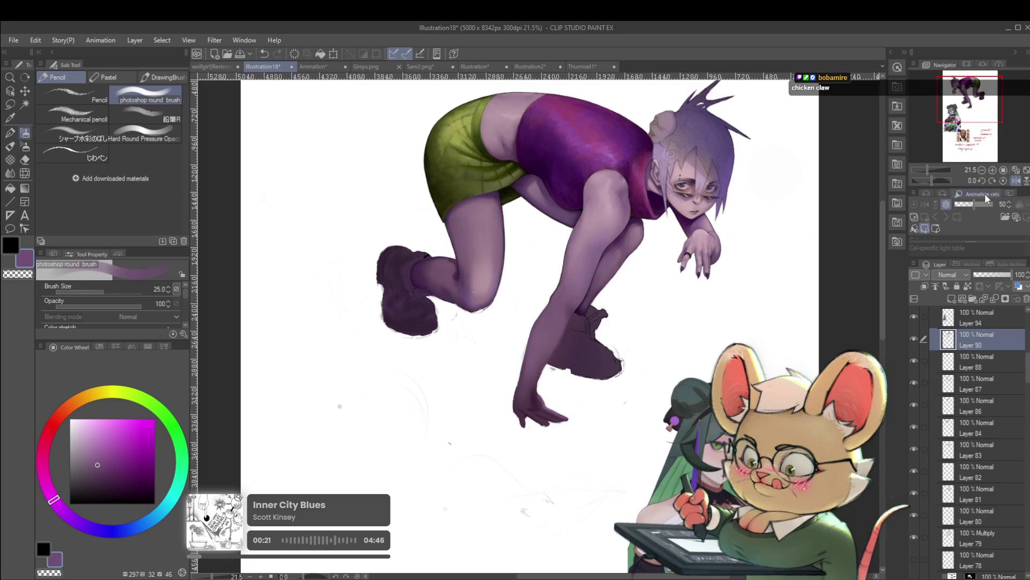
scroll(562, 367, down, 2)
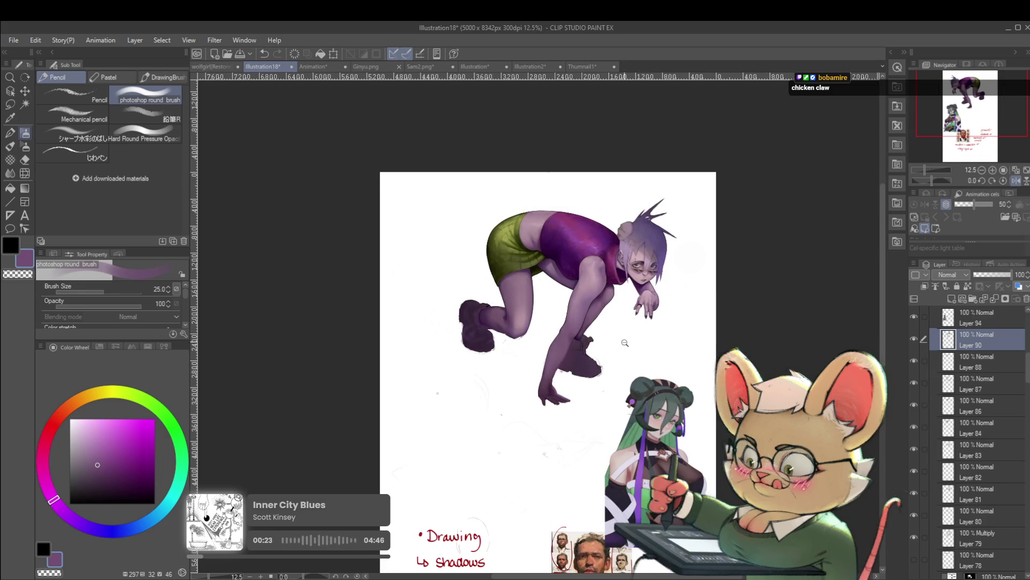
scroll(640, 305, up, 2)
scroll(685, 273, up, 1)
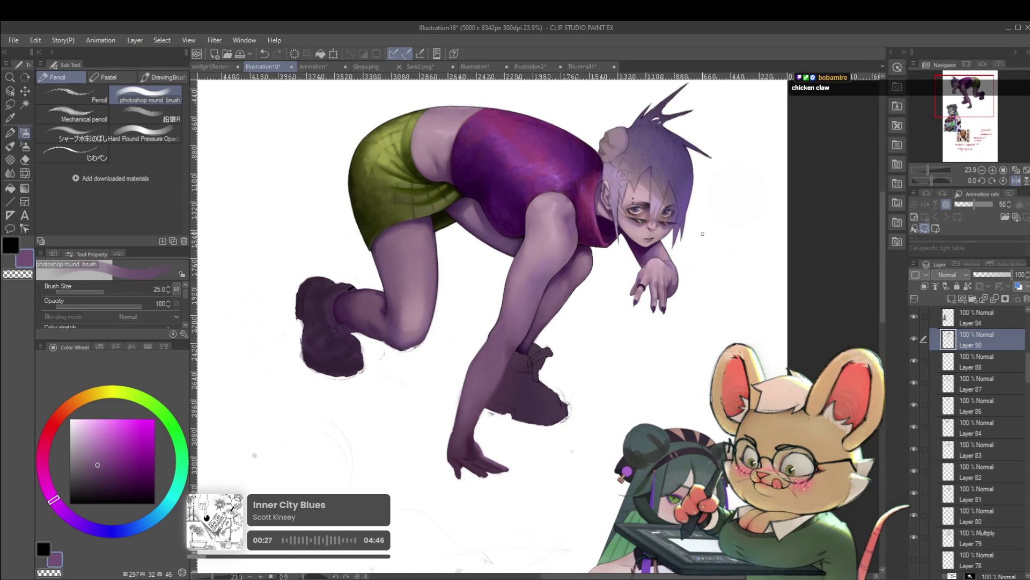
scroll(471, 459, up, 2)
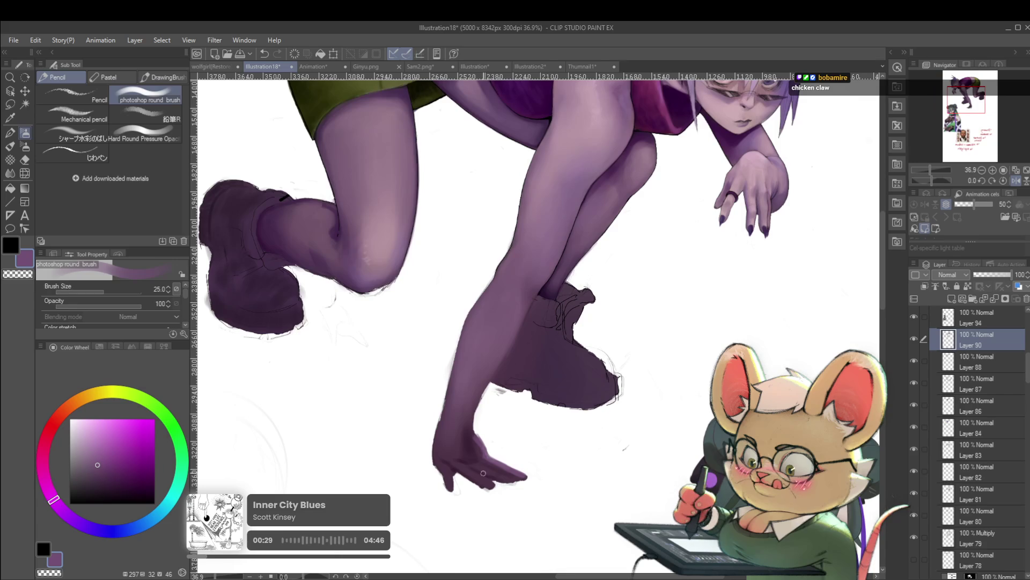
key(h)
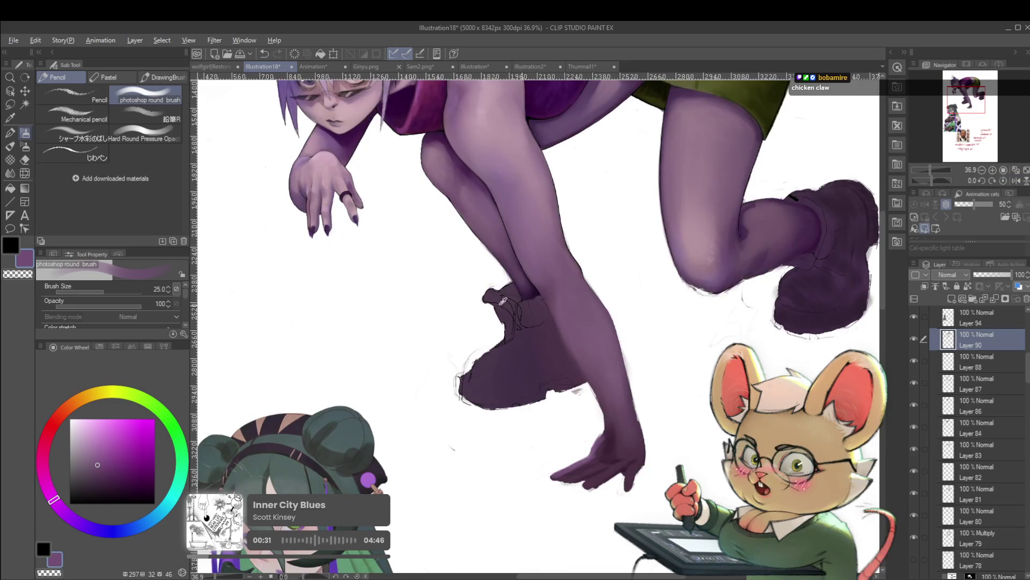
alt+click(325, 168)
drag(578, 436, 589, 479)
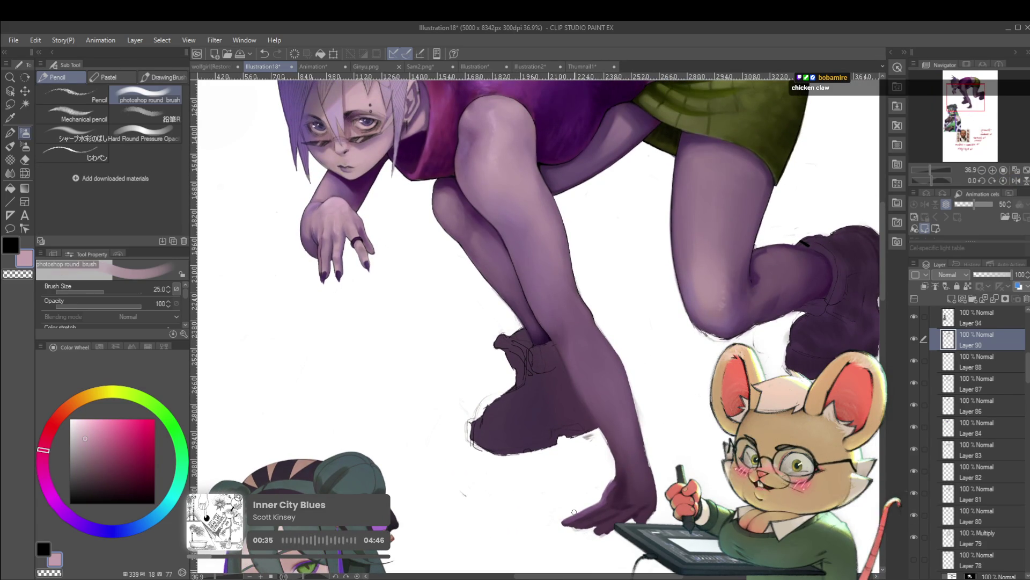
Step: Reduce the brush to size 40 and zoom around the lower hand
key(bracketleft)
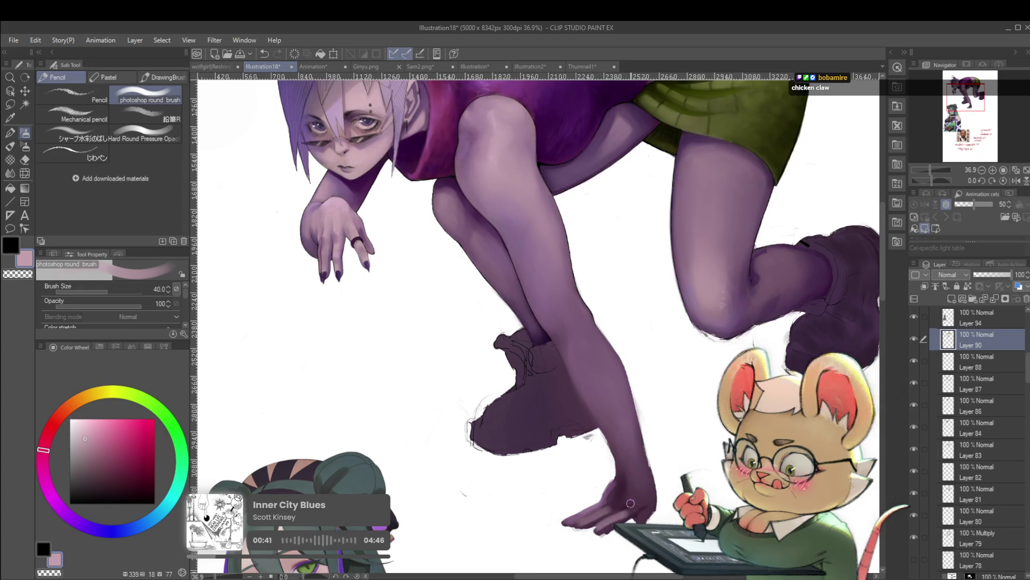
scroll(622, 397, down, 4)
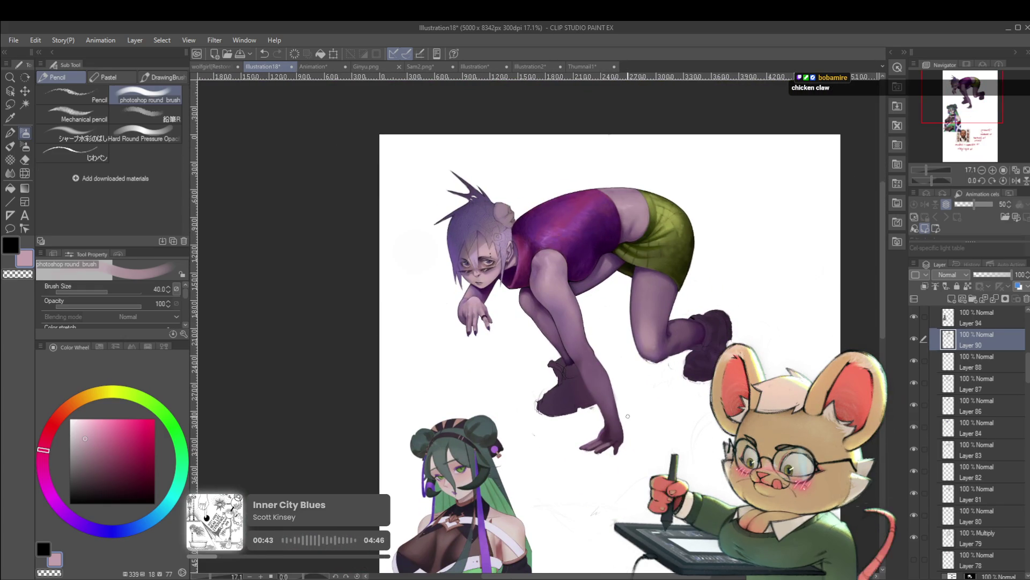
scroll(626, 424, up, 3)
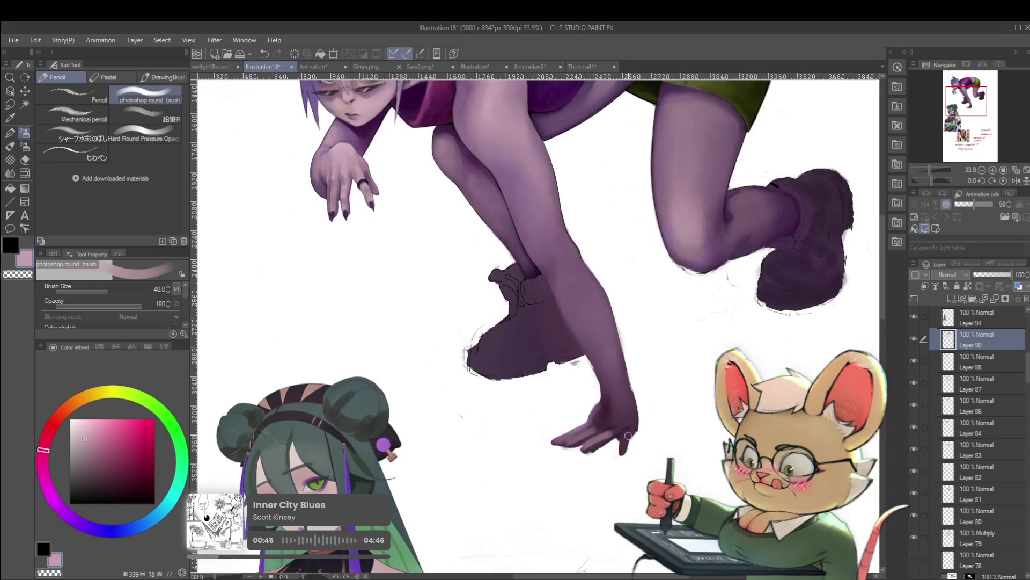
scroll(631, 443, down, 5)
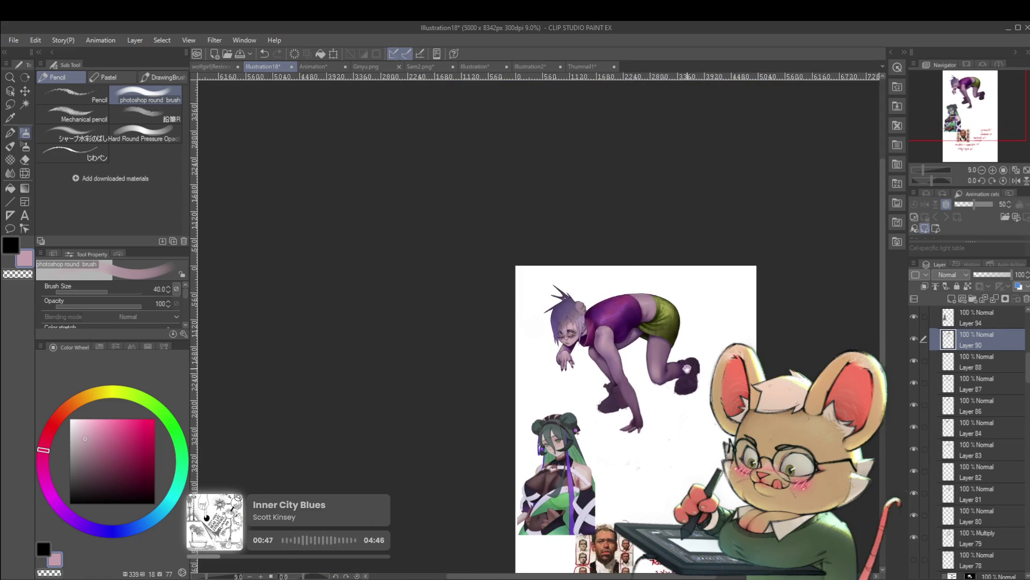
scroll(638, 456, up, 5)
scroll(643, 462, up, 1)
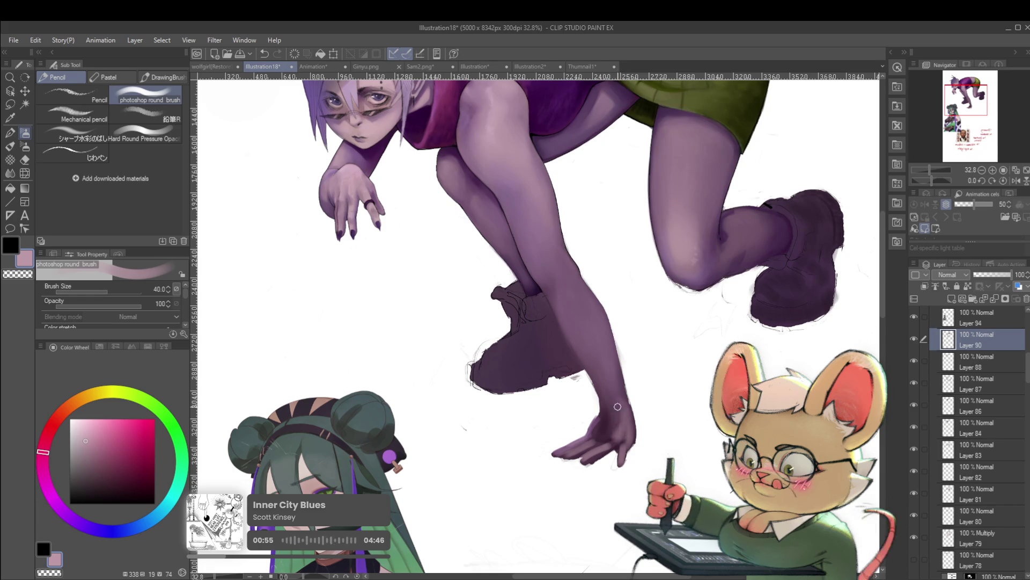
scroll(601, 430, down, 2)
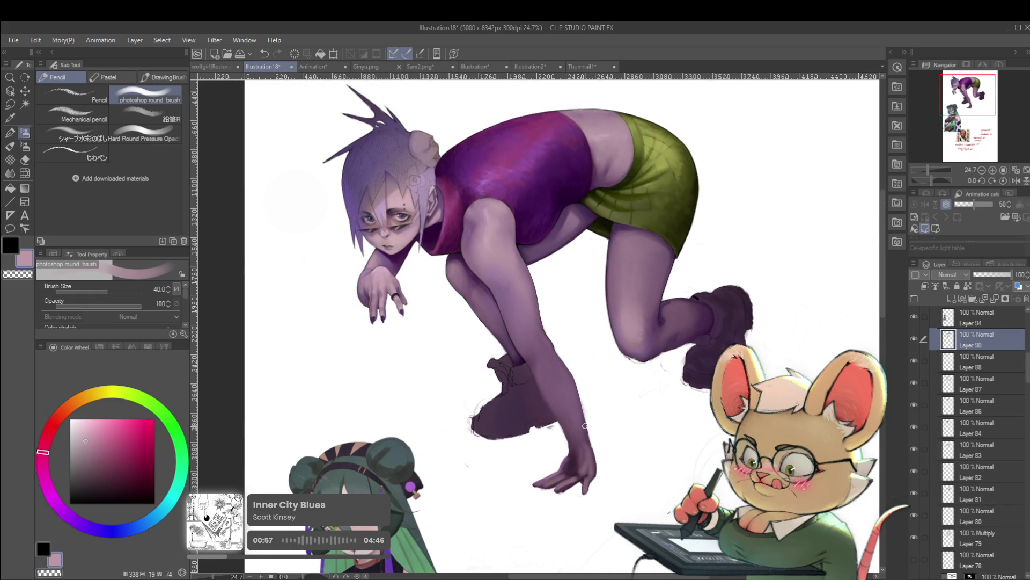
key(alt)
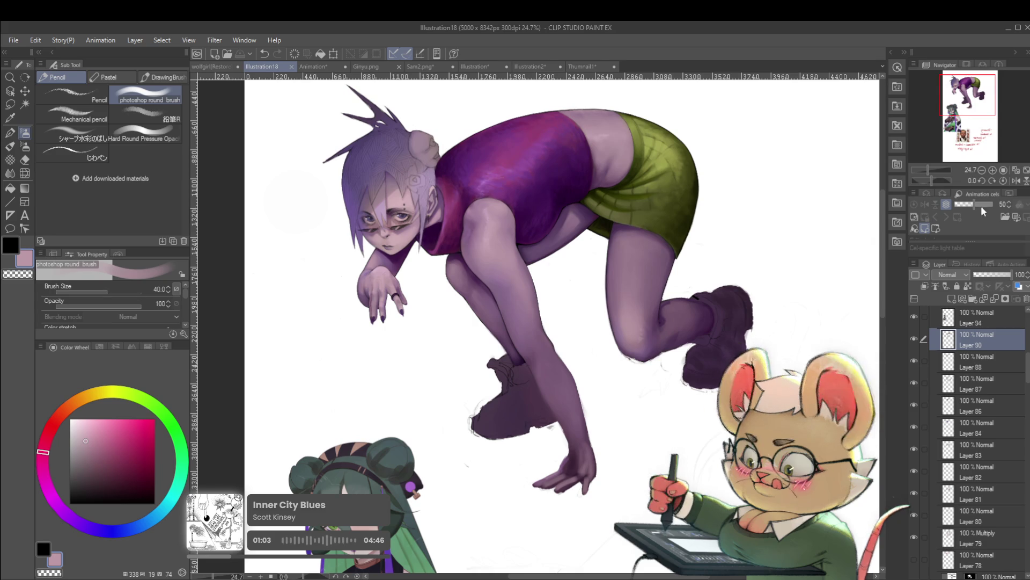
Step: Hide Layer 94, mirror the canvas view, and recentre on the figure
click(914, 317)
click(1016, 170)
click(1016, 181)
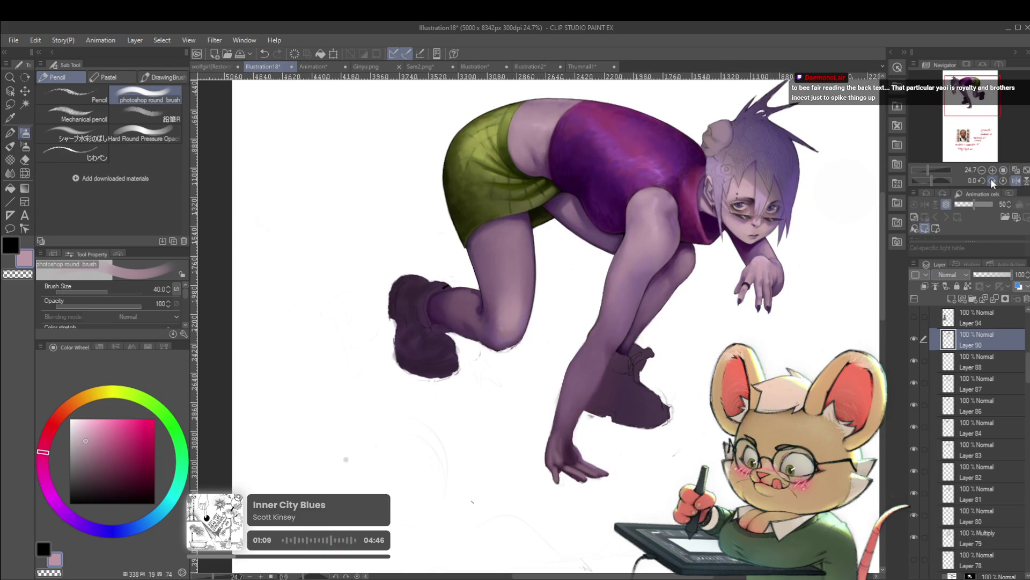
drag(445, 446, 357, 440)
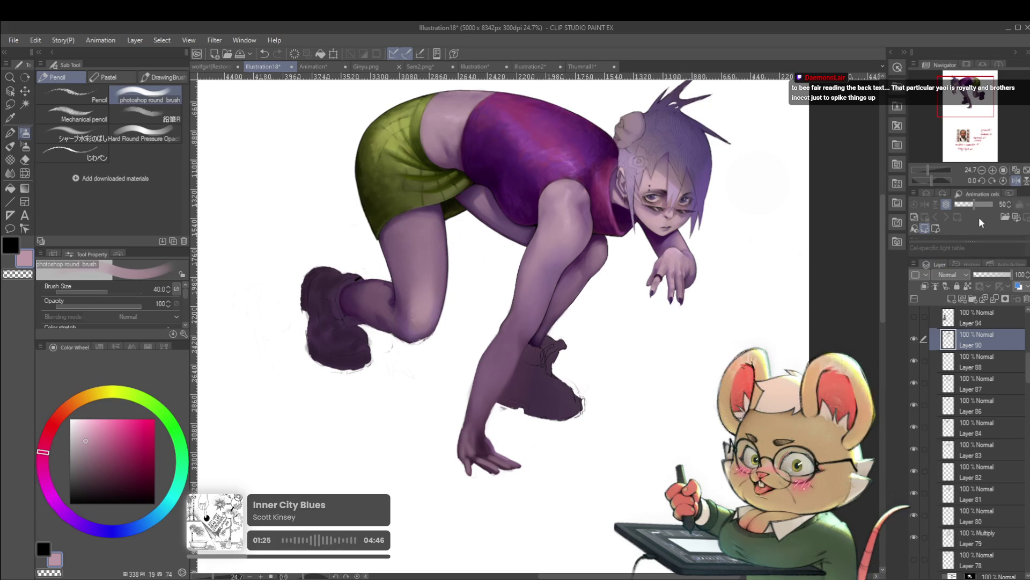
Step: Flip the view back, sample the hand's purples, and enlarge the brush to 70
click(1012, 183)
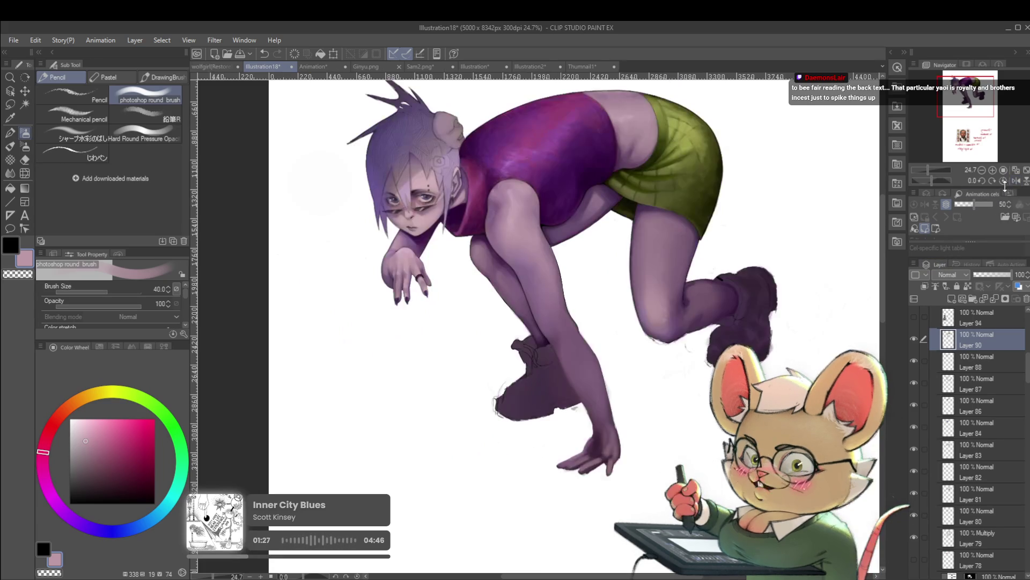
scroll(626, 449, up, 3)
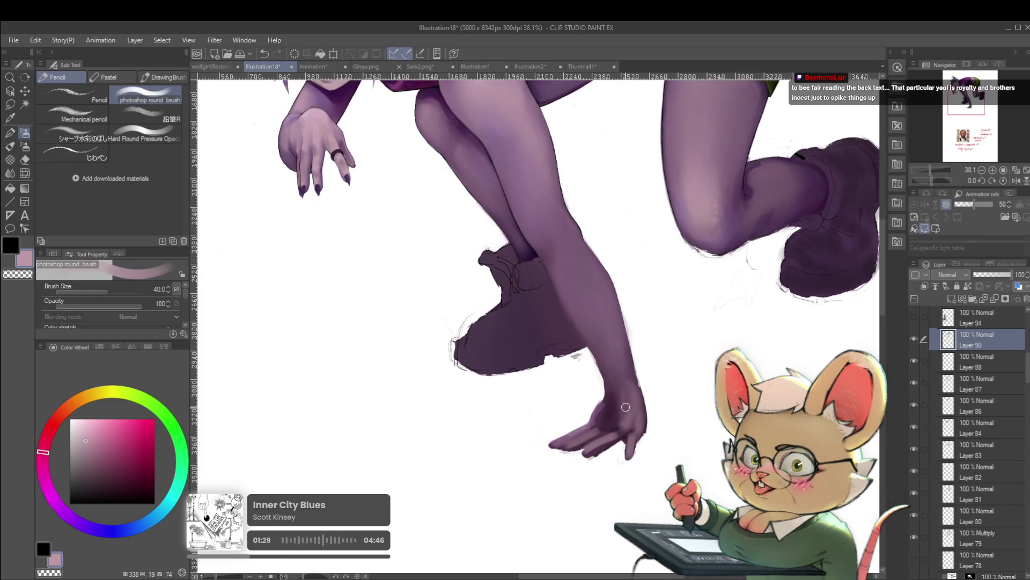
scroll(634, 422, up, 1)
alt+click(626, 397)
scroll(627, 397, down, 2)
key(])
alt+click(626, 402)
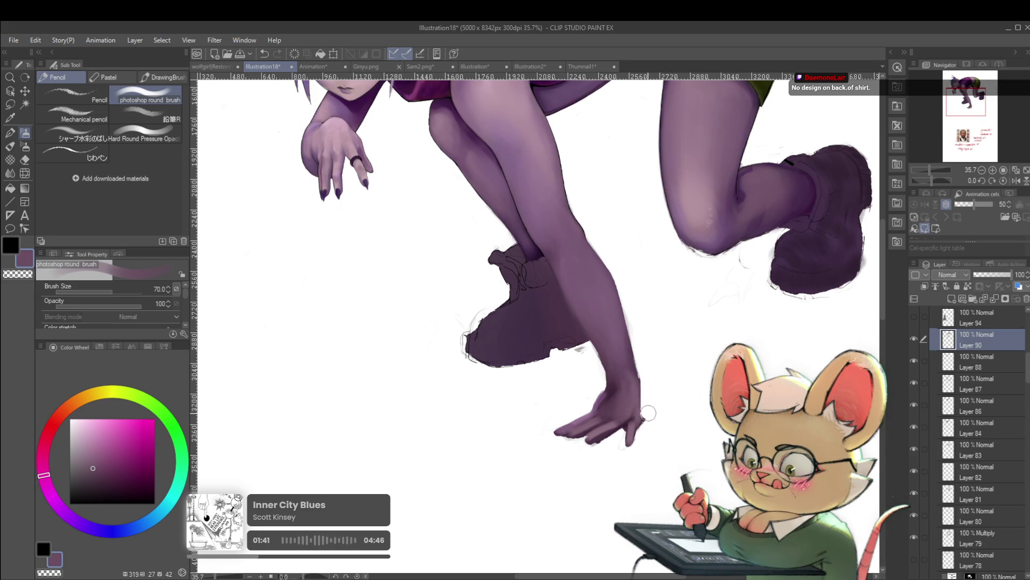
Step: Zoom in on the planted hand and shrink the brush step by step for finer finger strokes
key(ctrl+0)
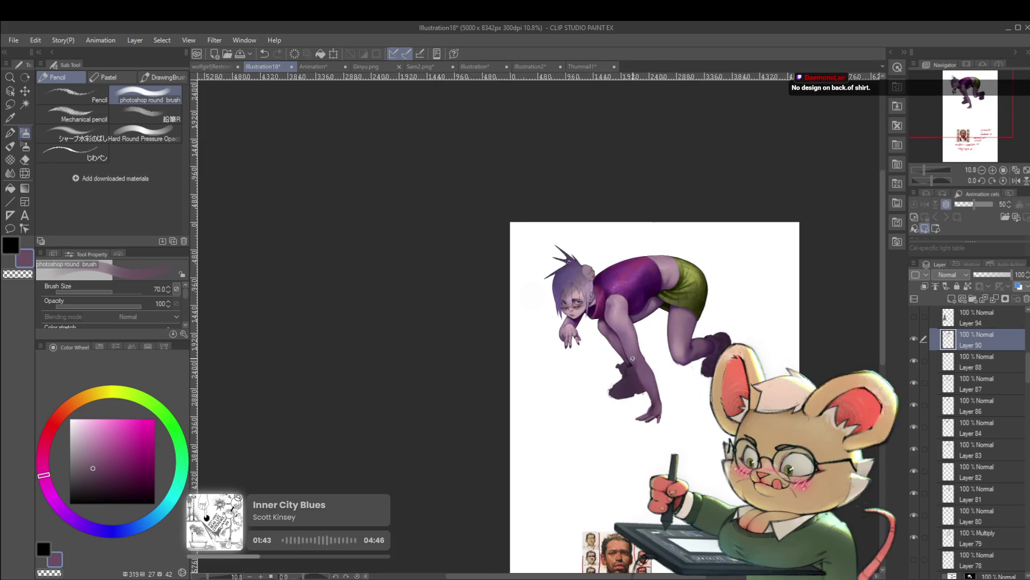
scroll(697, 321, up, 5)
scroll(699, 445, up, 2)
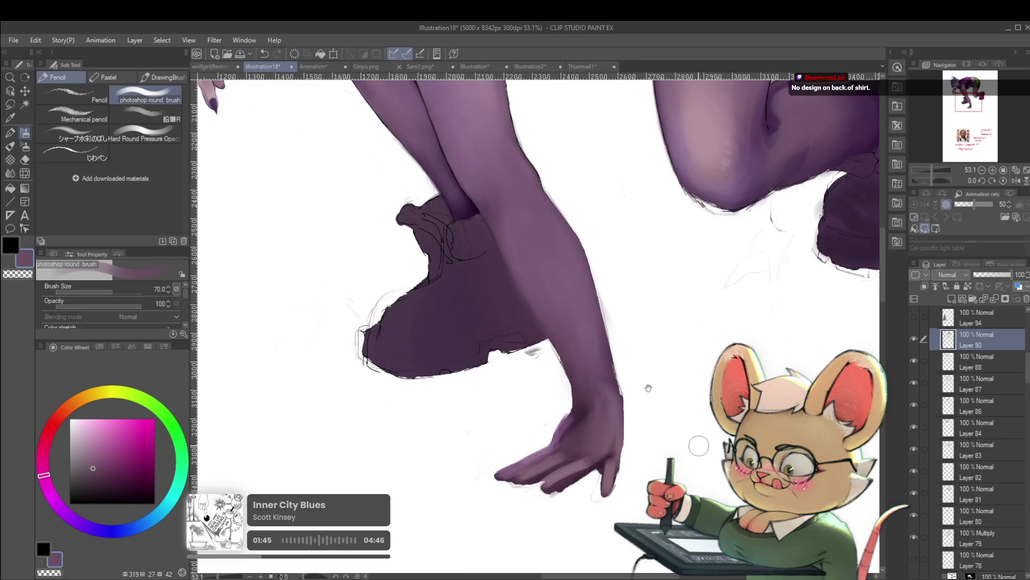
drag(651, 419, 669, 406)
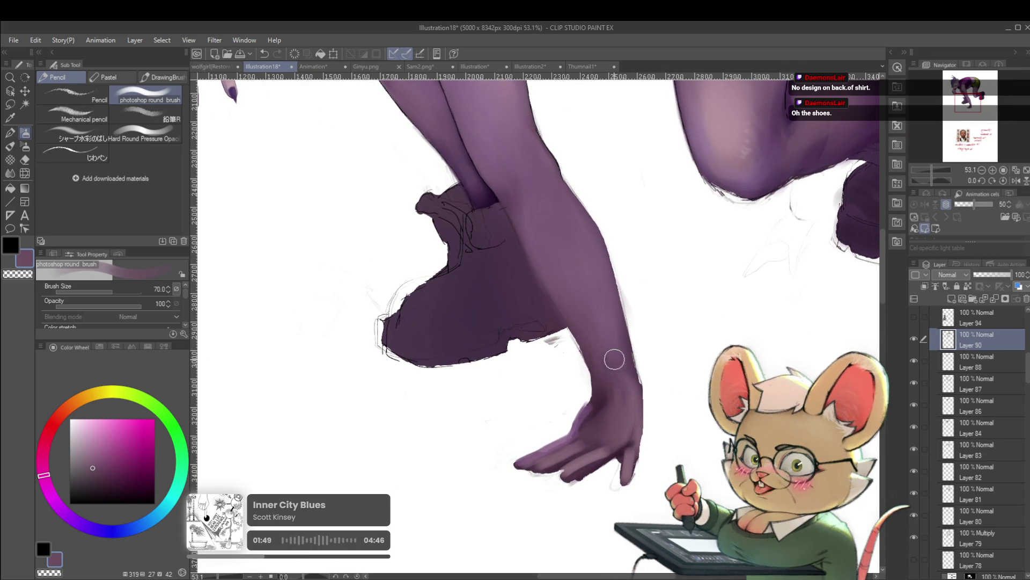
key(bracketleft)
key(bracketleft)
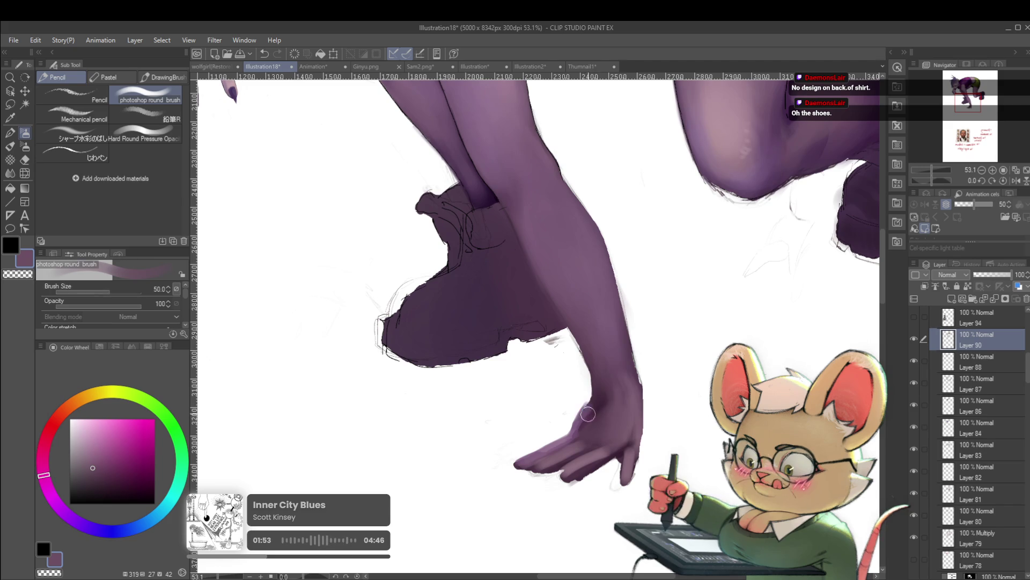
key(bracketleft)
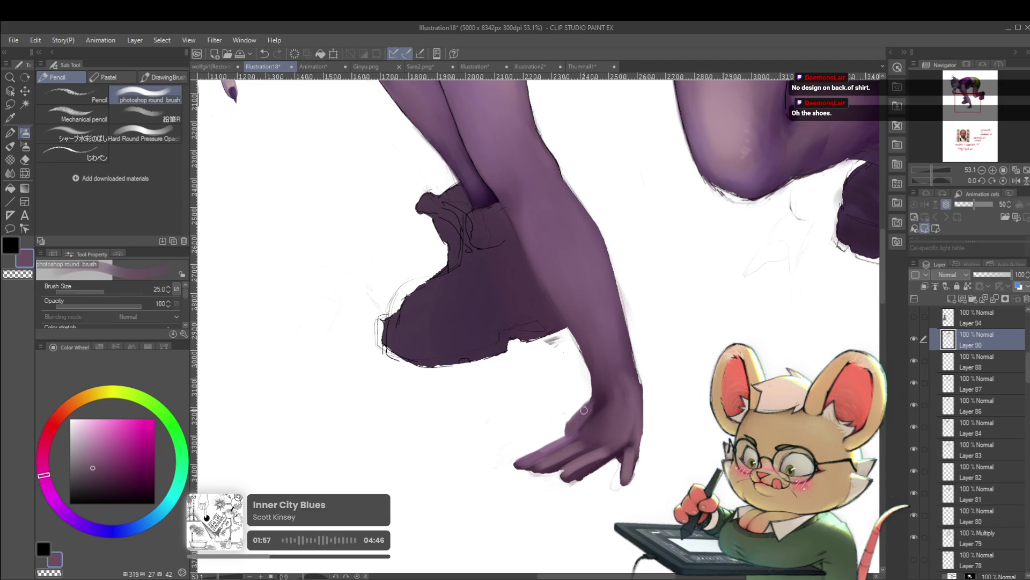
scroll(574, 423, down, 5)
scroll(596, 397, up, 5)
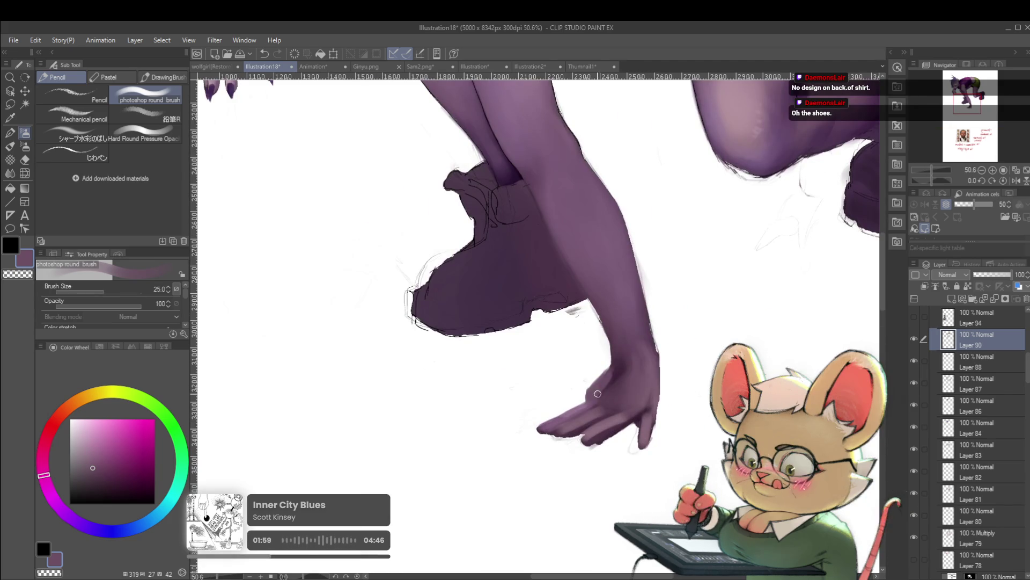
key(bracketleft)
key(bracketleft)
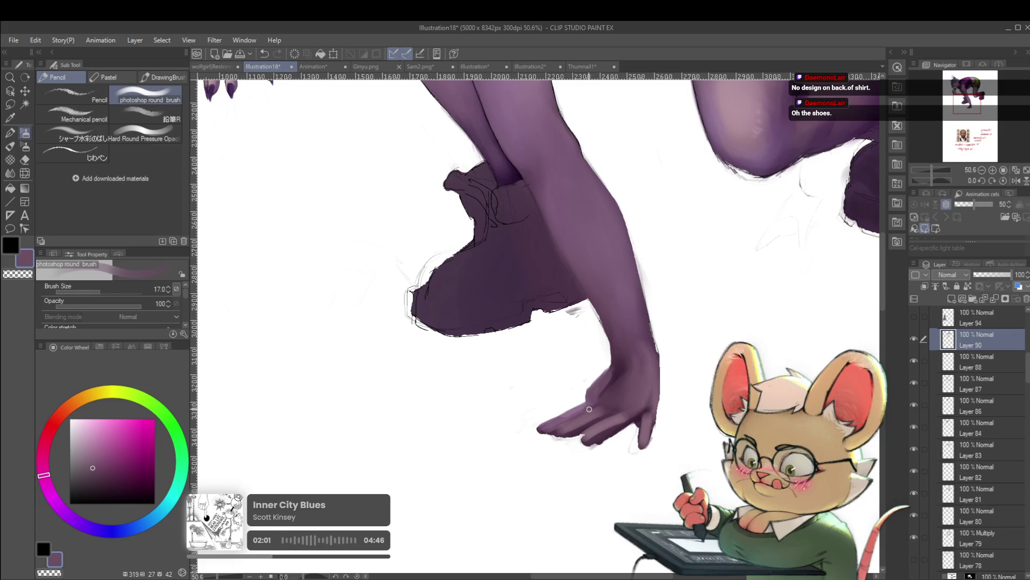
scroll(615, 379, down, 5)
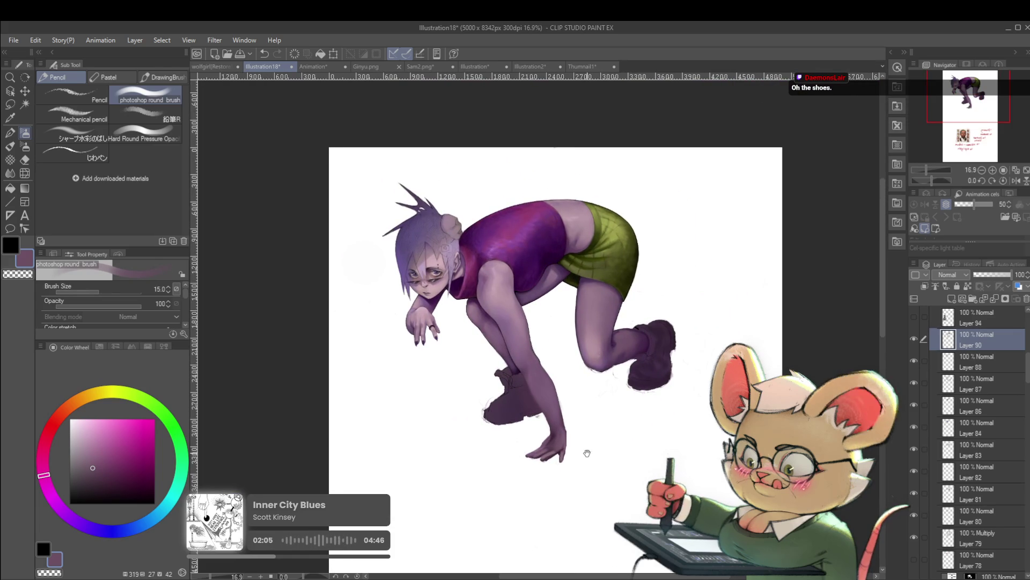
drag(587, 453, 592, 479)
scroll(607, 511, up, 1)
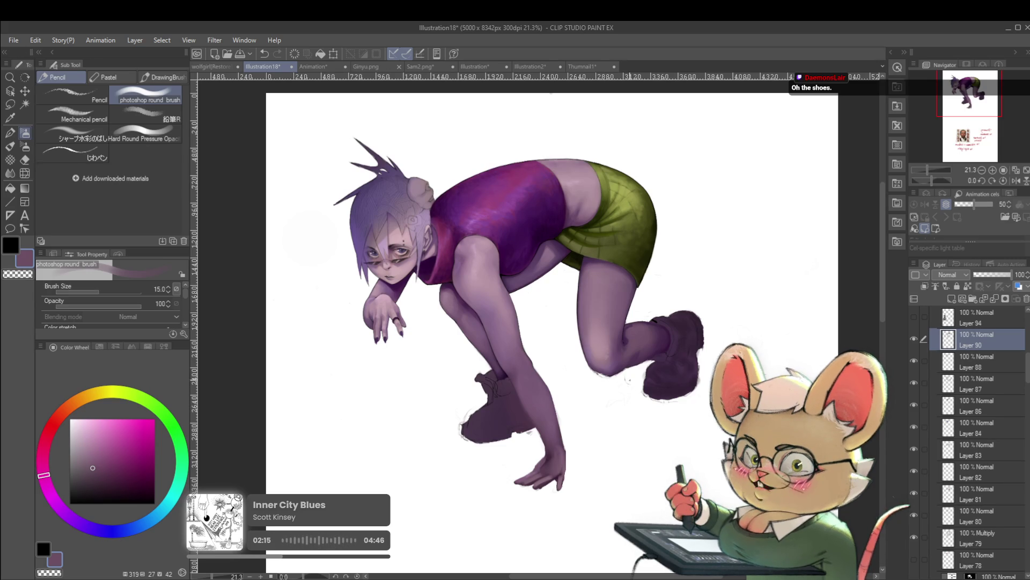
Step: Try a light pink stroke on the purple top, then undo it
click(82, 433)
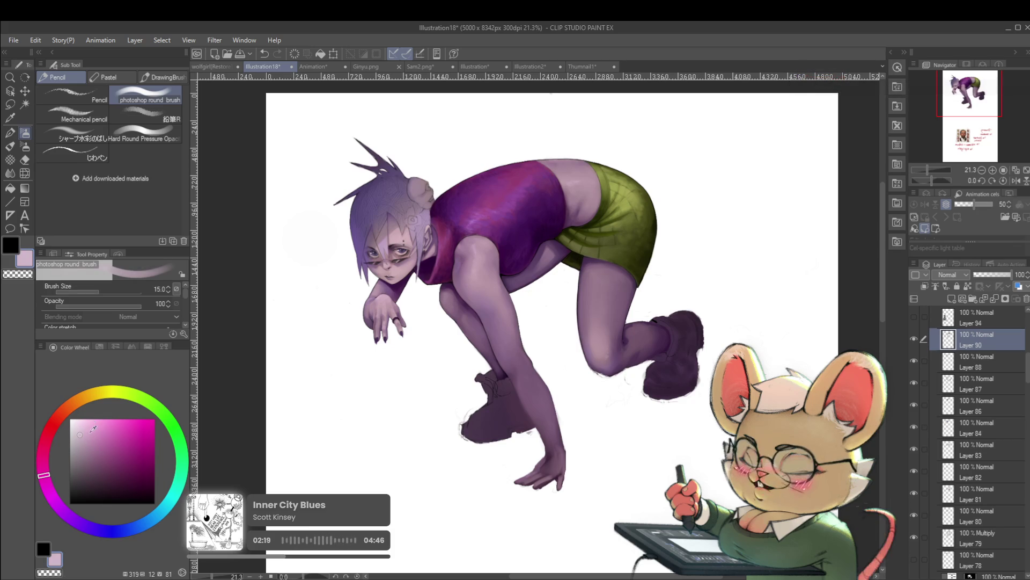
key(bracketright)
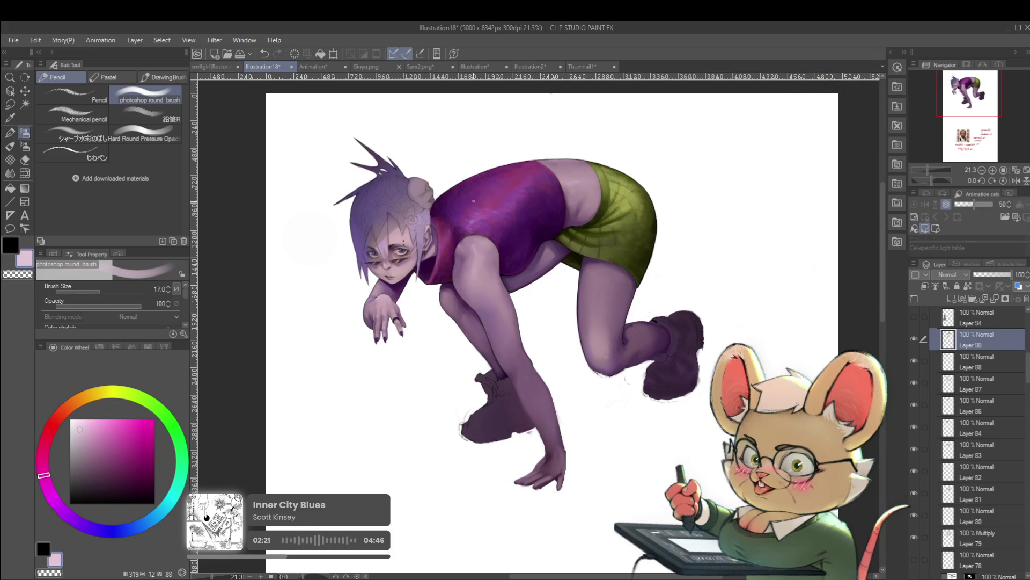
drag(458, 188, 484, 200)
key(ctrl+z)
click(161, 121)
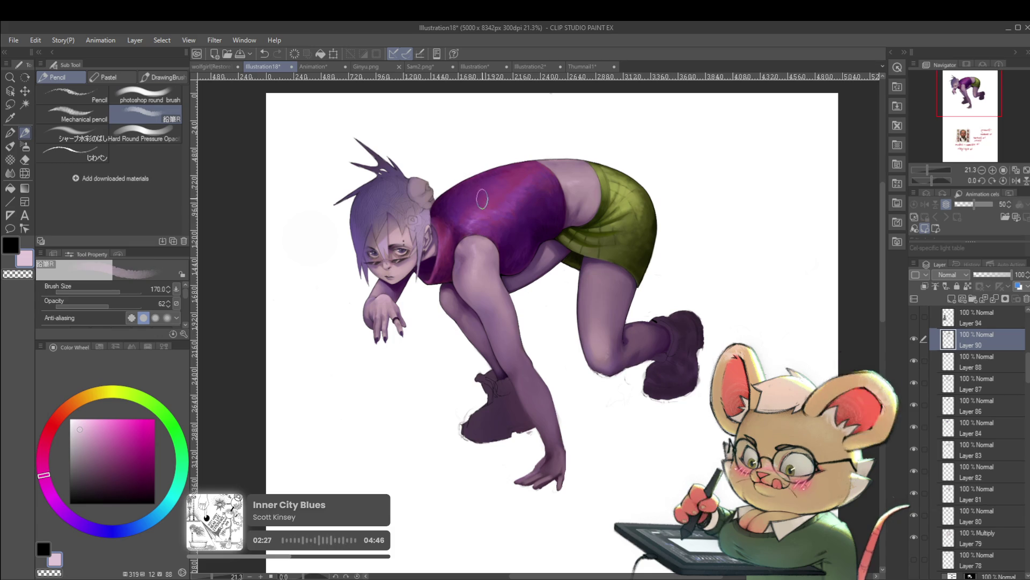
Step: Brush a pinkish highlight across the top's chest and check it unmirrored
key(bracketleft)
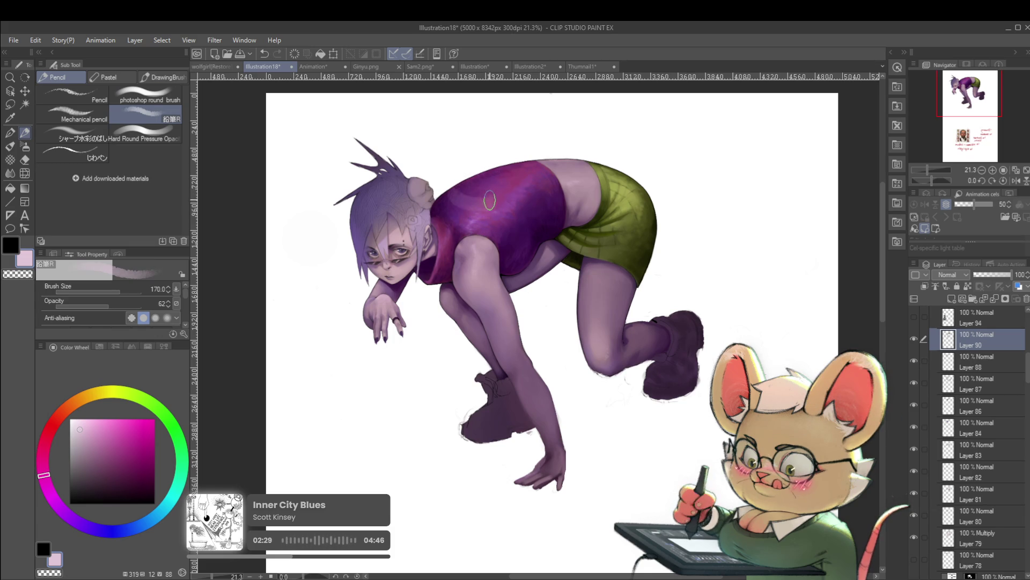
drag(459, 202, 492, 187)
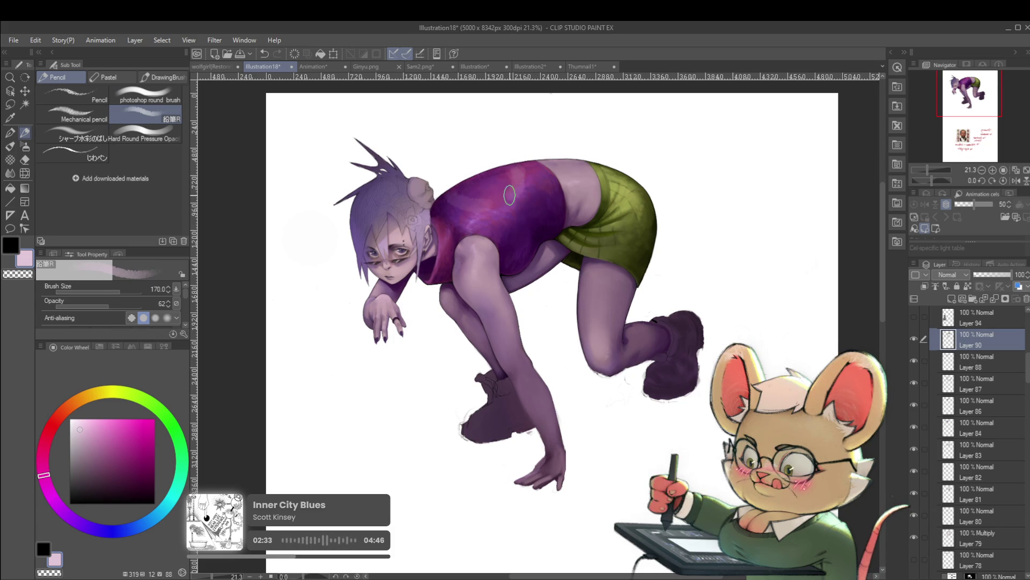
key(ctrl+0)
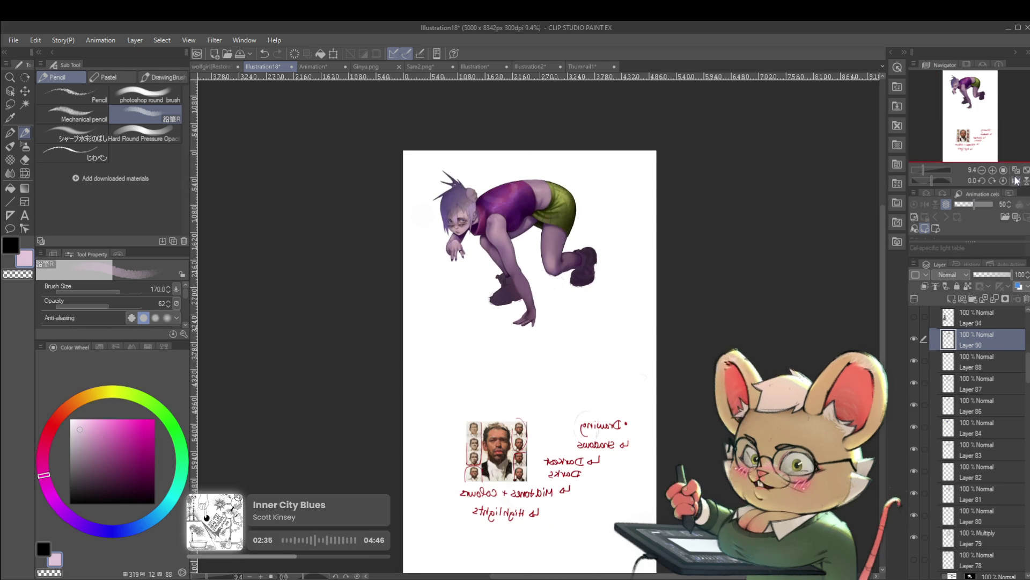
click(1016, 181)
scroll(573, 189, up, 3)
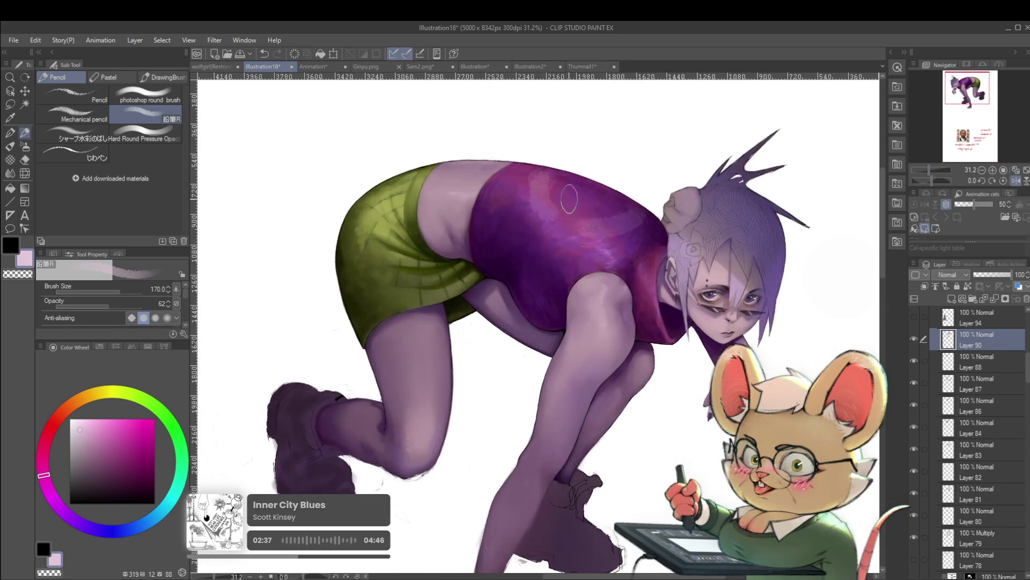
Step: Shrink the pencil to size 80 and compare the highlight in fitted, mirrored views
key(bracketleft)
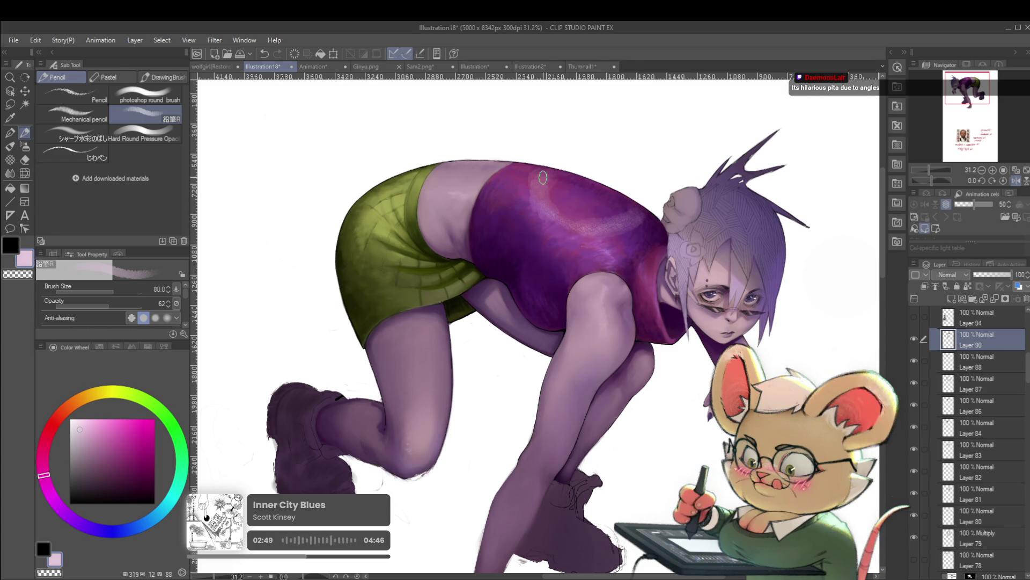
key(ctrl+0)
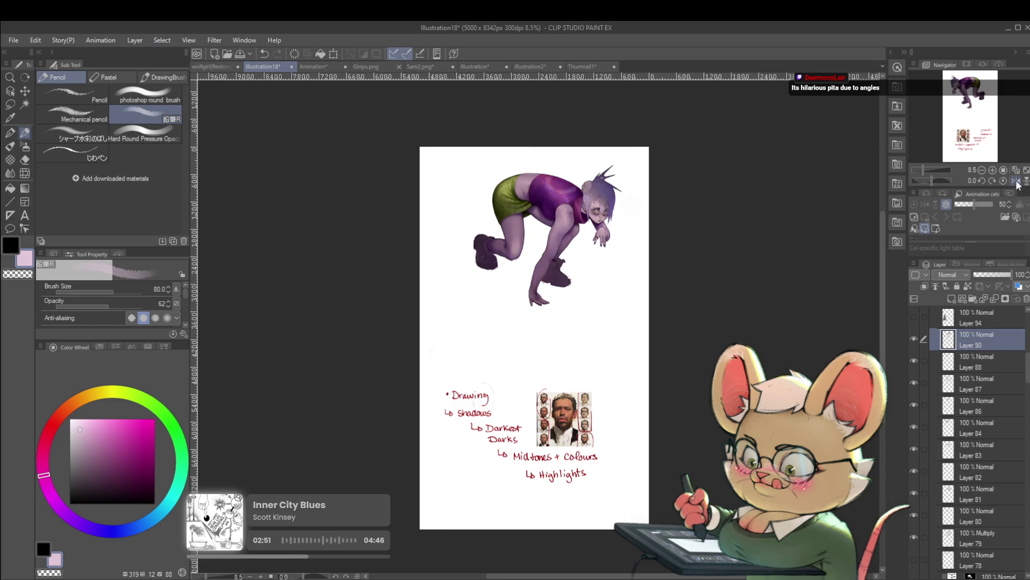
click(1016, 182)
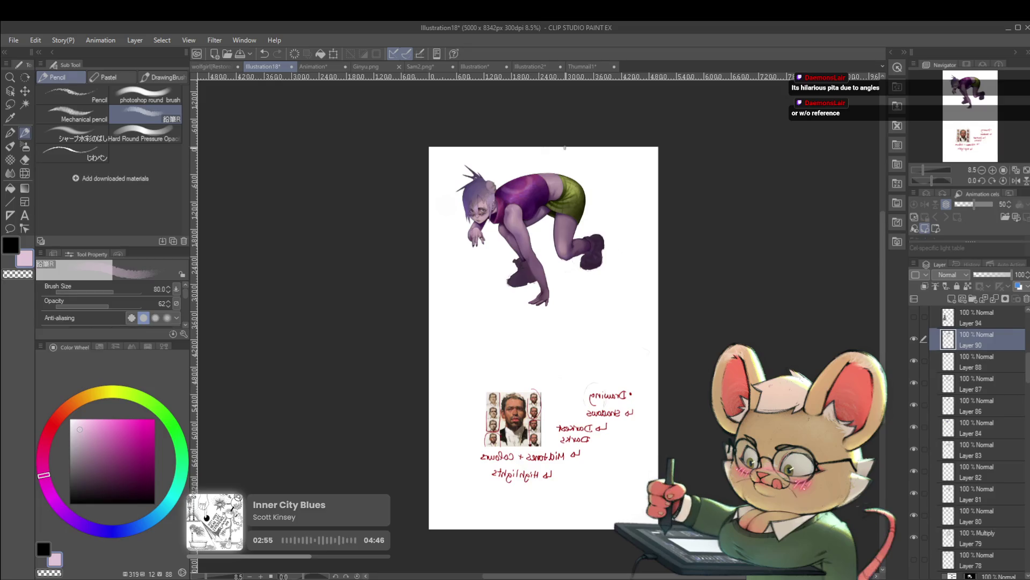
scroll(512, 165, up, 2)
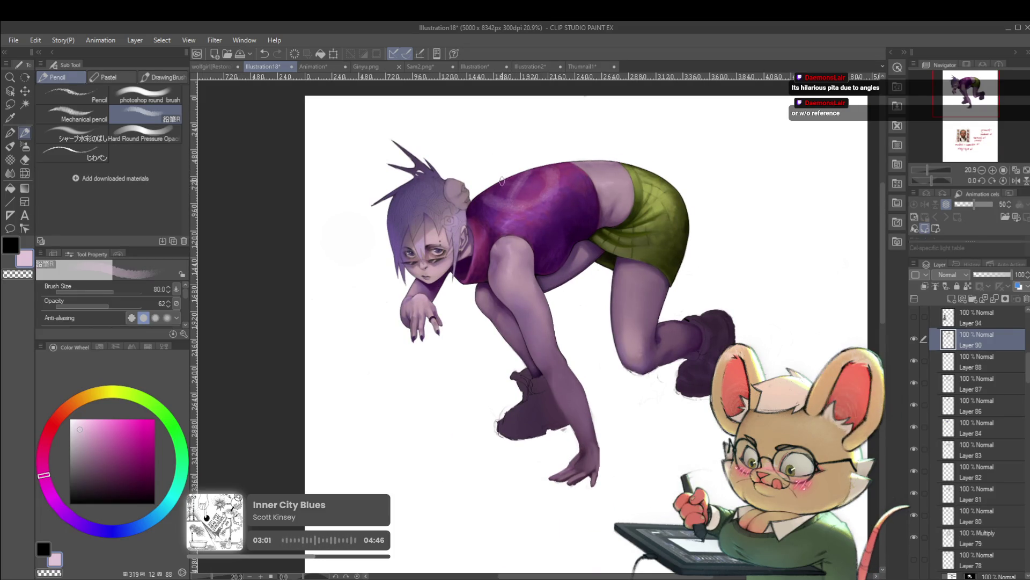
scroll(545, 190, down, 3)
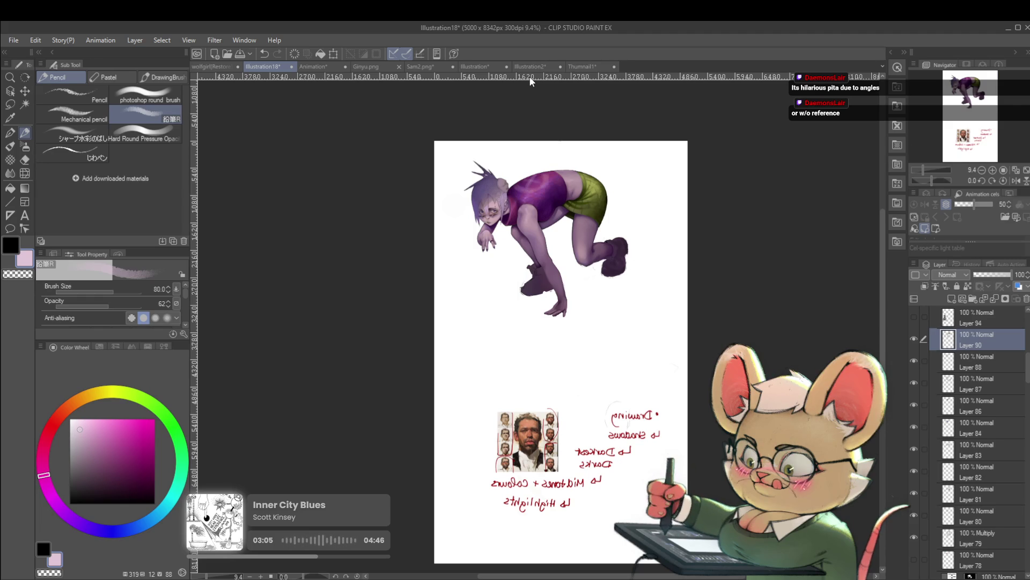
scroll(534, 161, up, 5)
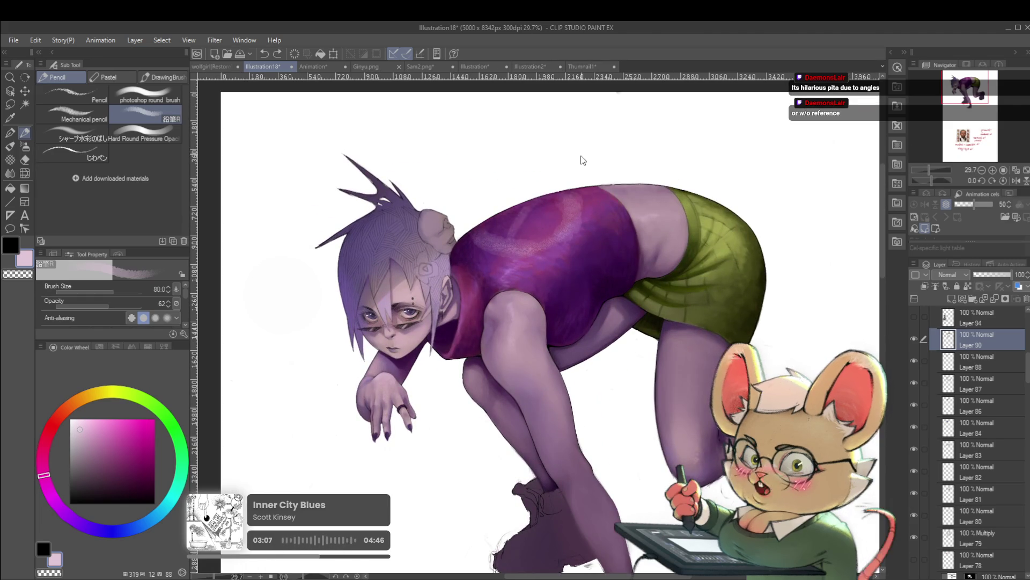
scroll(582, 157, down, 2)
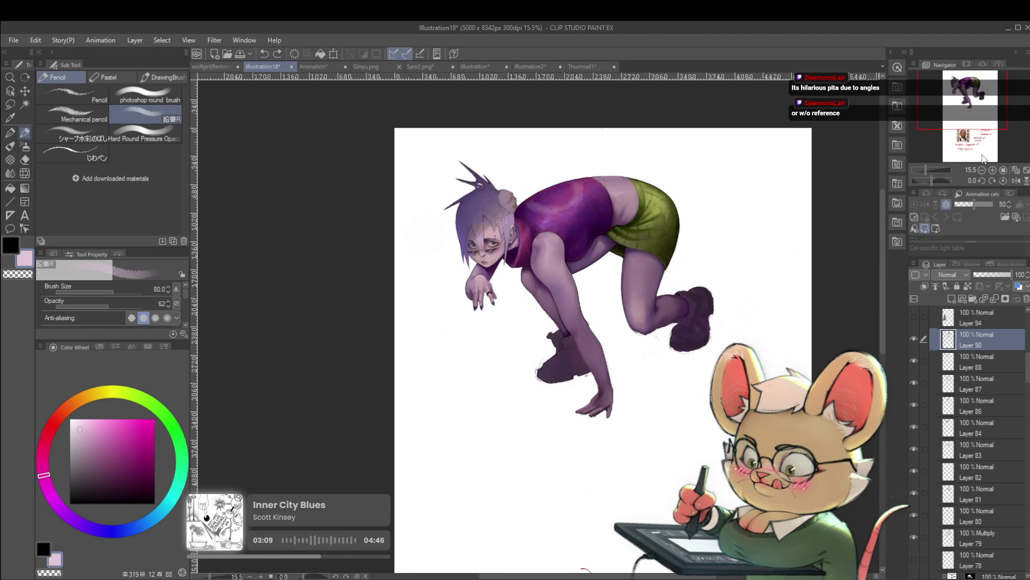
scroll(984, 158, down, 1)
click(1016, 181)
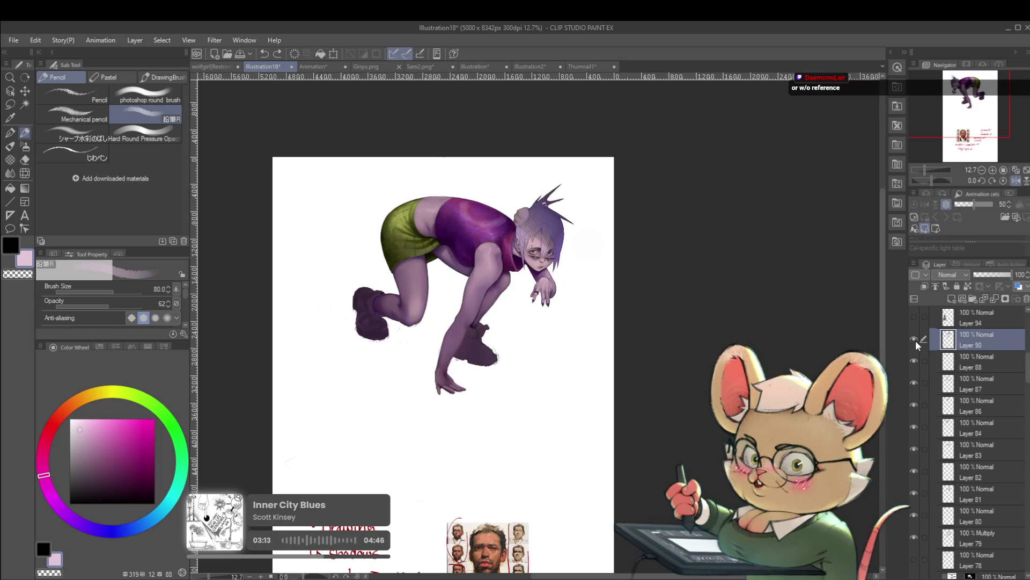
click(915, 340)
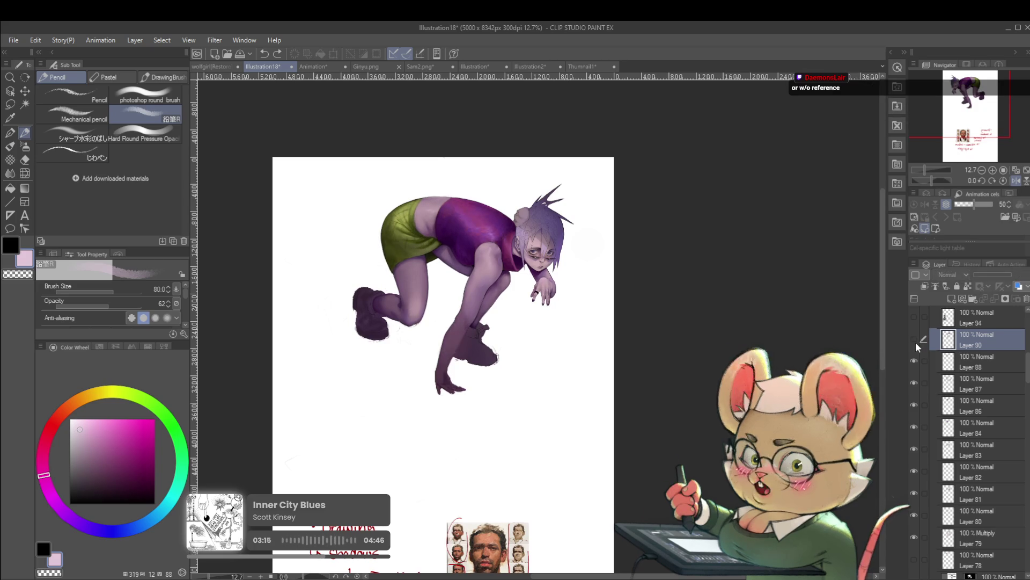
click(914, 340)
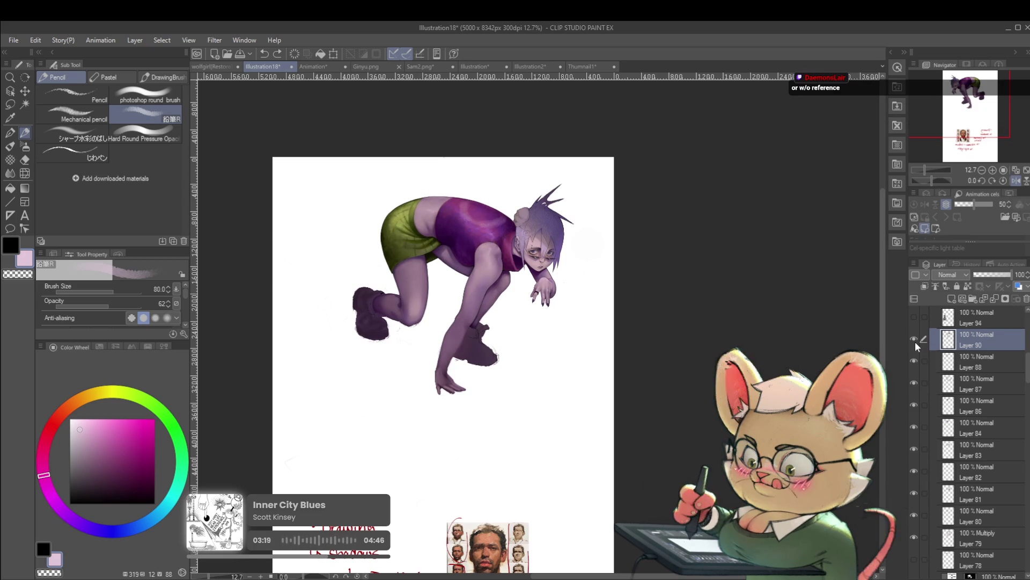
click(915, 339)
click(913, 339)
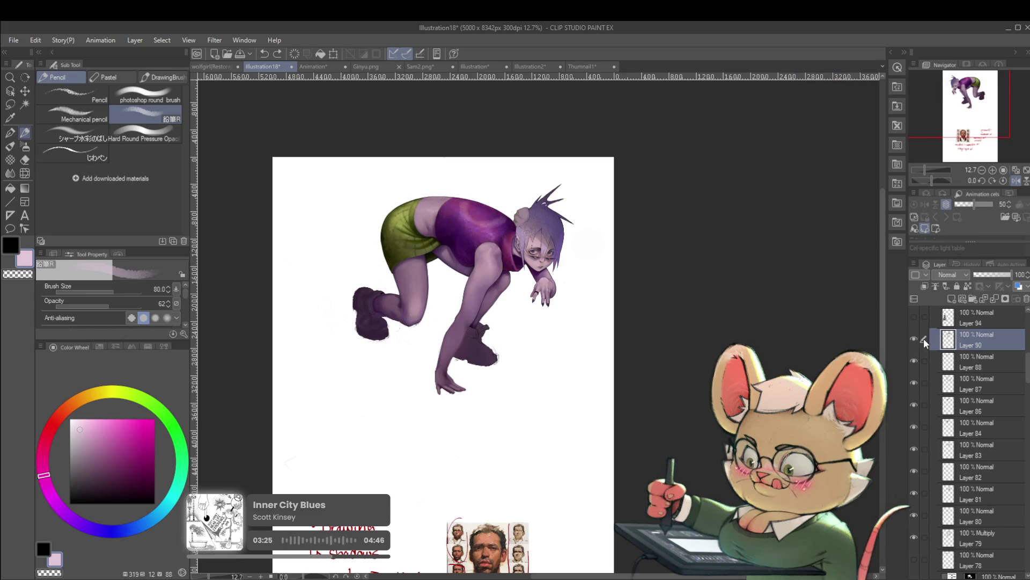
key(h)
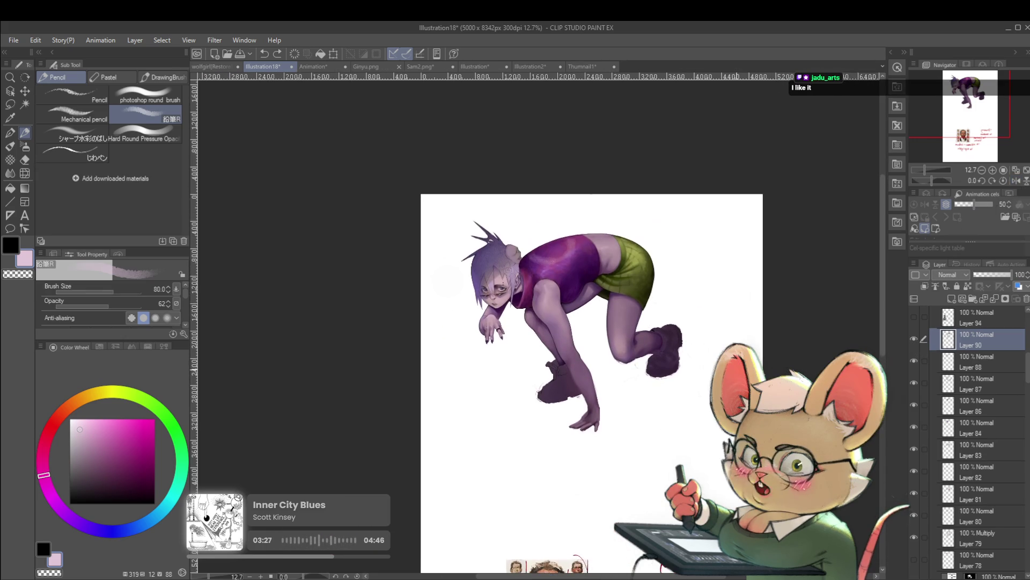
scroll(712, 320, up, 2)
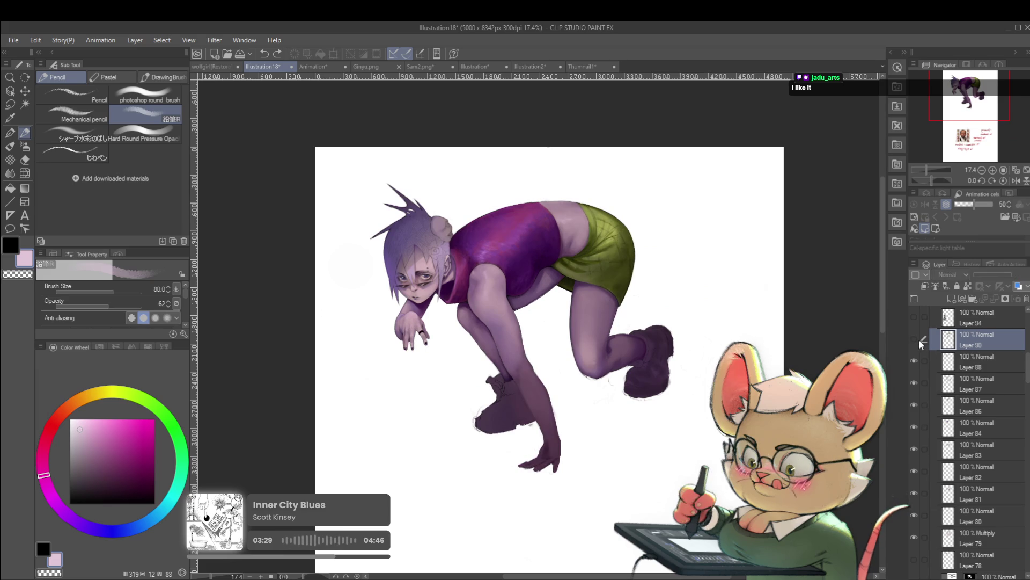
scroll(696, 358, down, 2)
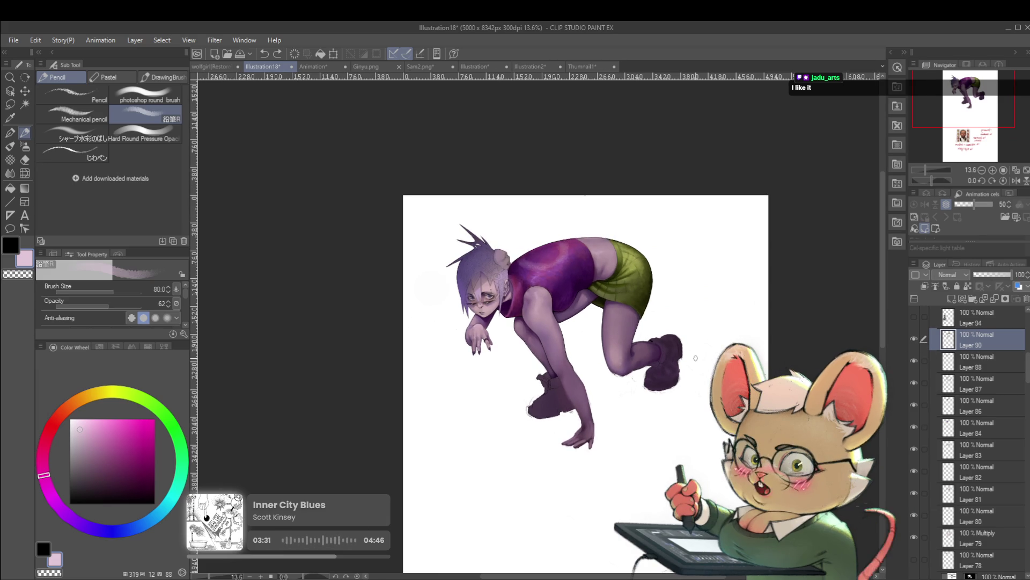
click(913, 339)
click(912, 341)
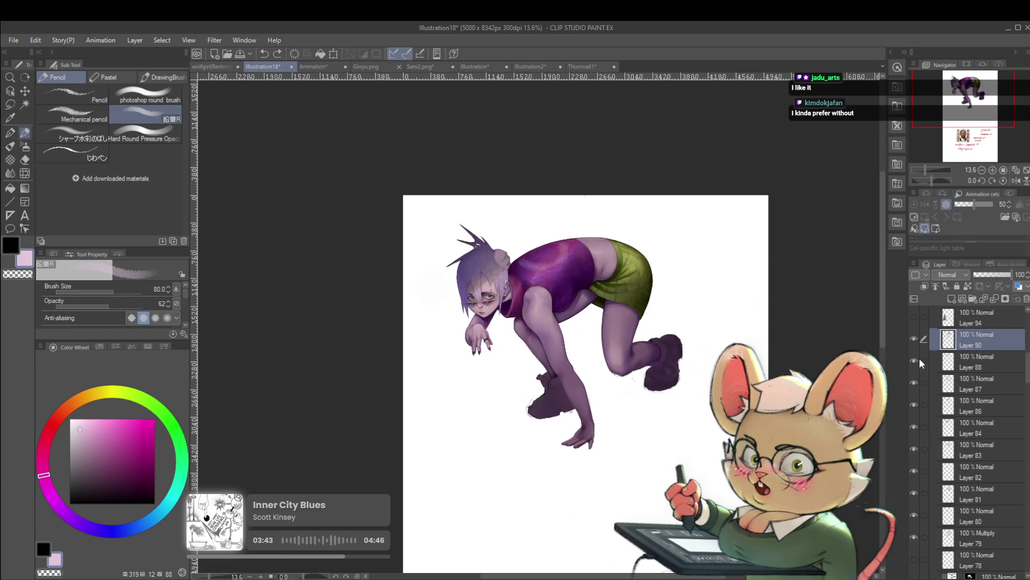
key(bracketright)
drag(539, 268, 525, 239)
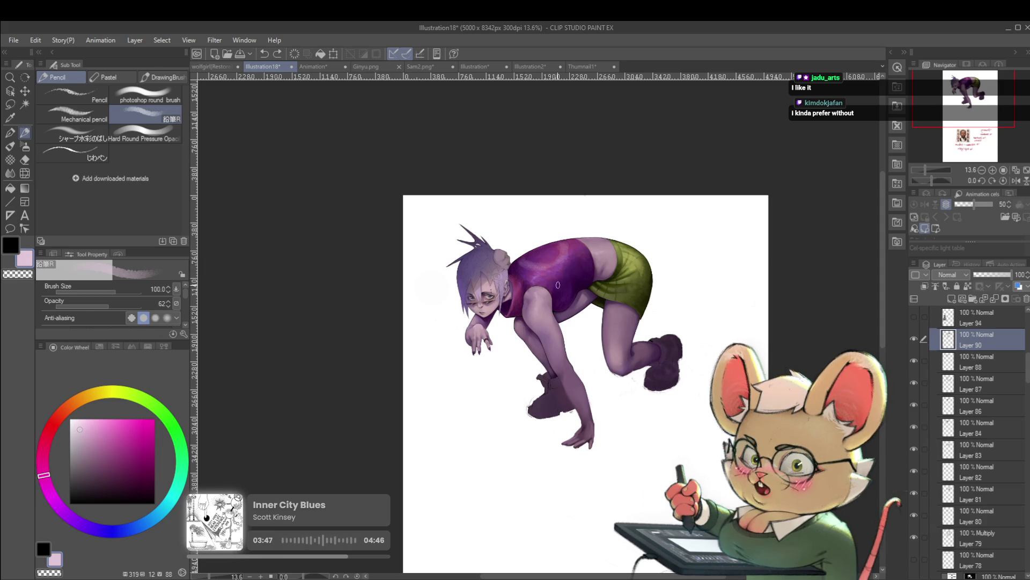
Step: Softly erase part of the stray light stroke with the Soft eraser
key(e)
click(86, 113)
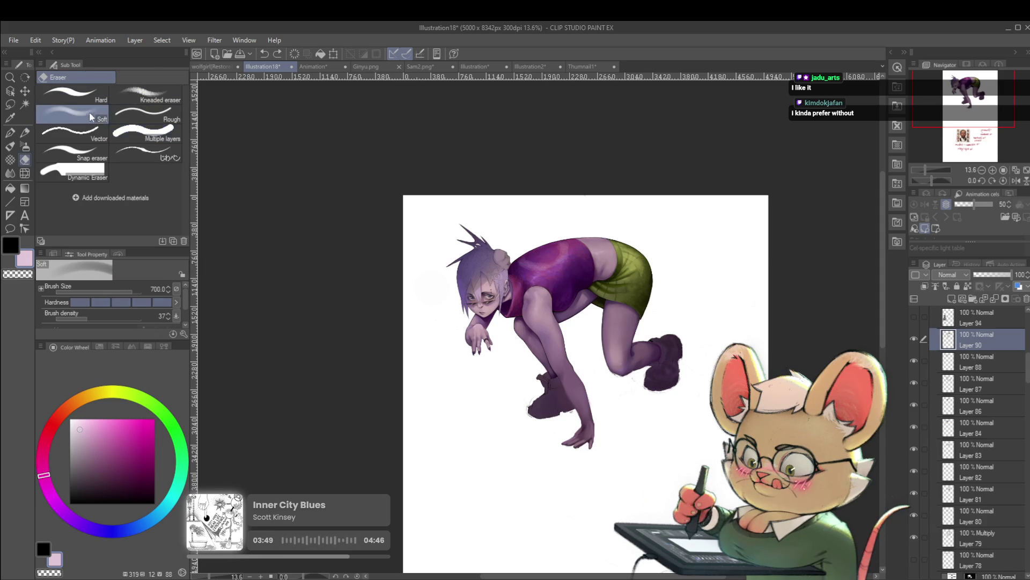
key(bracketleft)
key(bracketleft)
key(bracketleft)
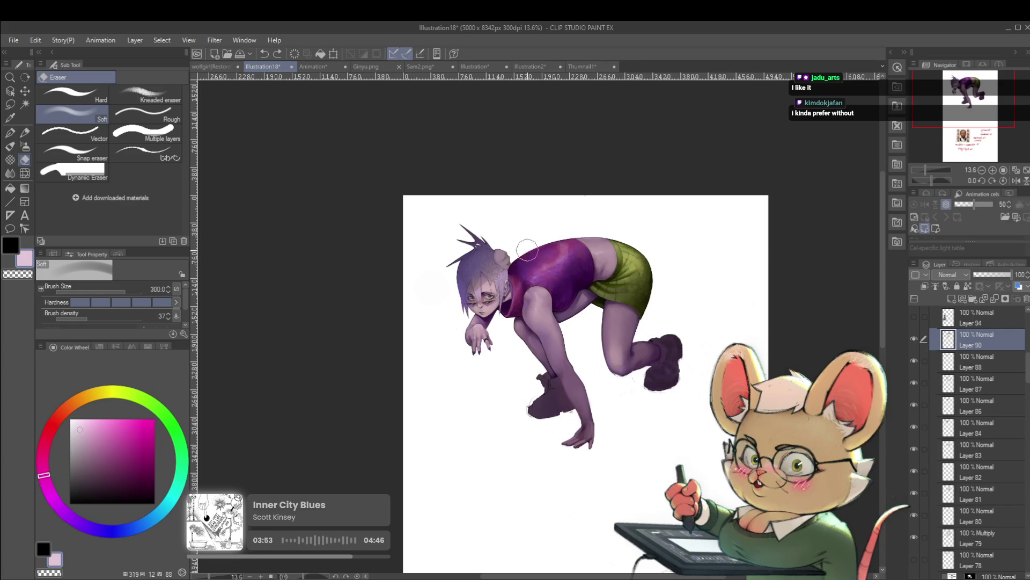
drag(564, 240, 561, 202)
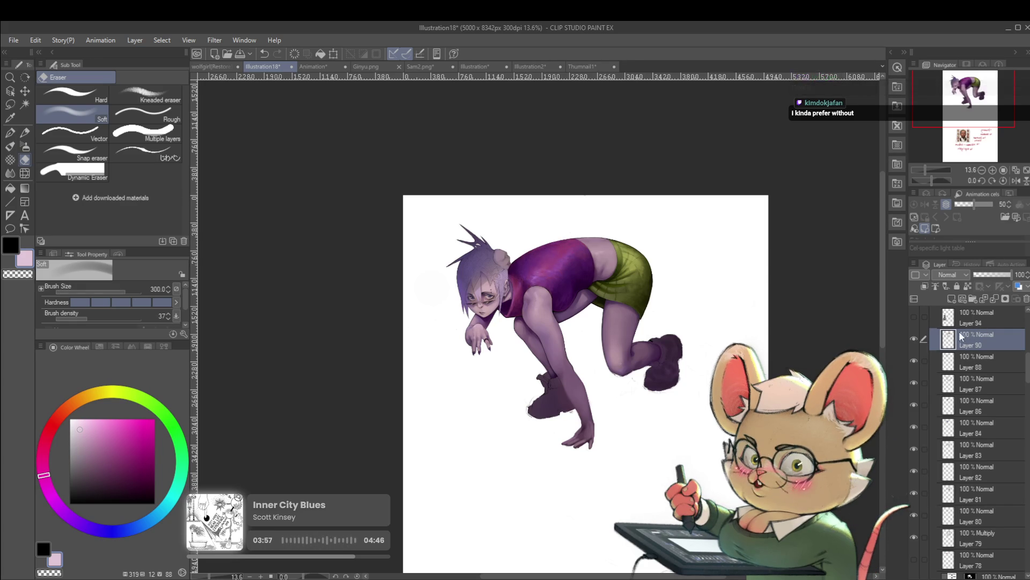
key(bracketleft)
key(bracketleft)
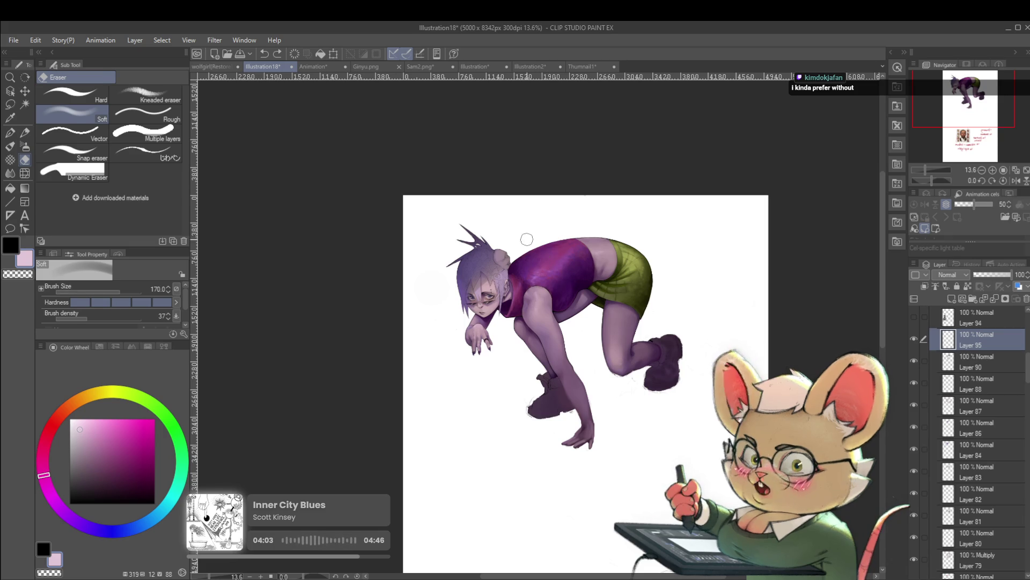
Step: Switch back to the pencil and enlarge it to size 200
key(p)
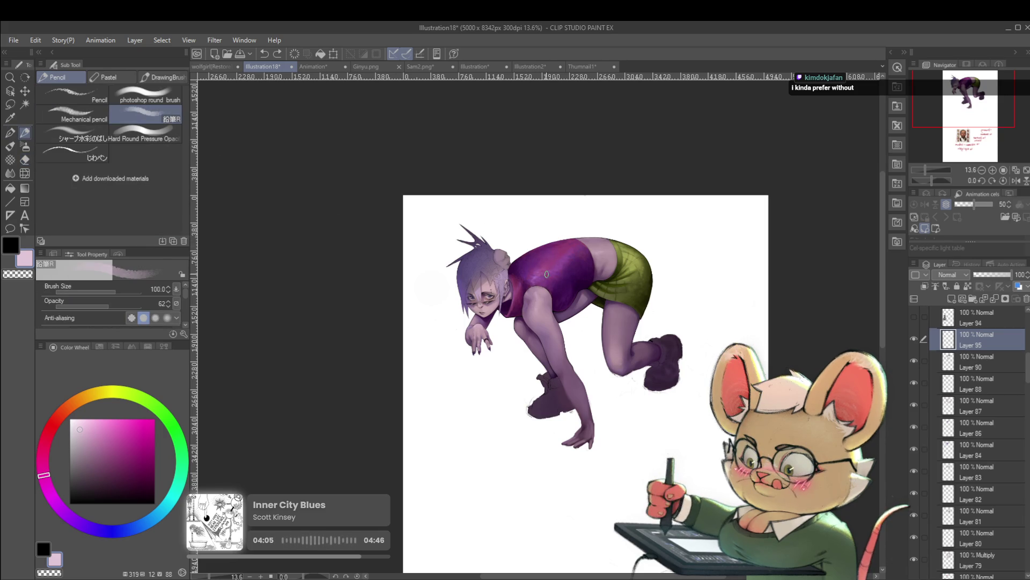
key(bracketright)
key(bracketright)
key(bracketright)
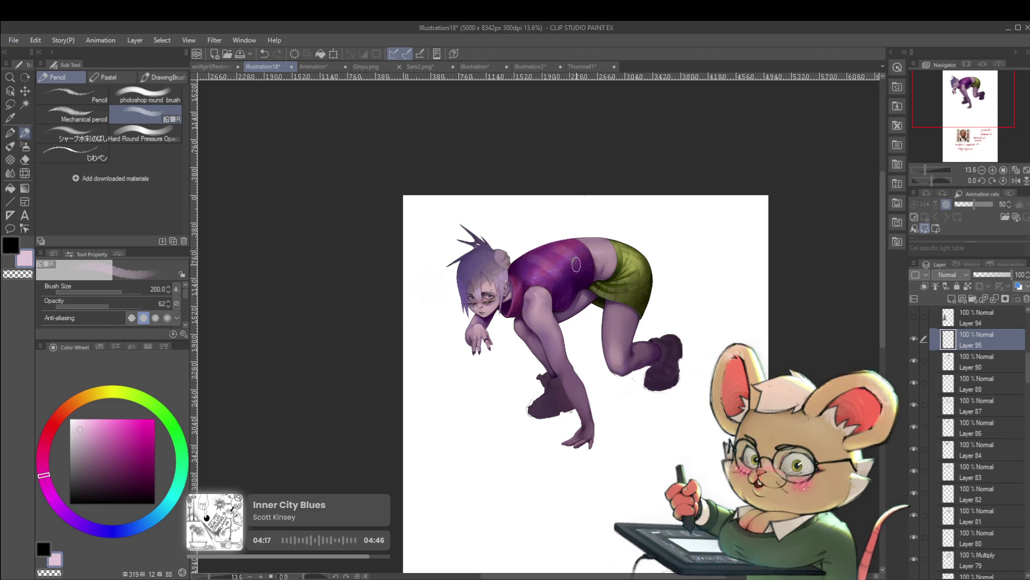
scroll(574, 258, down, 2)
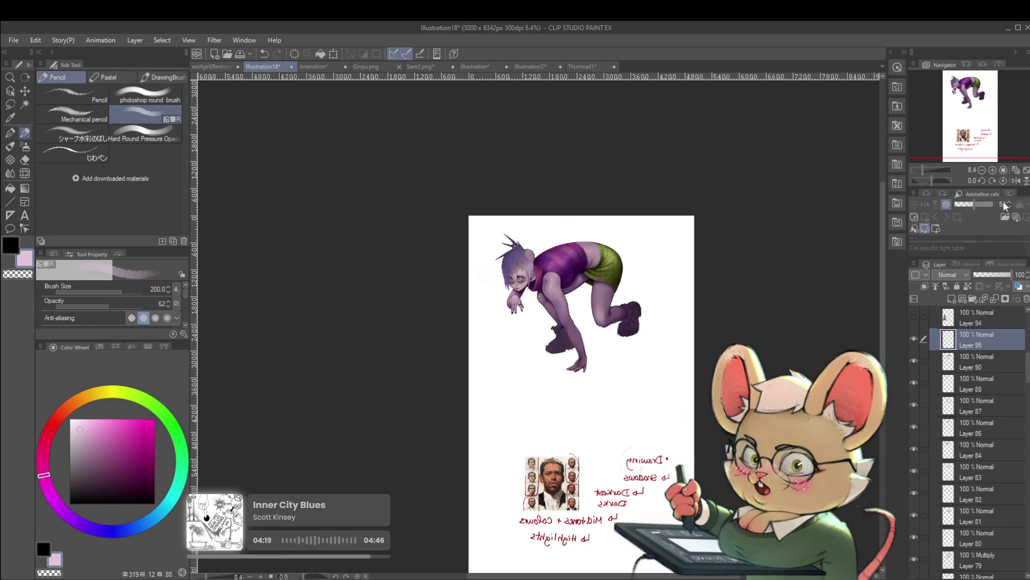
Step: View the canvas unmirrored and toggle Layer 95 off and on to compare
click(1016, 181)
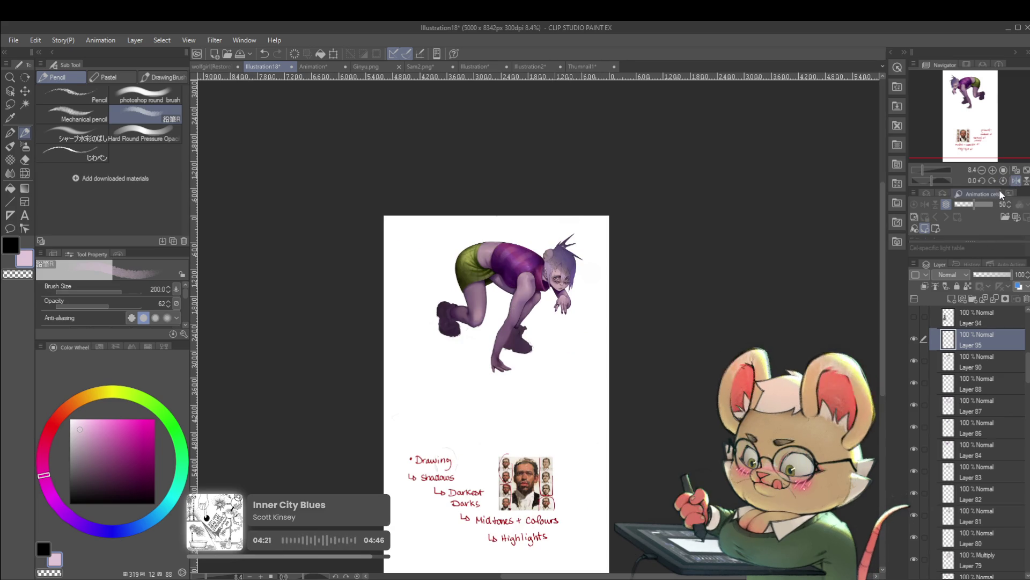
scroll(563, 224, up, 2)
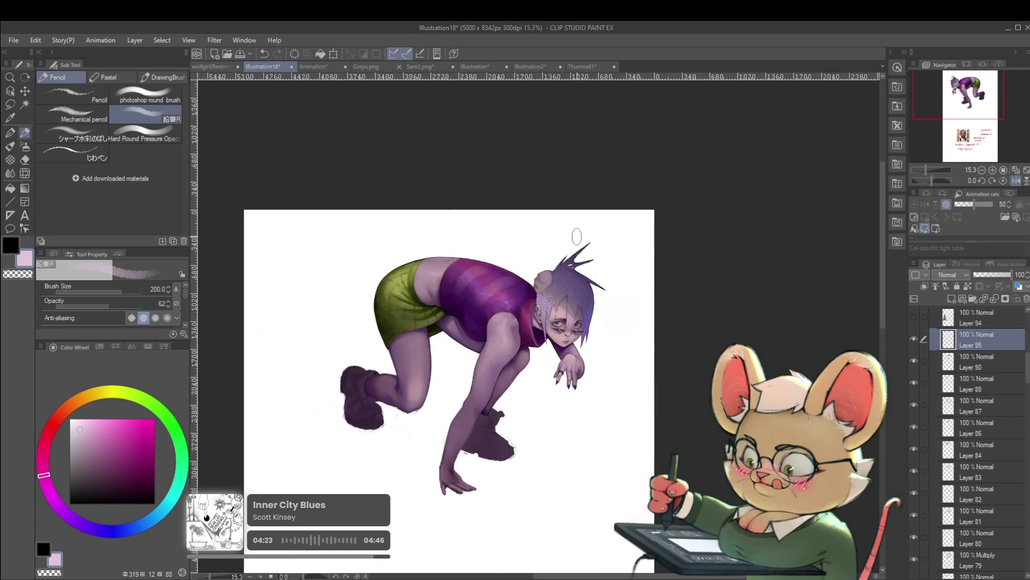
click(916, 340)
click(917, 342)
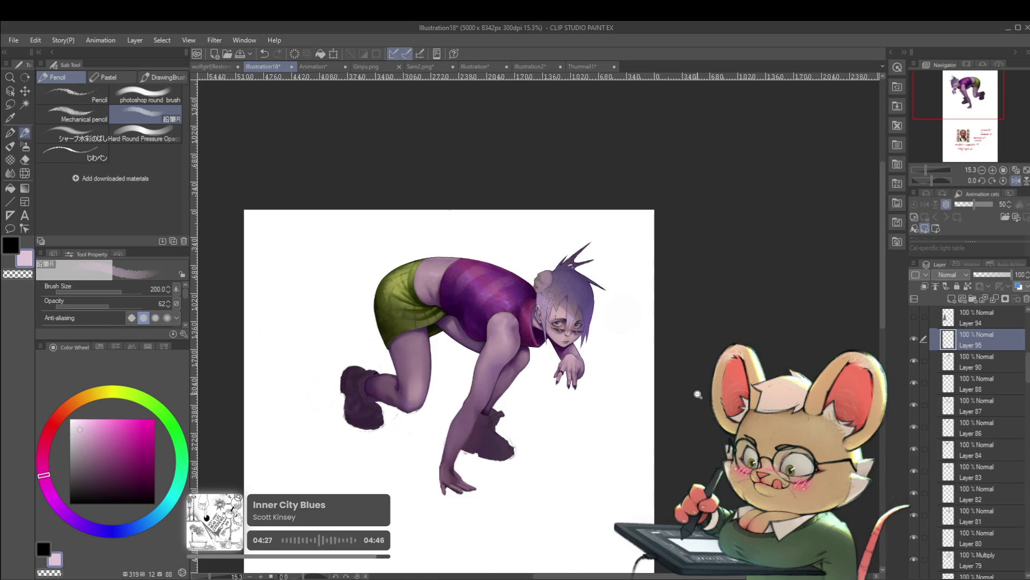
scroll(697, 393, down, 2)
Step: Mirror the view again, compare with Layer 95 toggled, and leave it hidden
click(1015, 182)
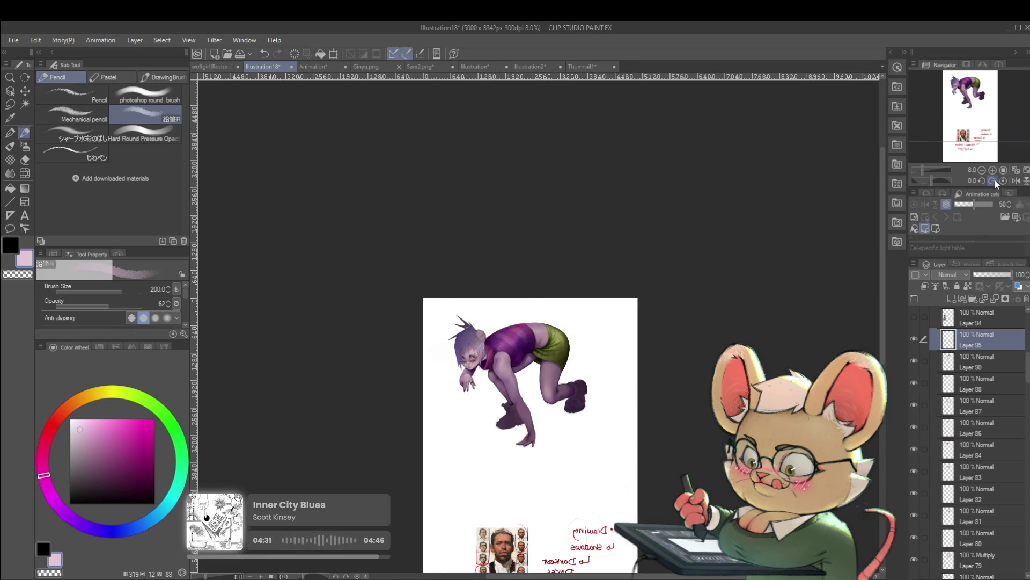
scroll(622, 320, up, 2)
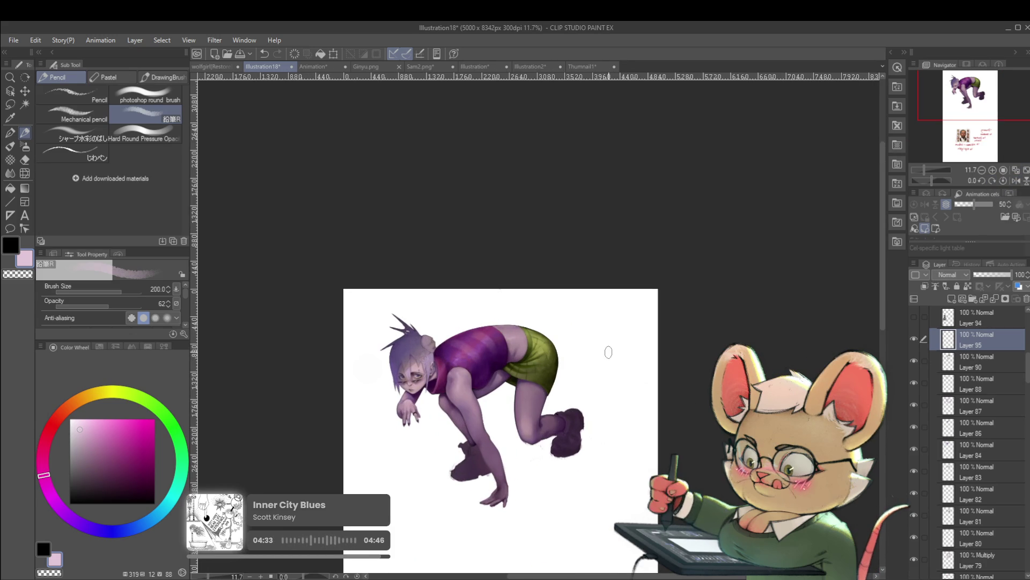
click(915, 340)
click(916, 339)
click(917, 340)
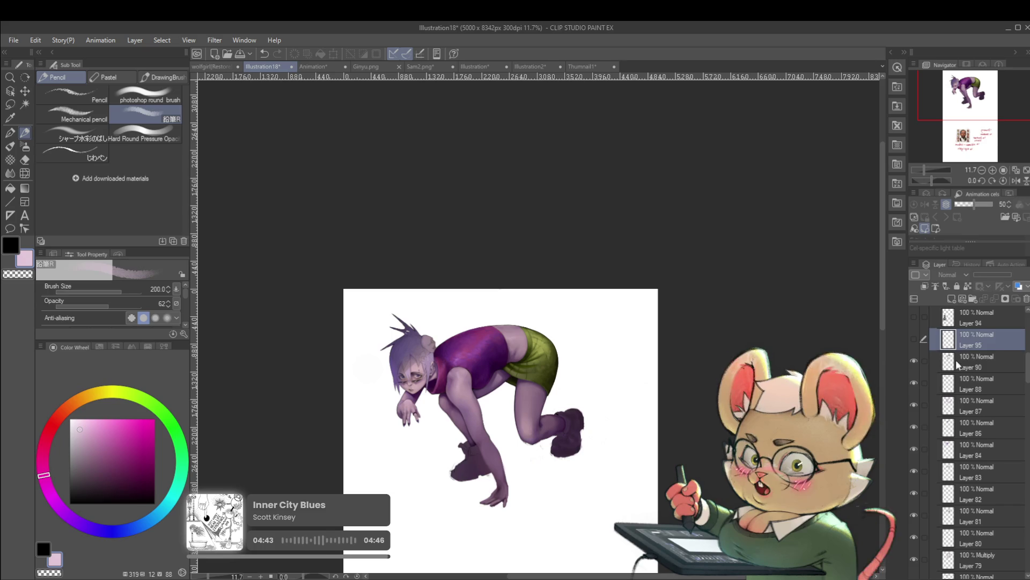
key(alt+[)
Step: Bring the girl's hands into view and switch to the round painting brush
drag(522, 520, 526, 470)
scroll(526, 470, up, 4)
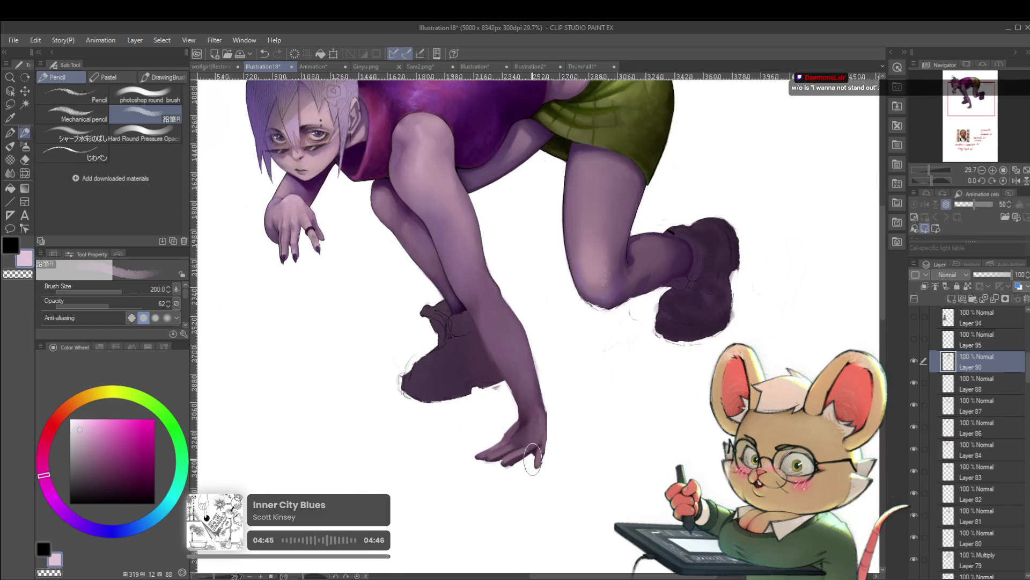
scroll(553, 419, left, 2)
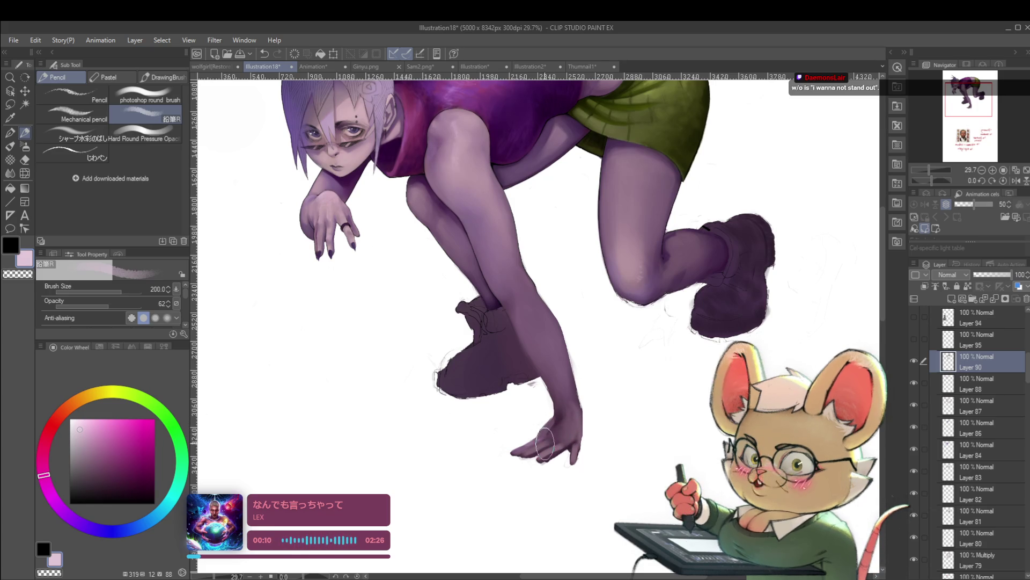
key(p)
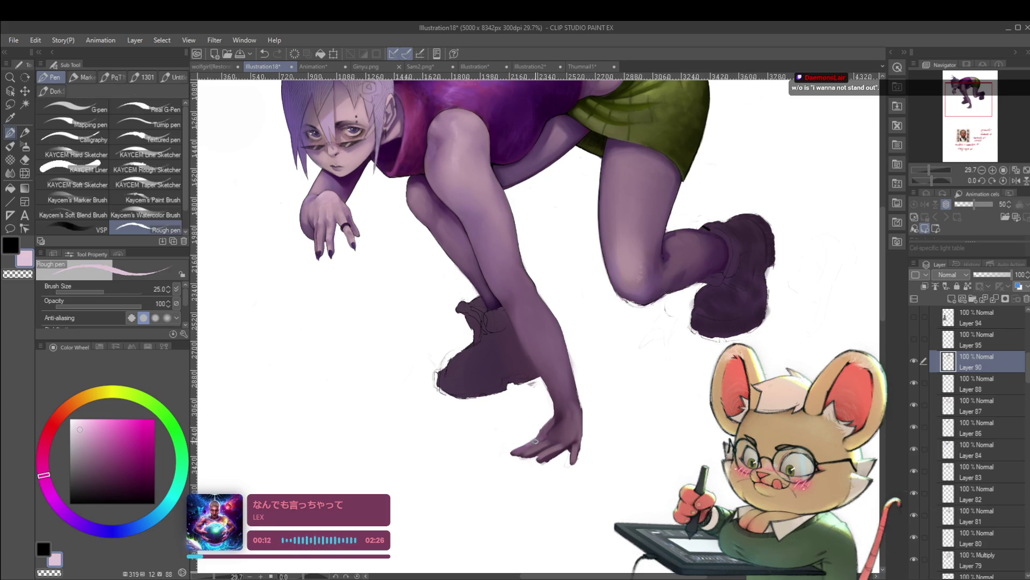
key(p)
key(b)
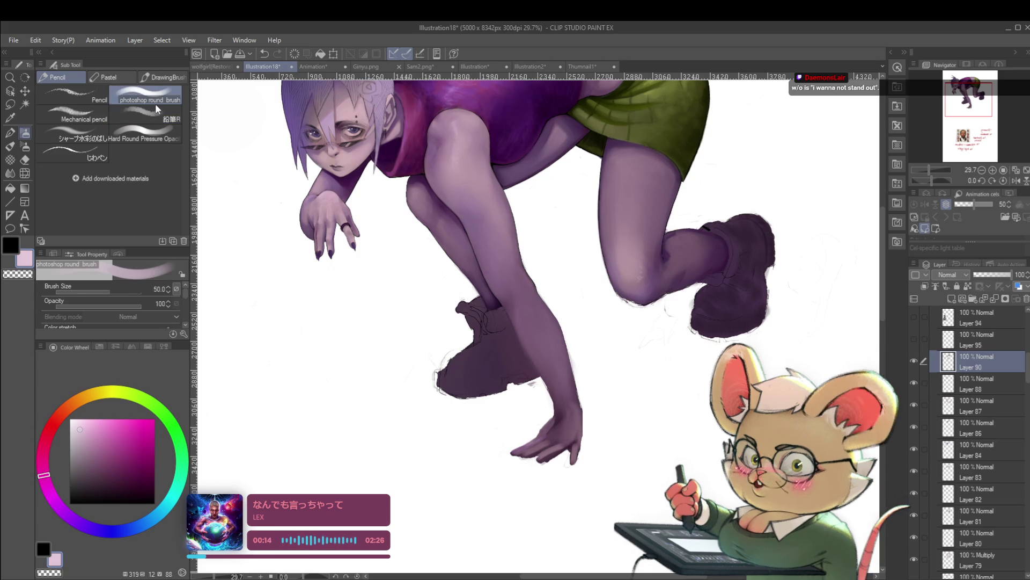
Step: Sample the purple skin tone and background white, then choose the Multiple layers eraser
alt+click(537, 436)
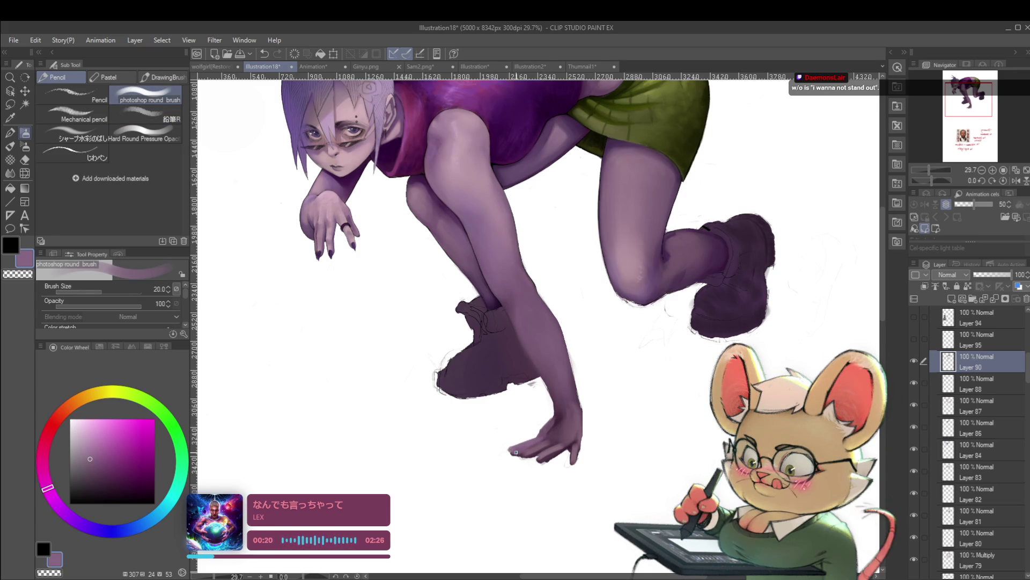
scroll(514, 453, down, 3)
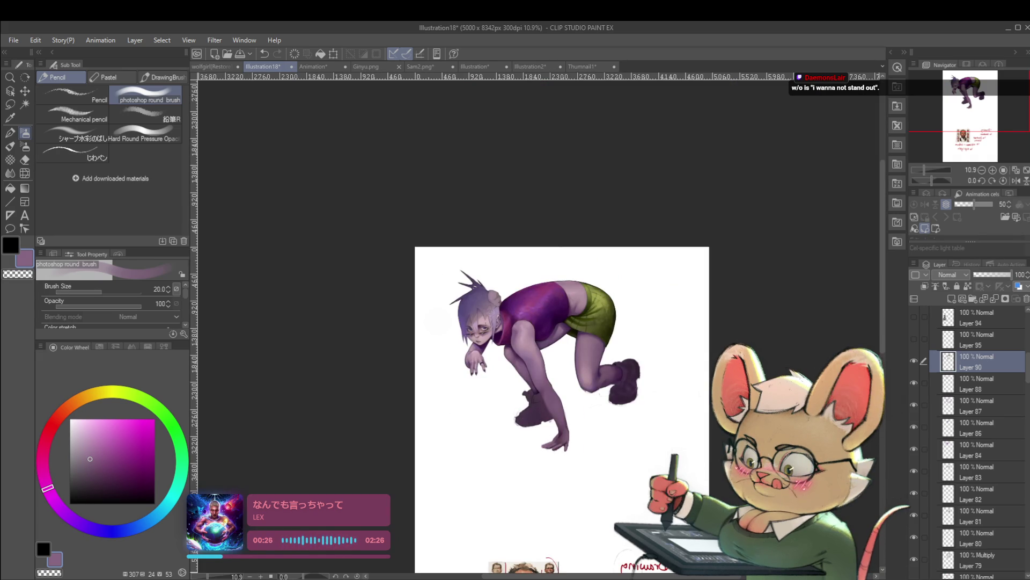
scroll(571, 445, up, 3)
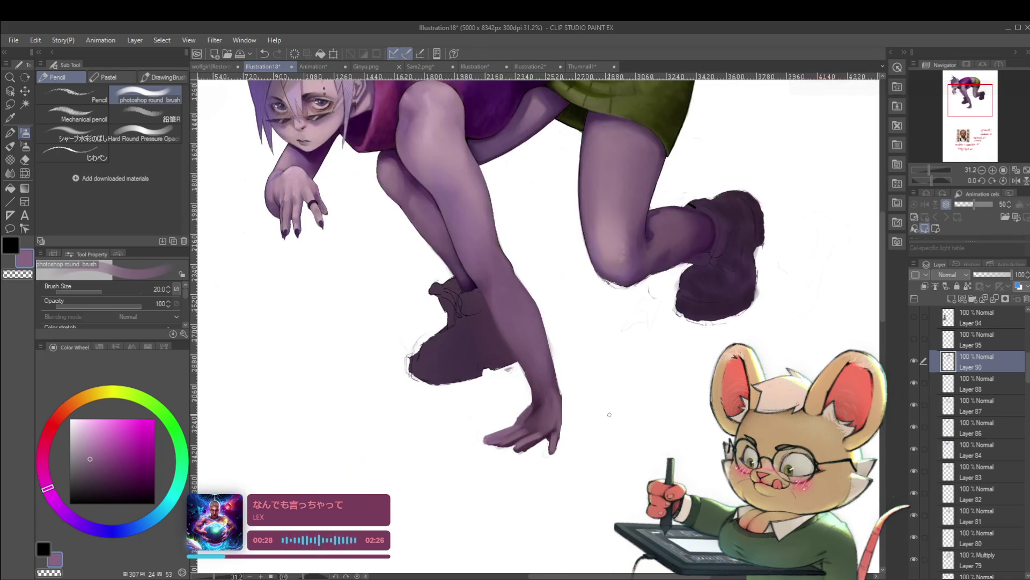
alt+click(527, 479)
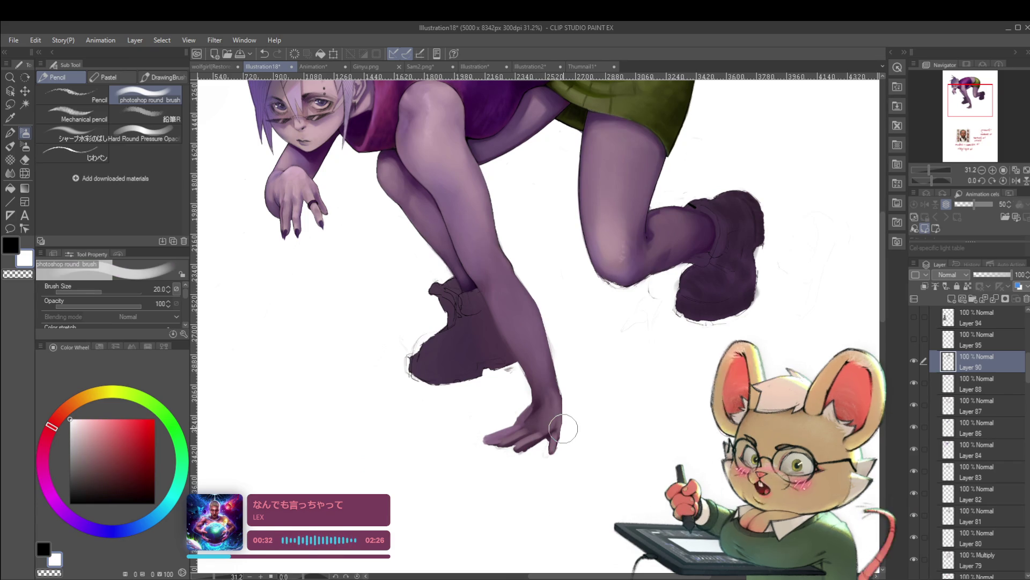
key(e)
click(143, 138)
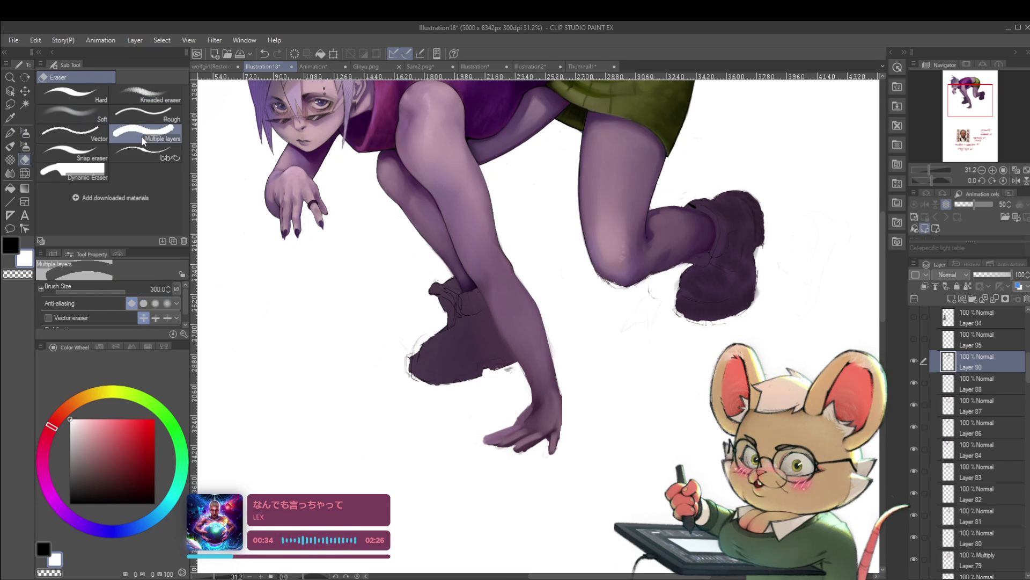
Step: Shrink the Multiple layers eraser to size 25, centre the figure, and flip the canvas horizontally
key(bracketleft)
key(bracketleft)
key(bracketleft)
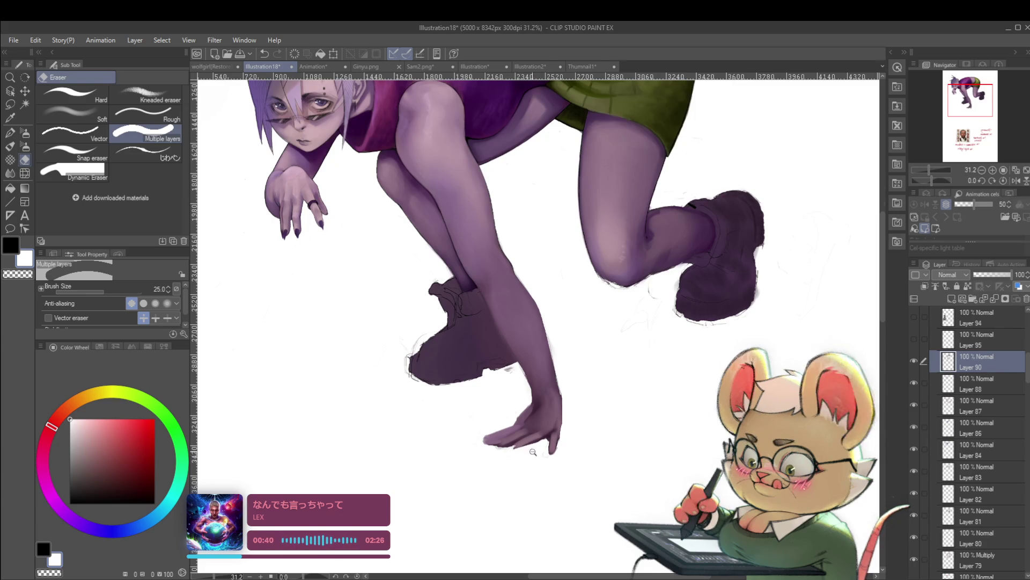
scroll(519, 448, down, 3)
drag(543, 468, 529, 476)
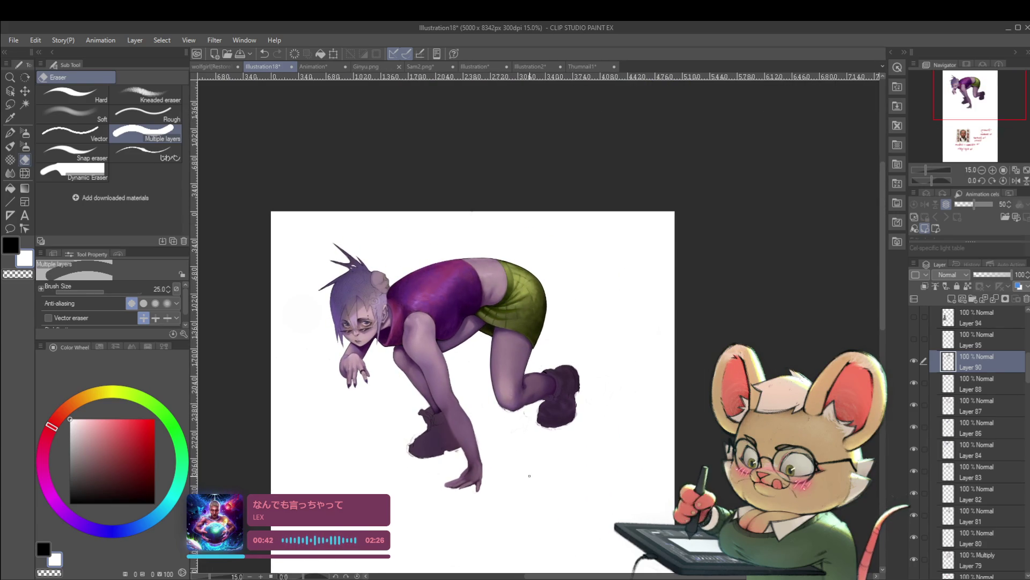
scroll(529, 475, up, 3)
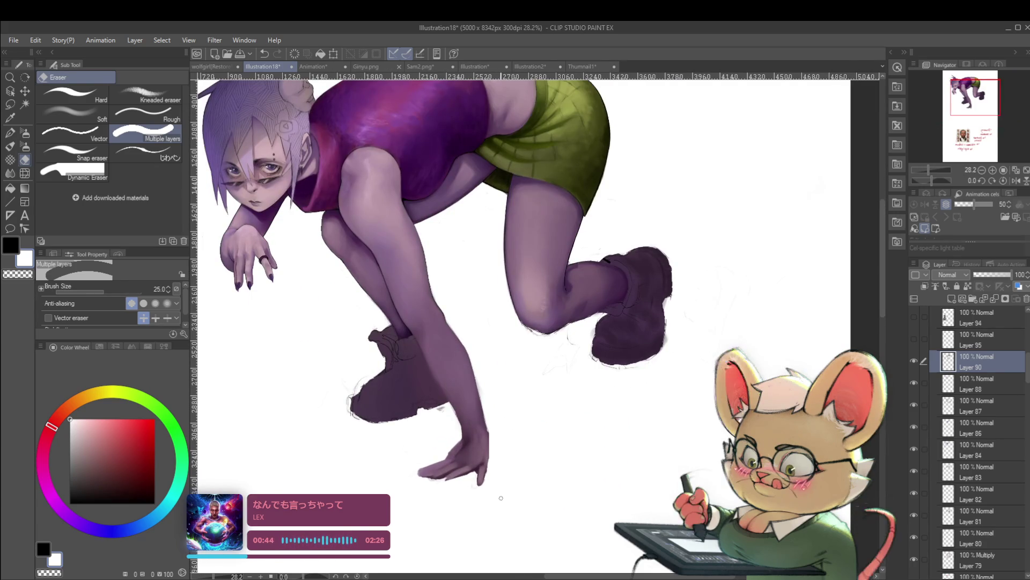
drag(494, 488, 504, 509)
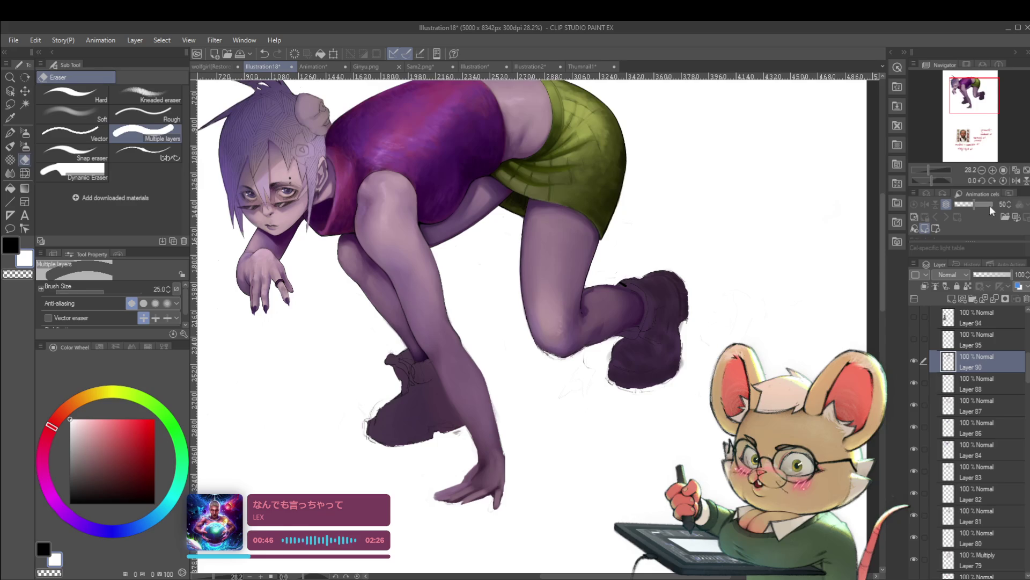
click(1016, 181)
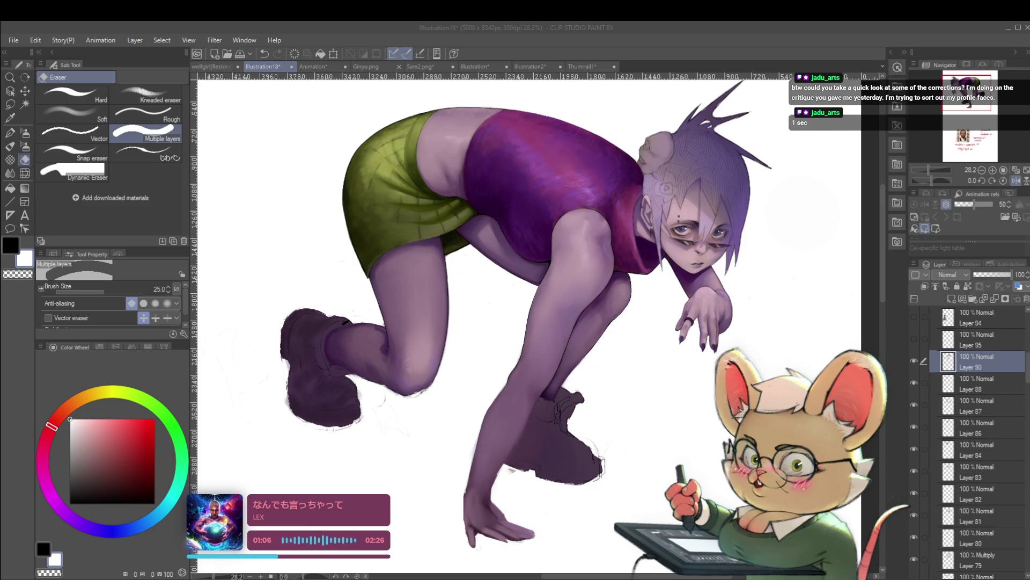
key(alt+Tab)
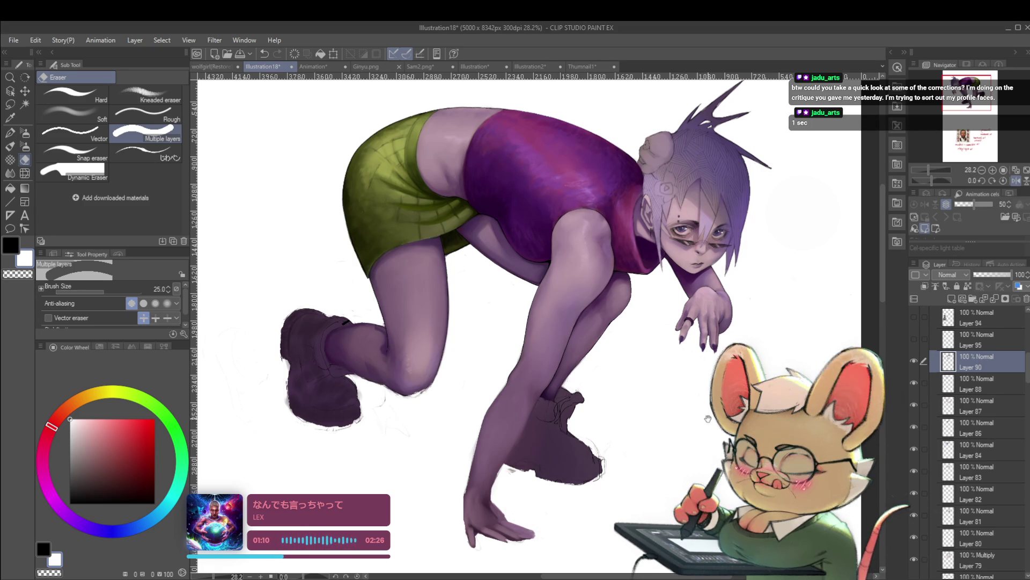
Step: Return the canvas to normal orientation and undo the eraser mark on the hand
drag(700, 427, 672, 427)
drag(485, 504, 468, 505)
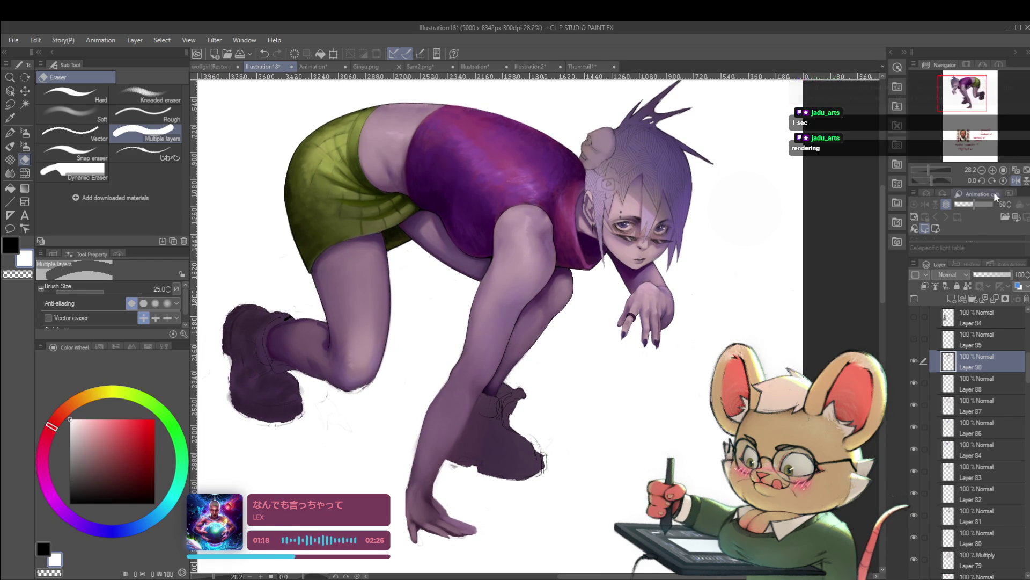
key(h)
scroll(585, 448, down, 3)
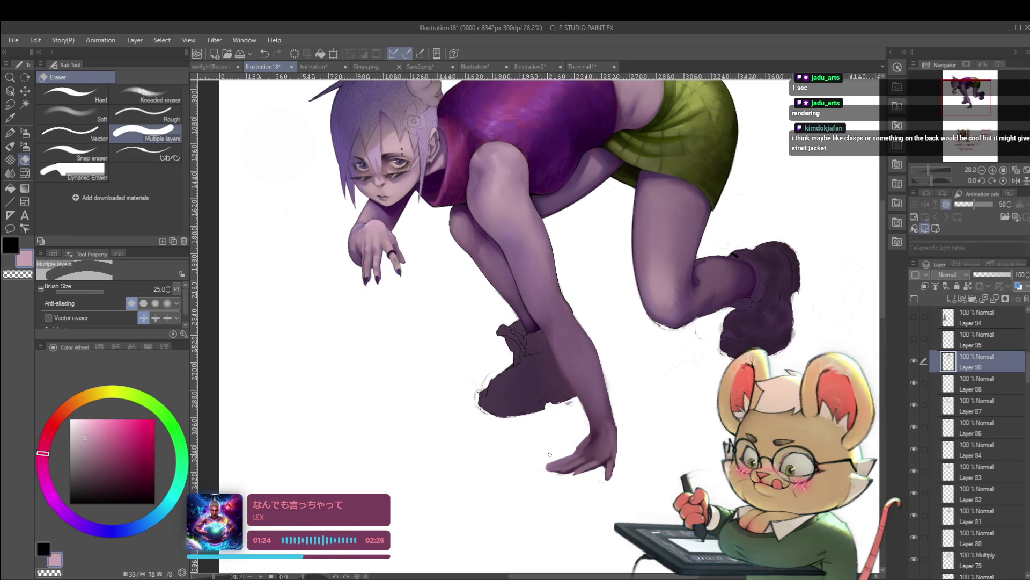
key(bracketright)
key(bracketright)
drag(575, 427, 532, 479)
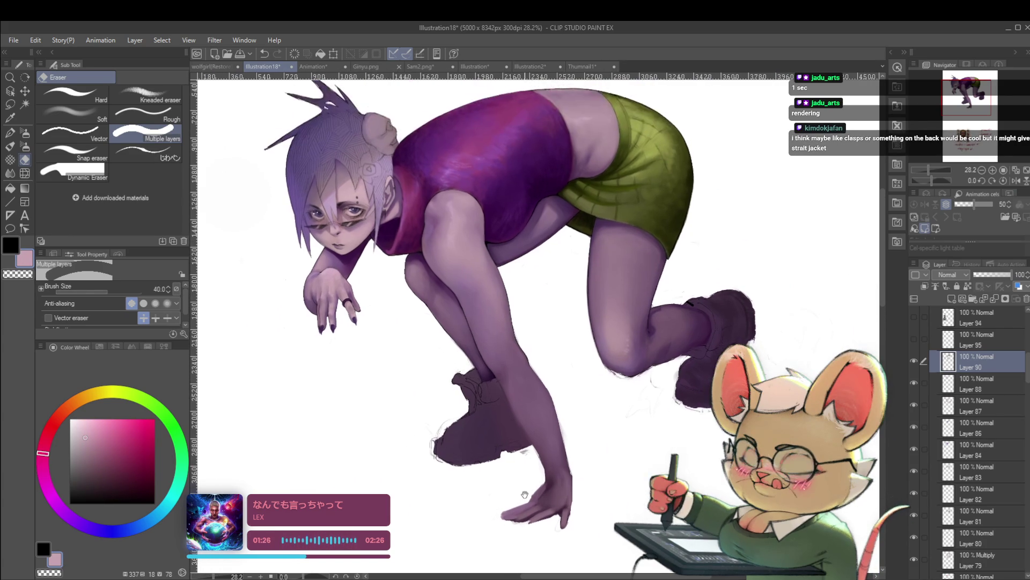
key(bracketleft)
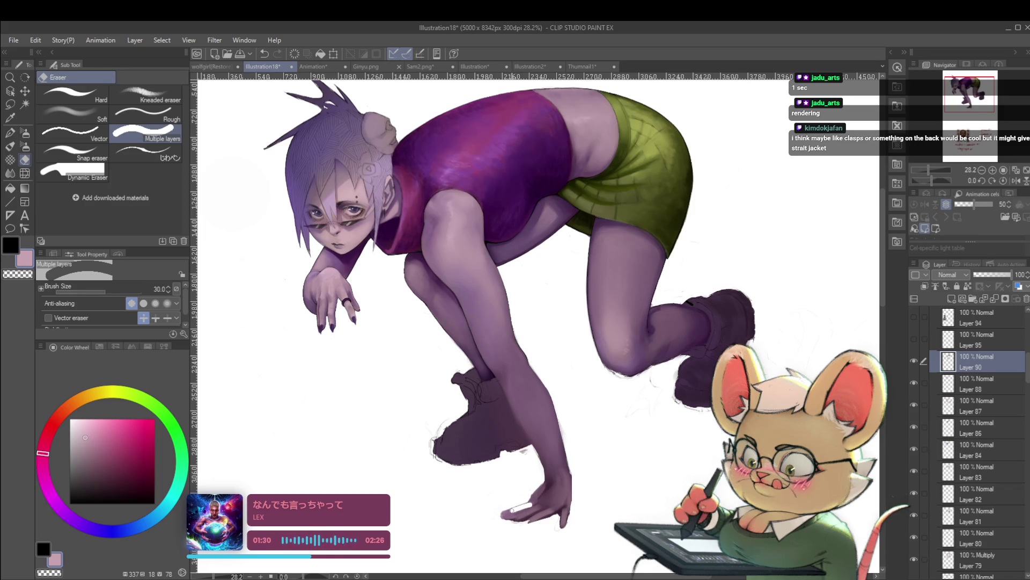
key(ctrl+z)
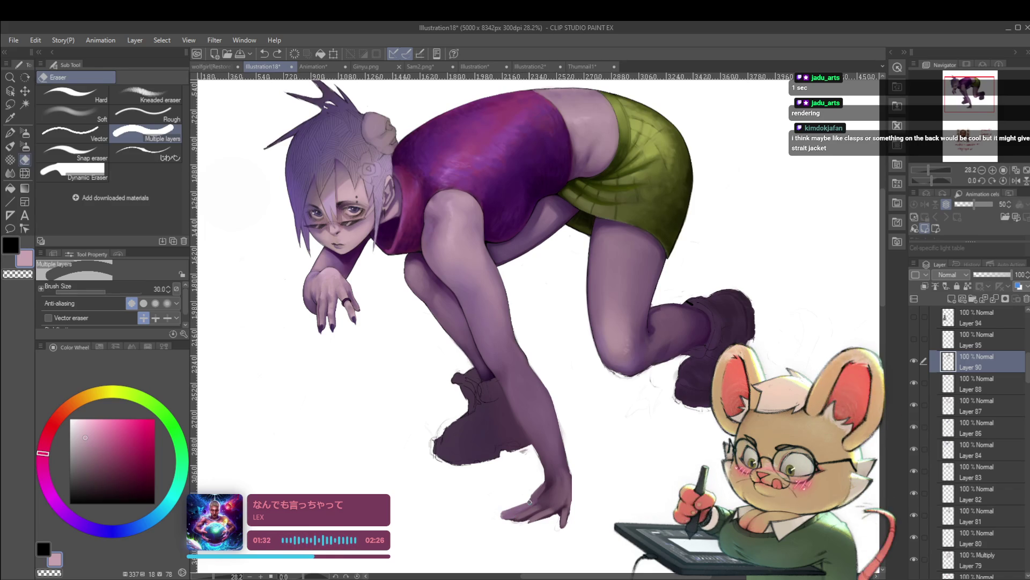
Step: Switch to the photoshop round brush at size 30 and add a short fingertip stroke
key(p)
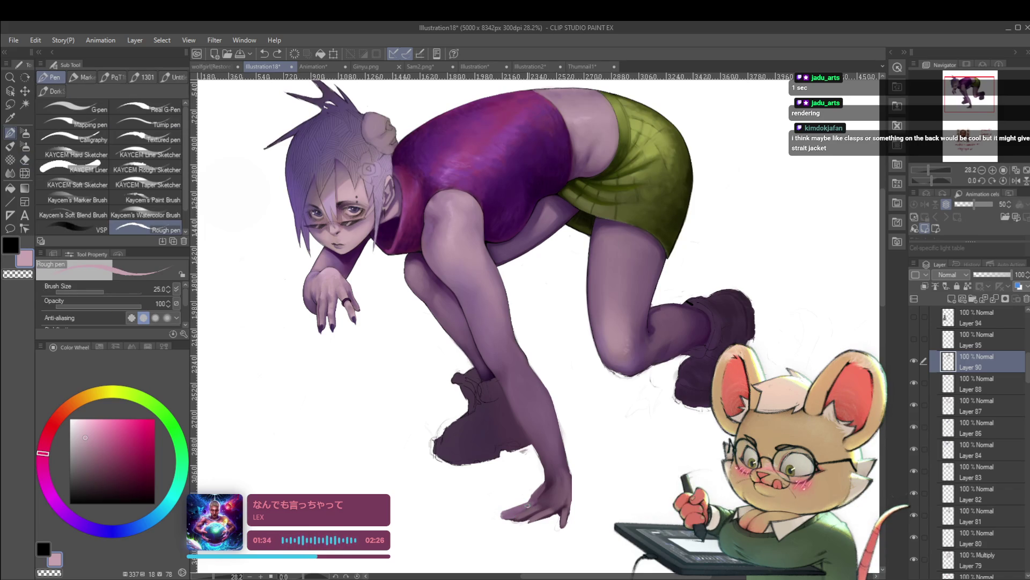
key(p)
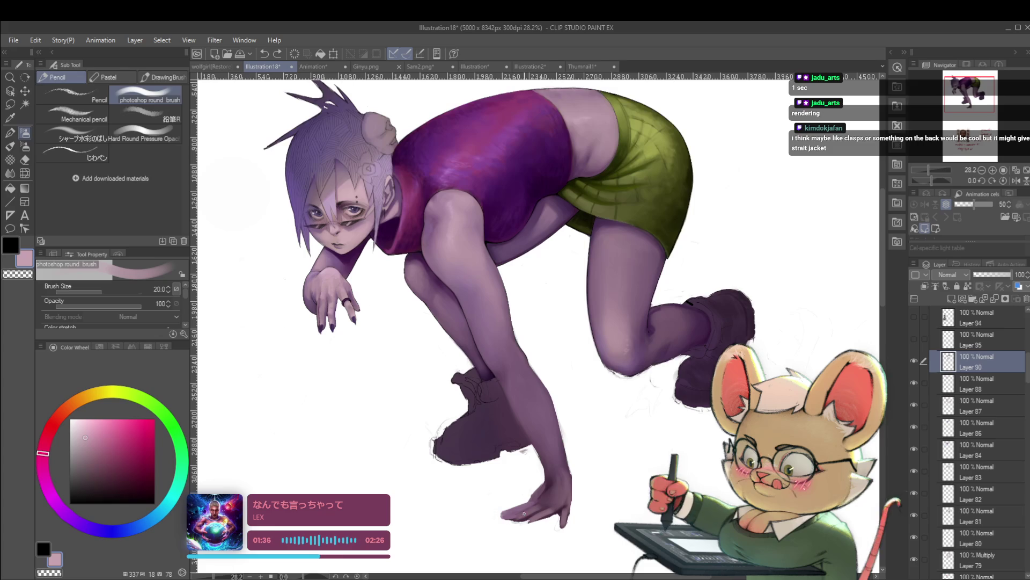
key(bracketright)
key(bracketright)
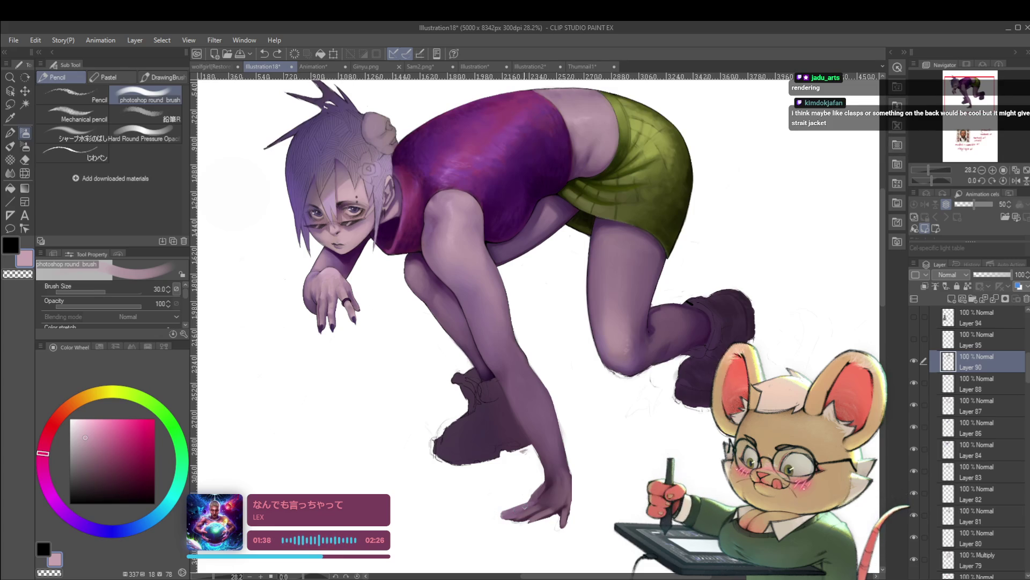
drag(514, 508, 507, 511)
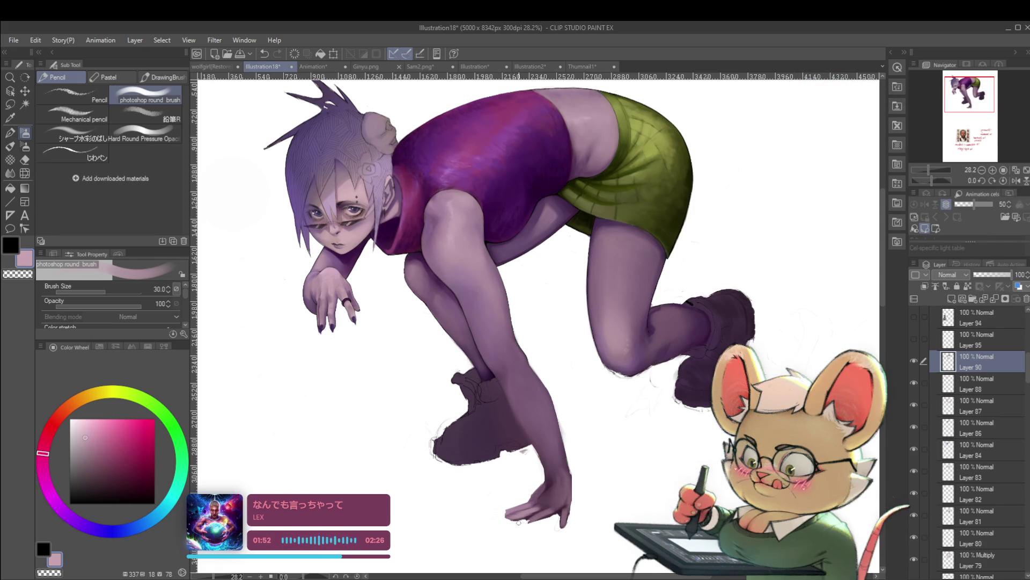
scroll(521, 521, down, 3)
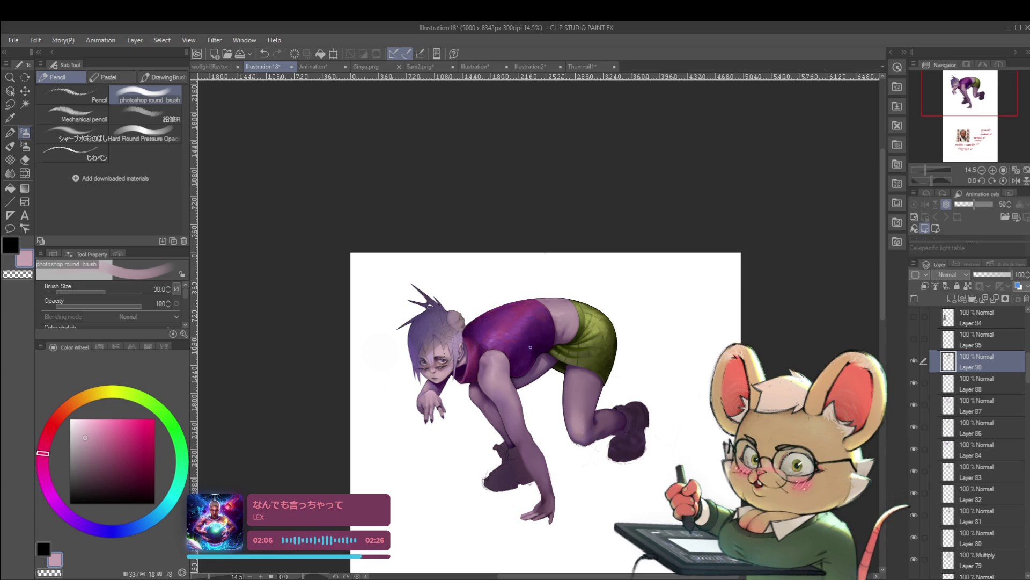
scroll(491, 325, up, 3)
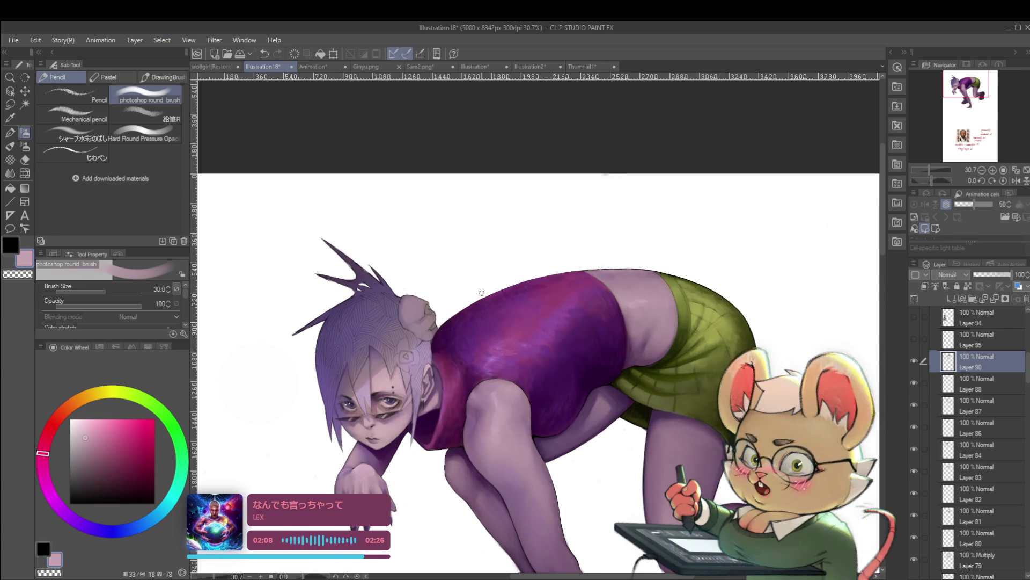
Step: Paint a short pink stroke on the purple shoulder
drag(477, 291, 489, 294)
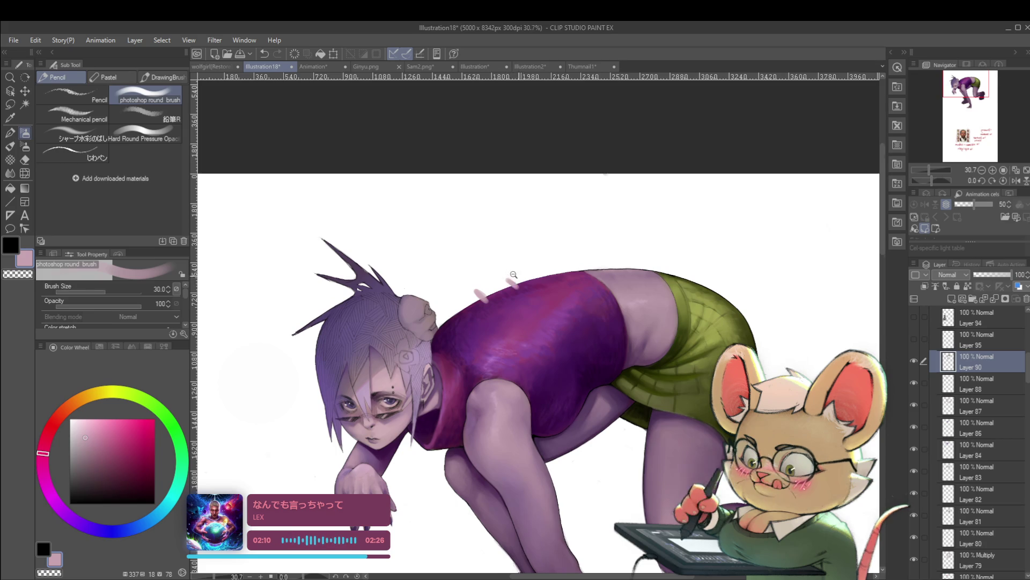
scroll(527, 277, down, 4)
scroll(518, 286, up, 3)
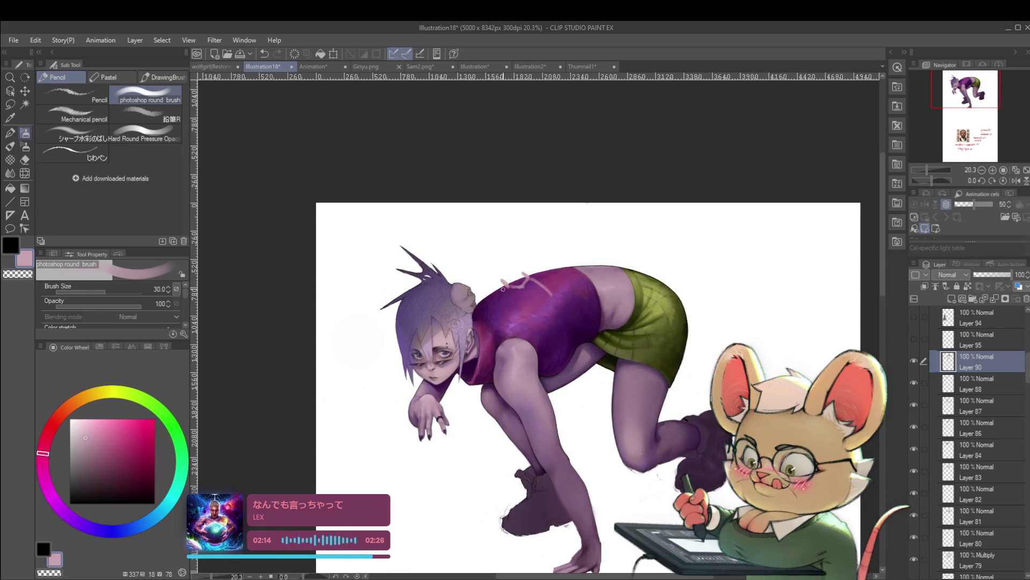
scroll(534, 290, down, 3)
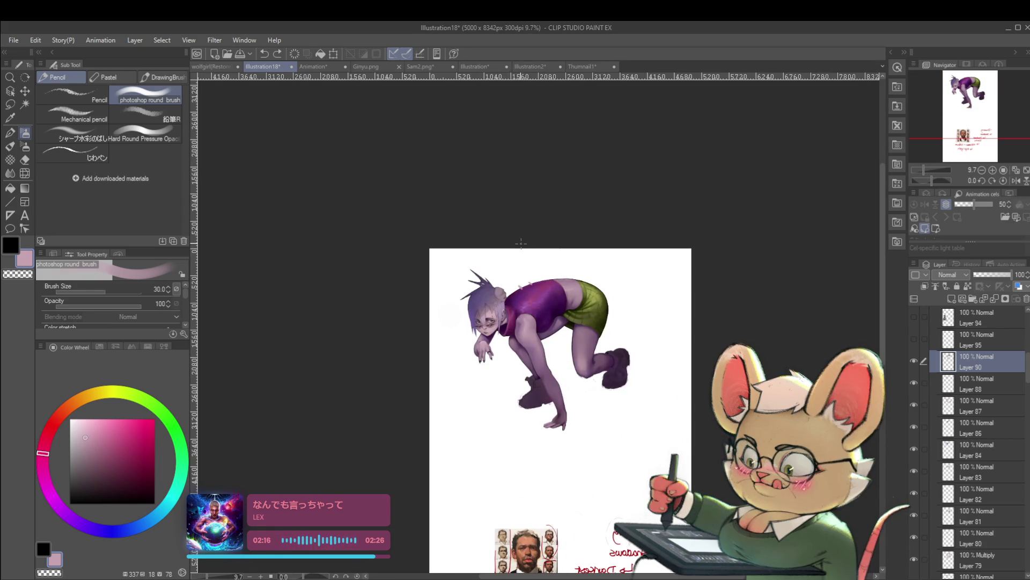
scroll(550, 421, up, 3)
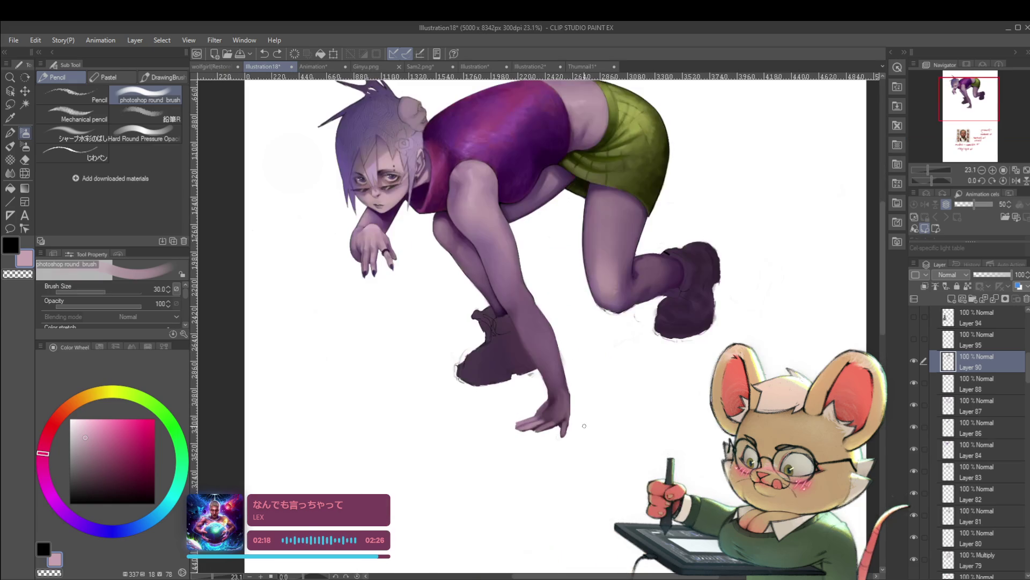
scroll(553, 416, up, 1)
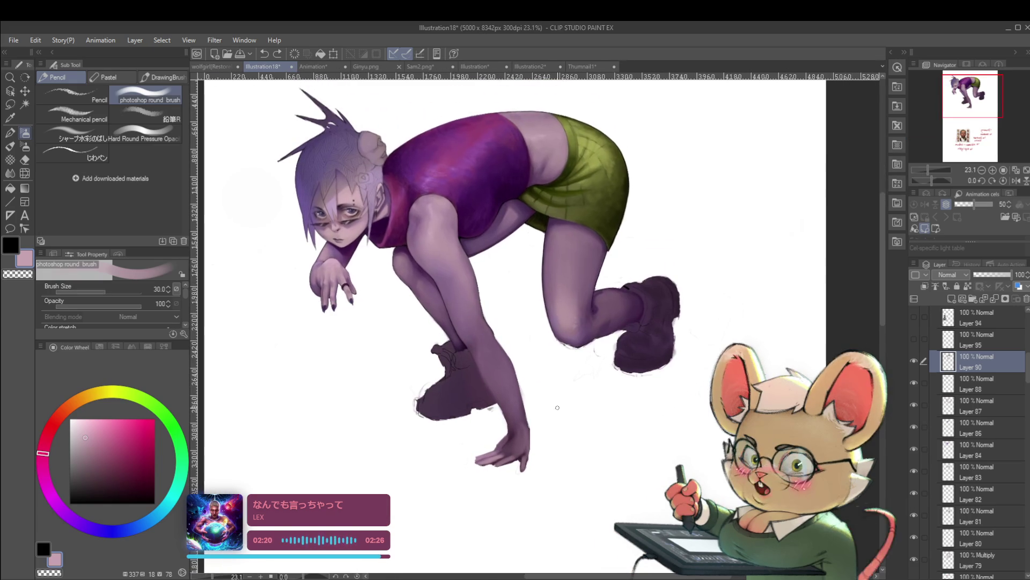
Step: Mirror the canvas horizontally to review the figure, then flip it back
click(1015, 182)
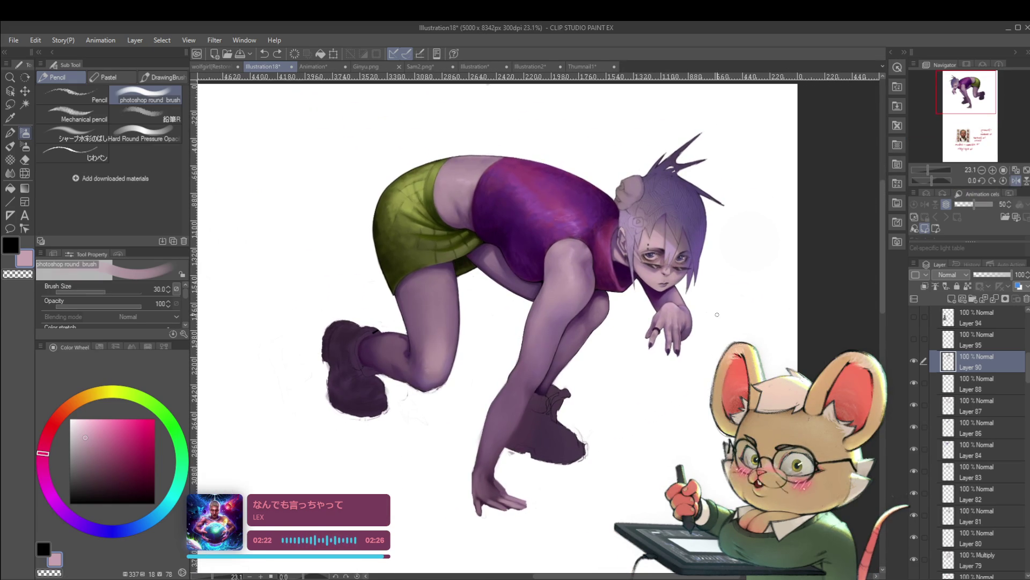
scroll(580, 218, up, 2)
scroll(621, 188, up, 2)
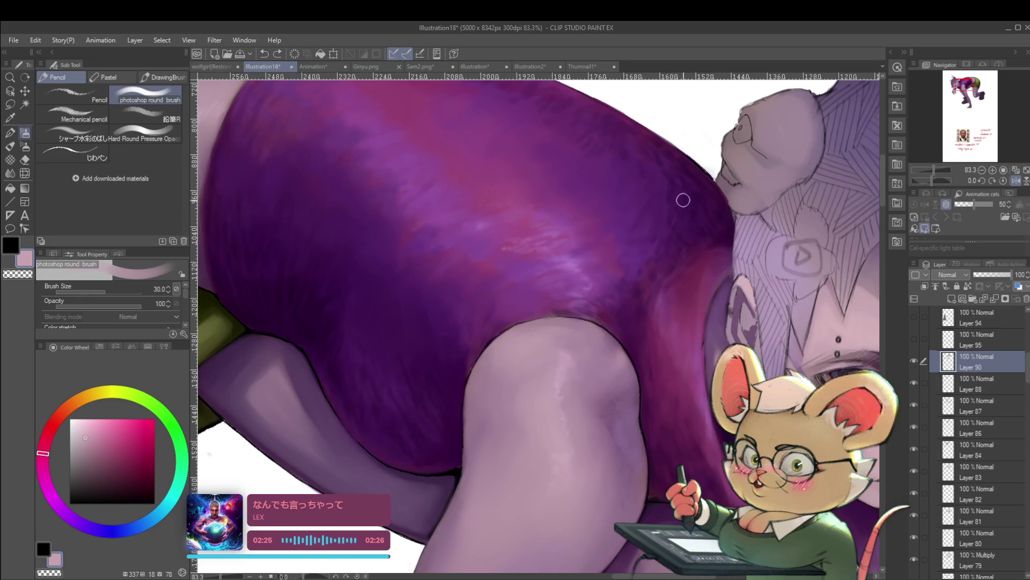
scroll(680, 203, down, 2)
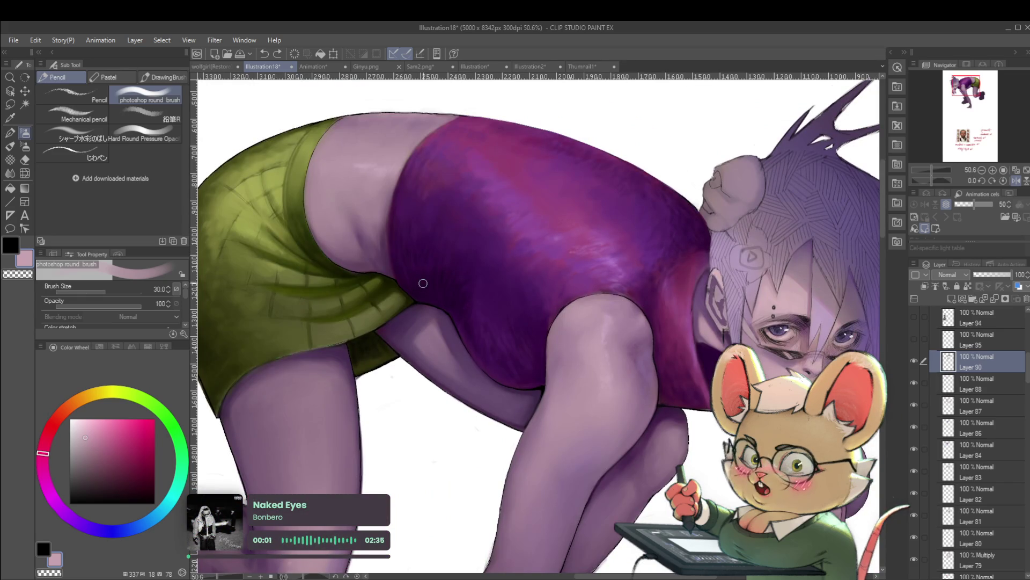
scroll(422, 286, down, 1)
scroll(568, 230, down, 1)
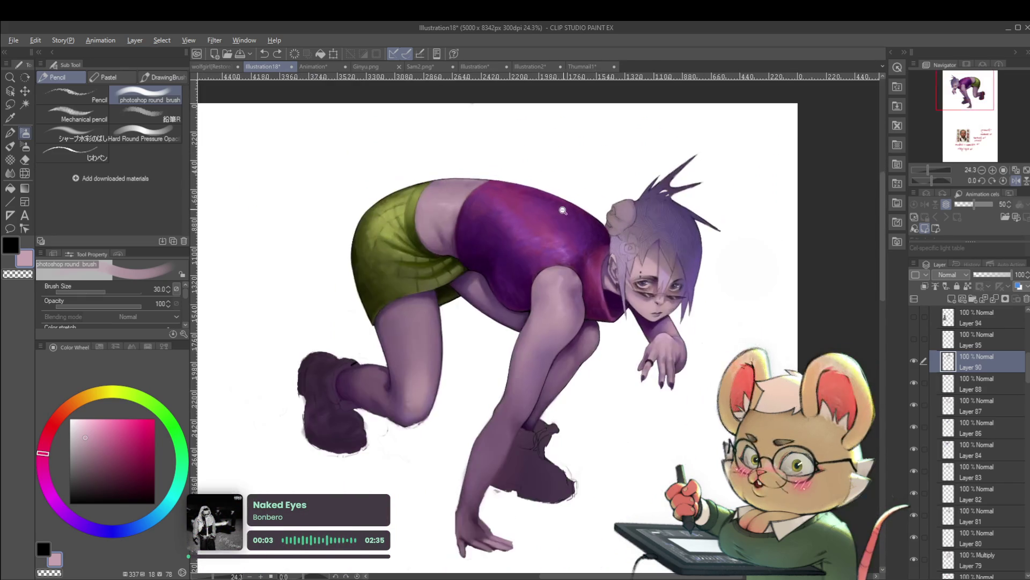
scroll(541, 210, down, 1)
click(1016, 182)
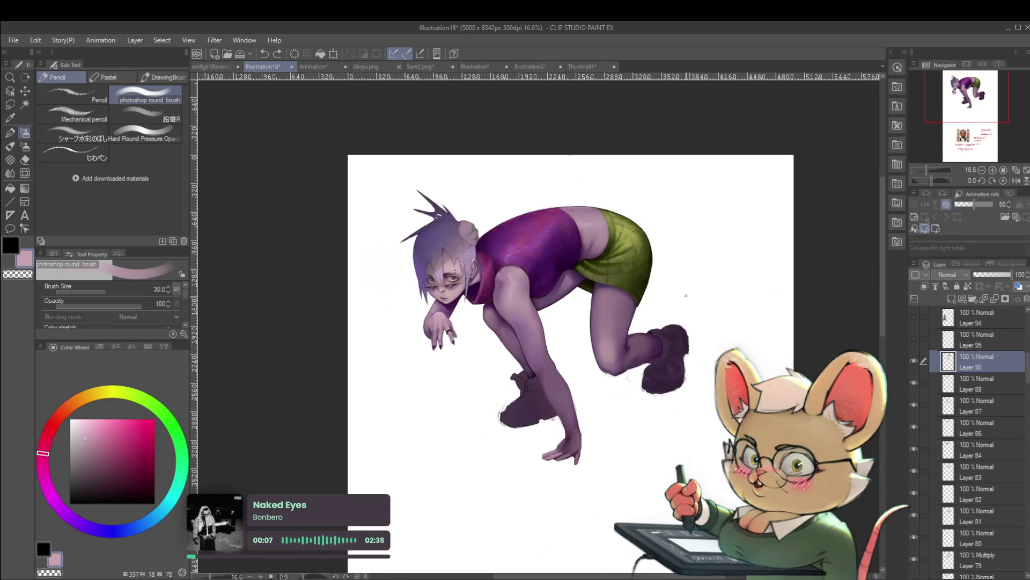
drag(686, 295, 650, 312)
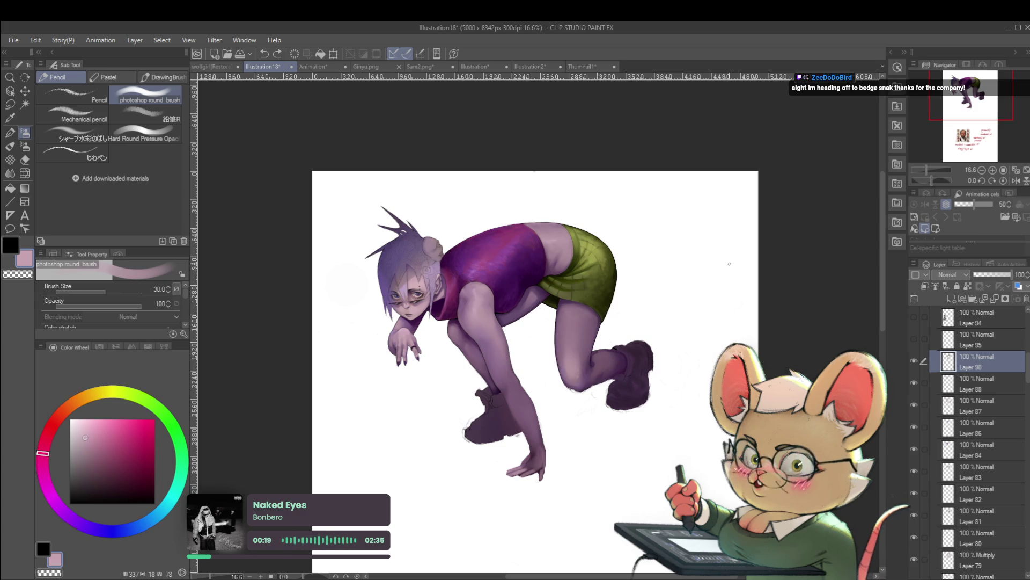
Step: Zoom in on the lower hand and sample its muted, darker and lighter purple tones
scroll(524, 468, up, 2)
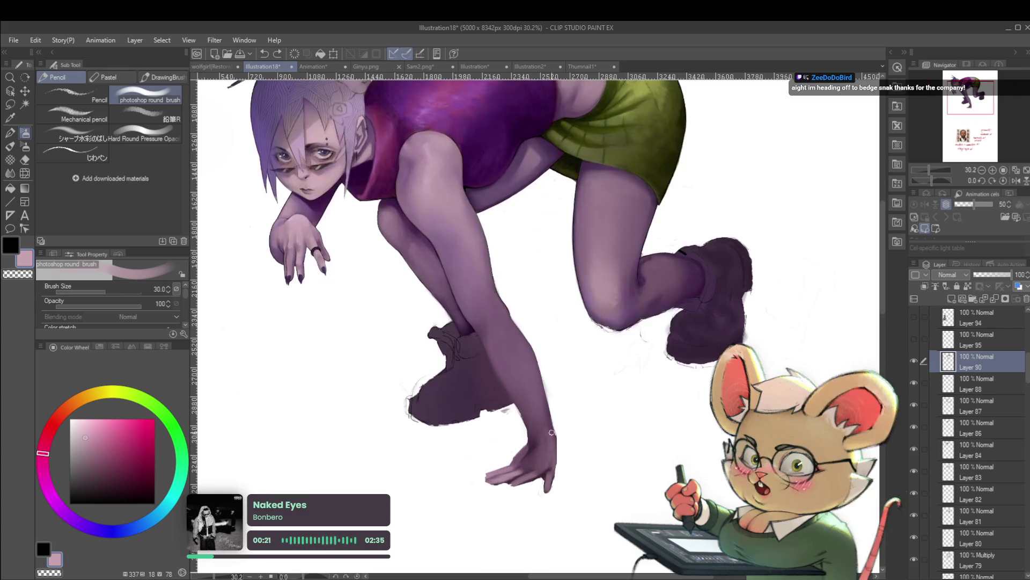
scroll(543, 464, up, 1)
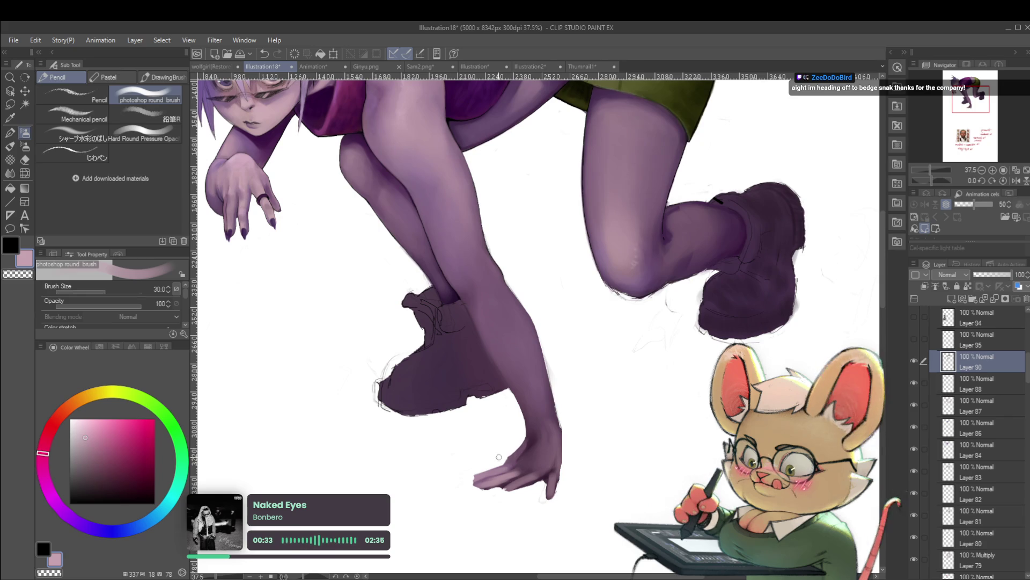
scroll(501, 454, down, 5)
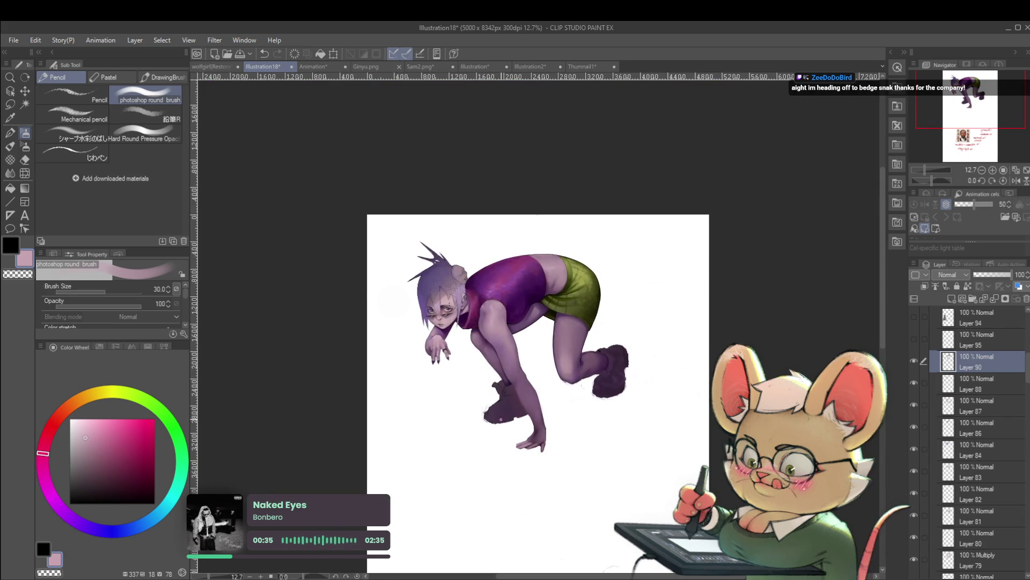
scroll(537, 438, up, 4)
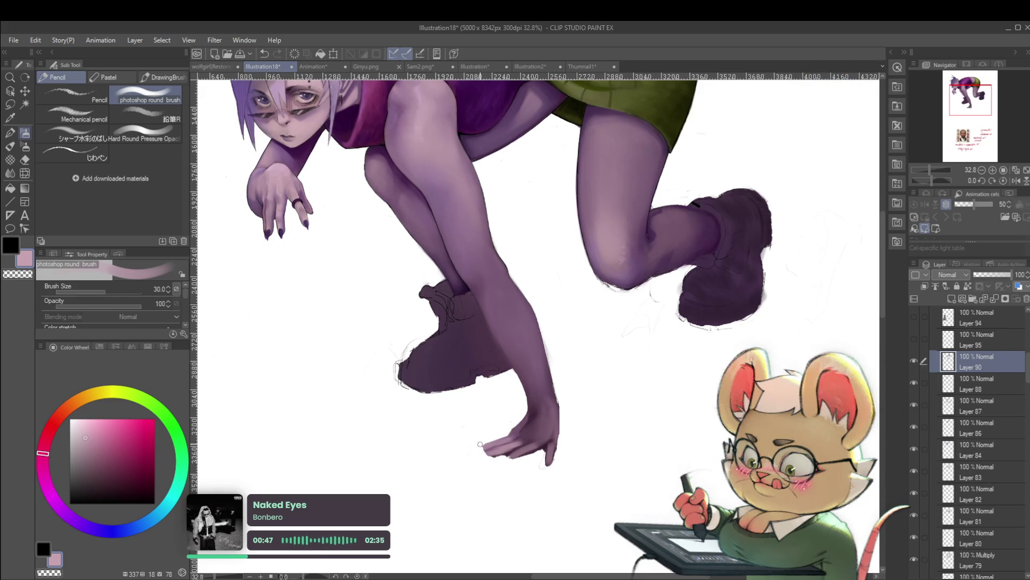
scroll(480, 443, down, 3)
scroll(498, 435, up, 2)
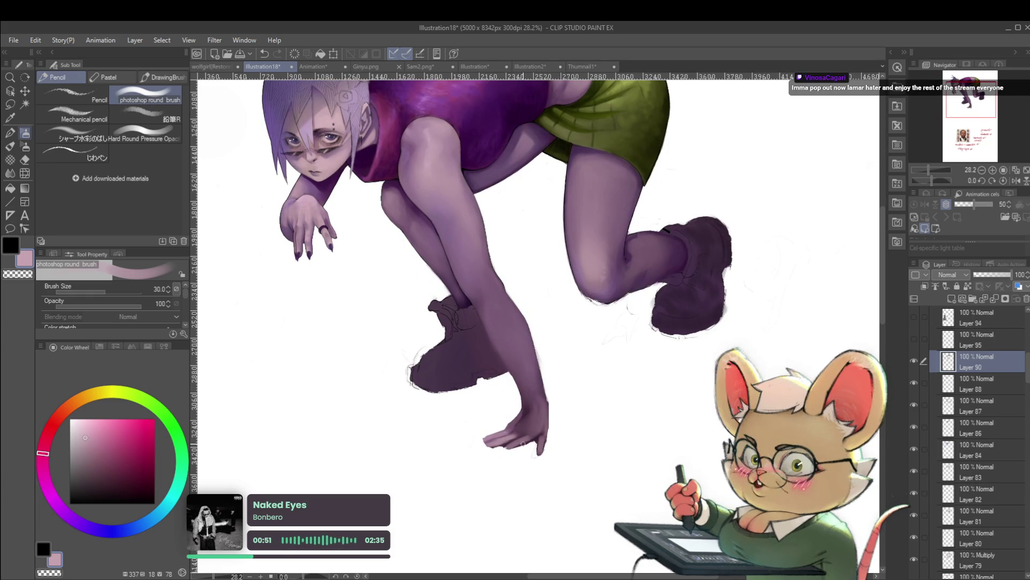
alt+click(501, 440)
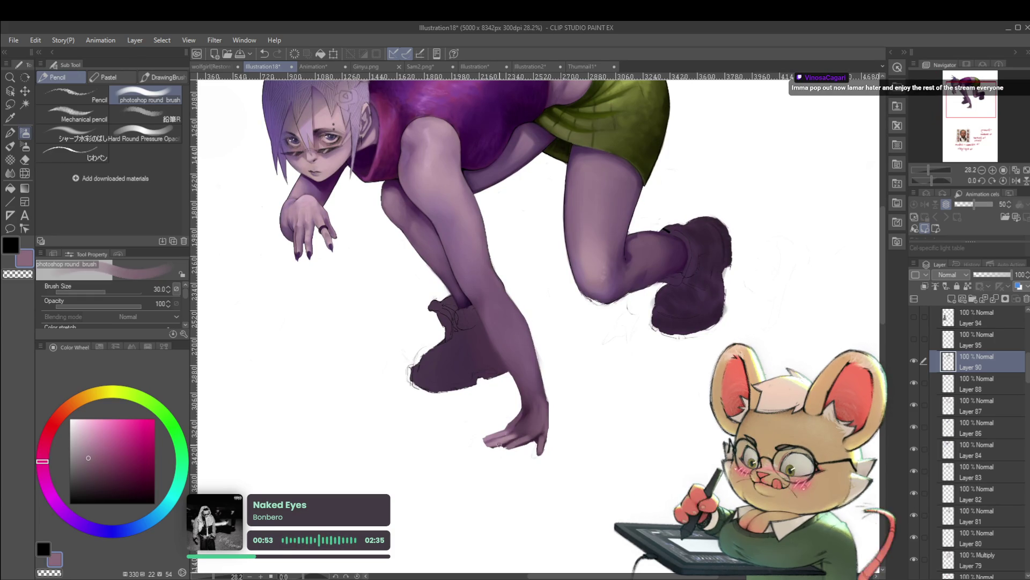
alt+click(526, 432)
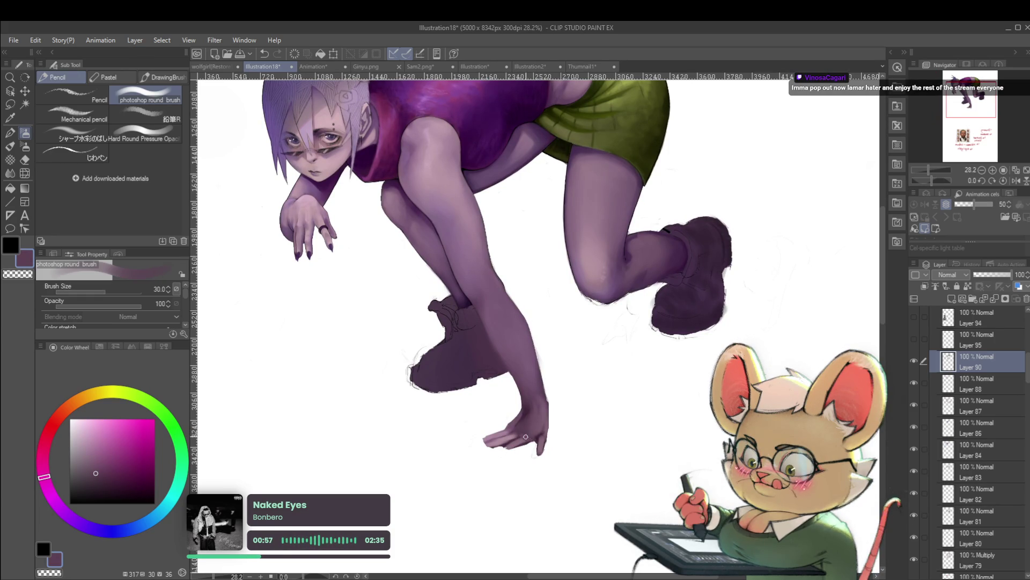
alt+click(509, 445)
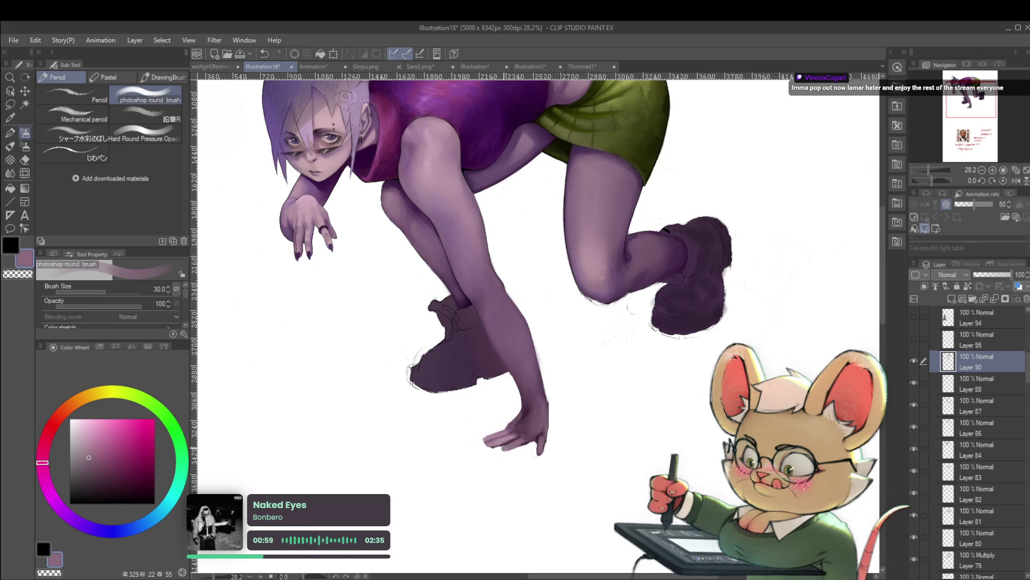
Step: Pick a darker purple and darken a fingertip of the lower hand
scroll(549, 429, down, 2)
scroll(517, 429, up, 2)
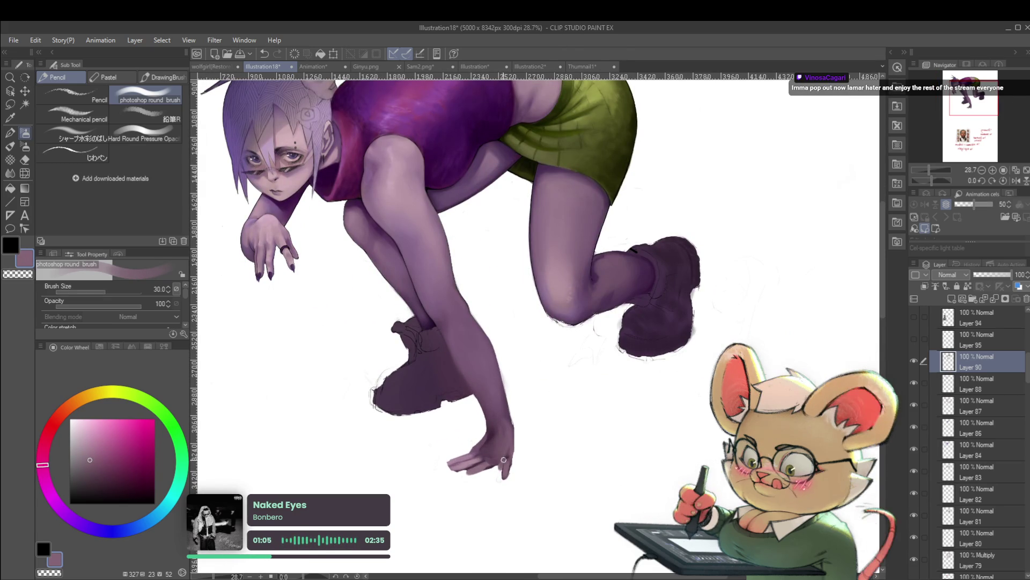
key(ctrl+z)
alt+click(500, 460)
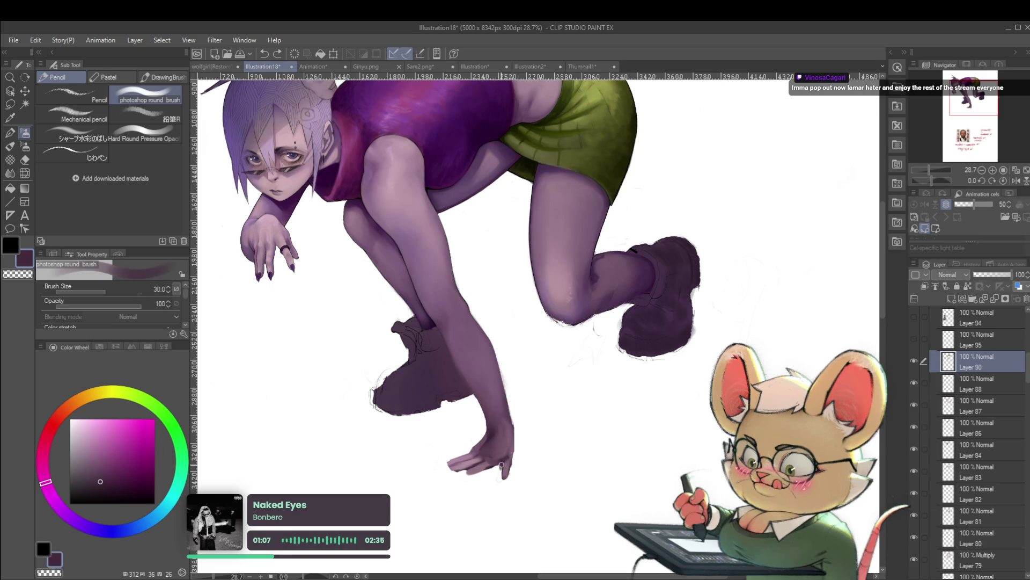
drag(502, 476, 505, 471)
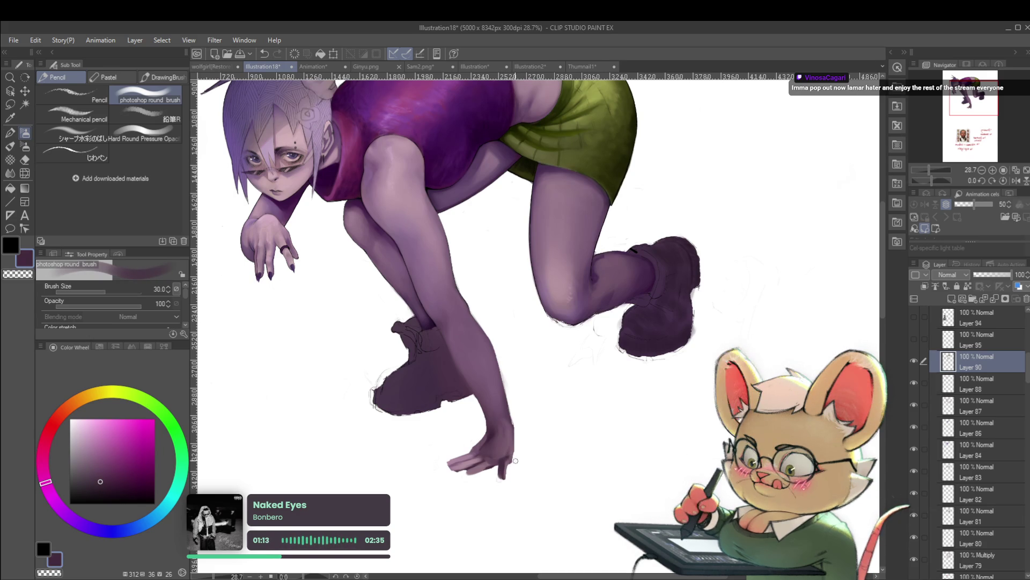
scroll(504, 482, down, 3)
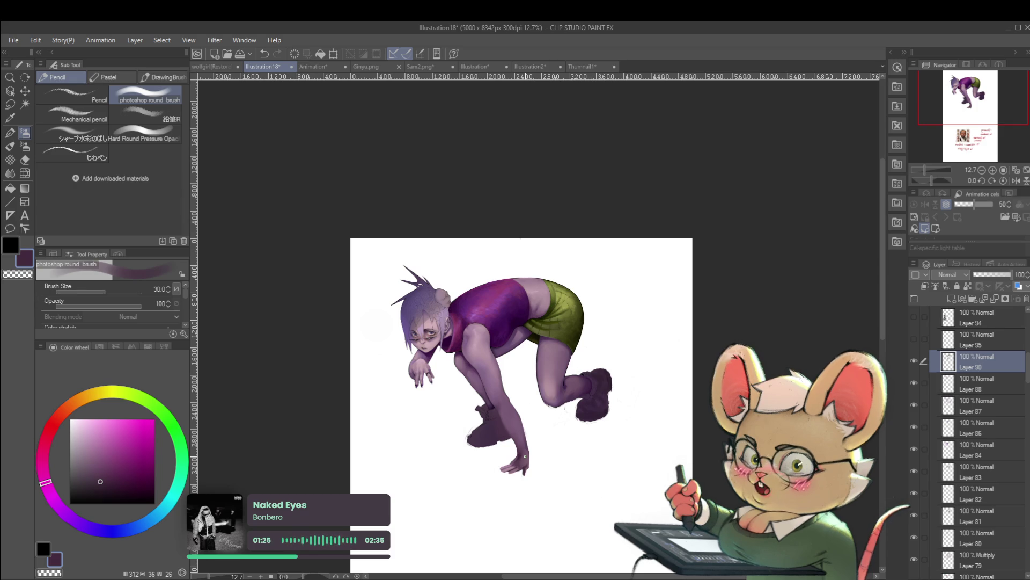
Step: Pick the light mauve skin tone, enlarge the brush, then sample the arm's muted purple
scroll(524, 456, up, 3)
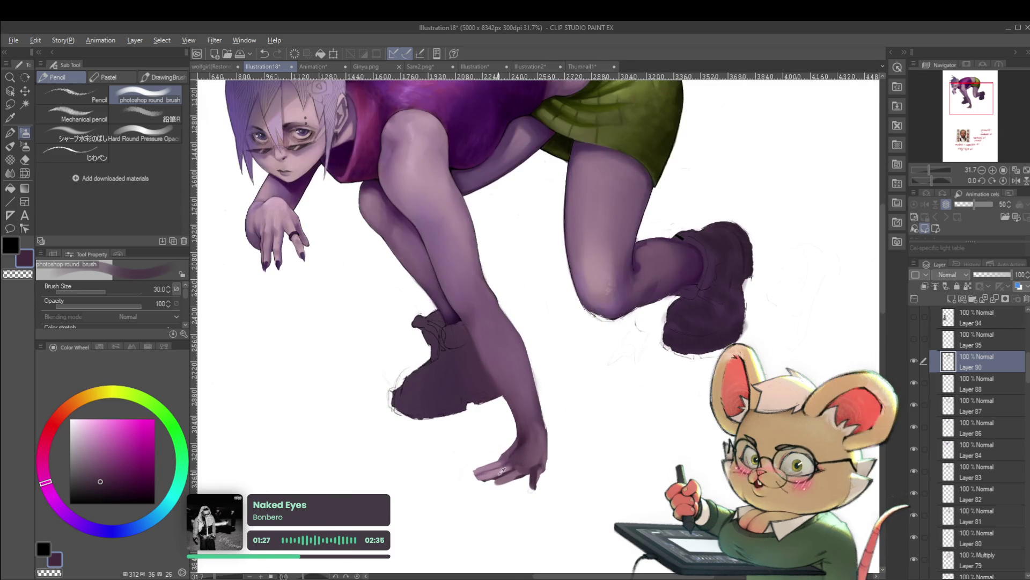
alt+click(532, 473)
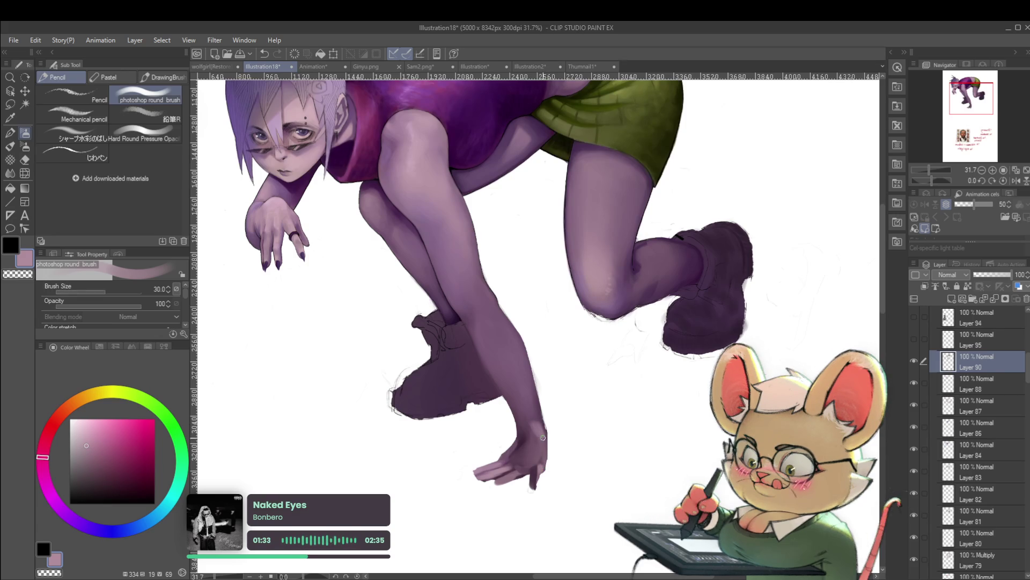
key(bracketright)
key(bracketright)
key(bracketright)
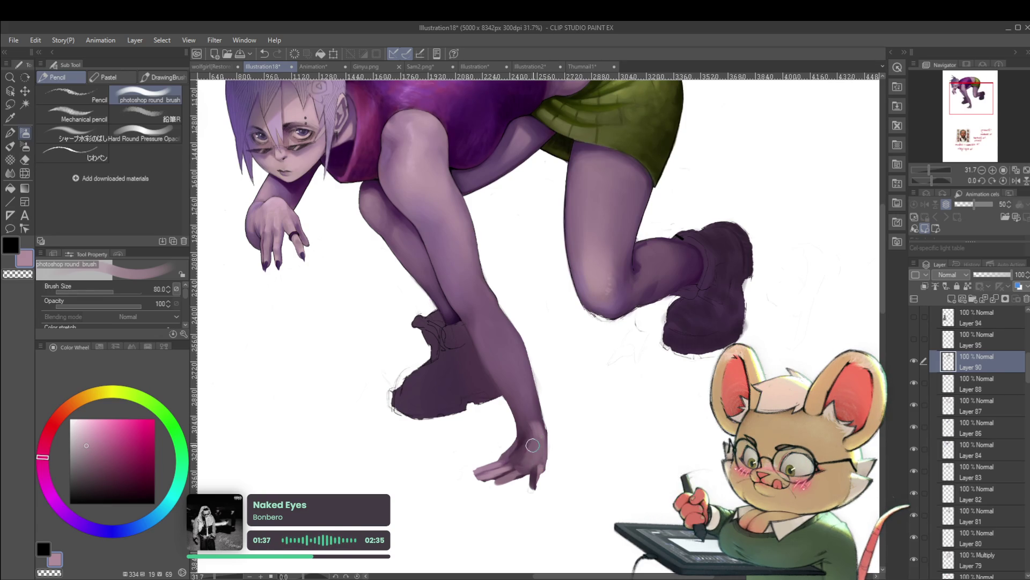
scroll(525, 470, down, 4)
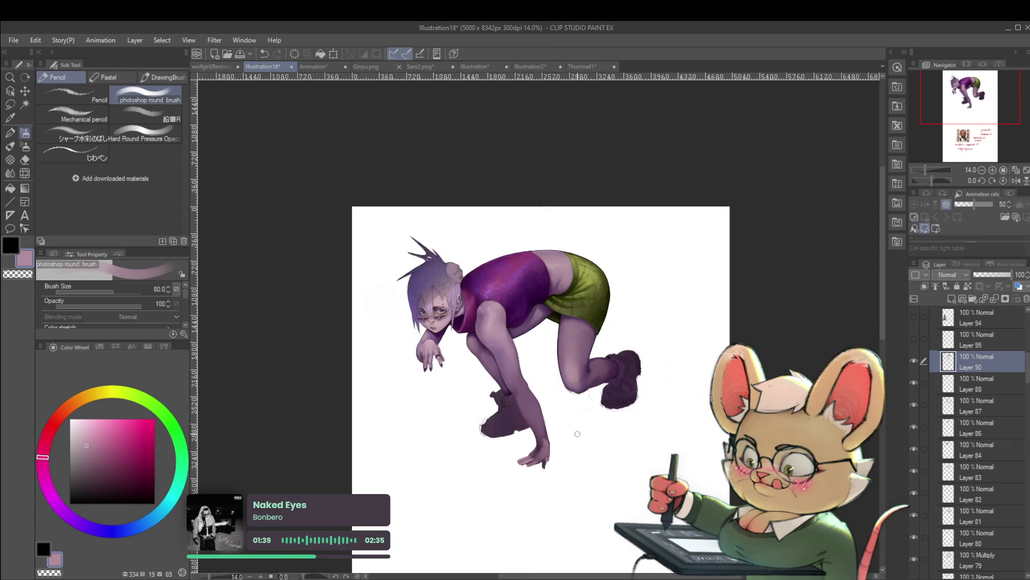
scroll(574, 458, up, 4)
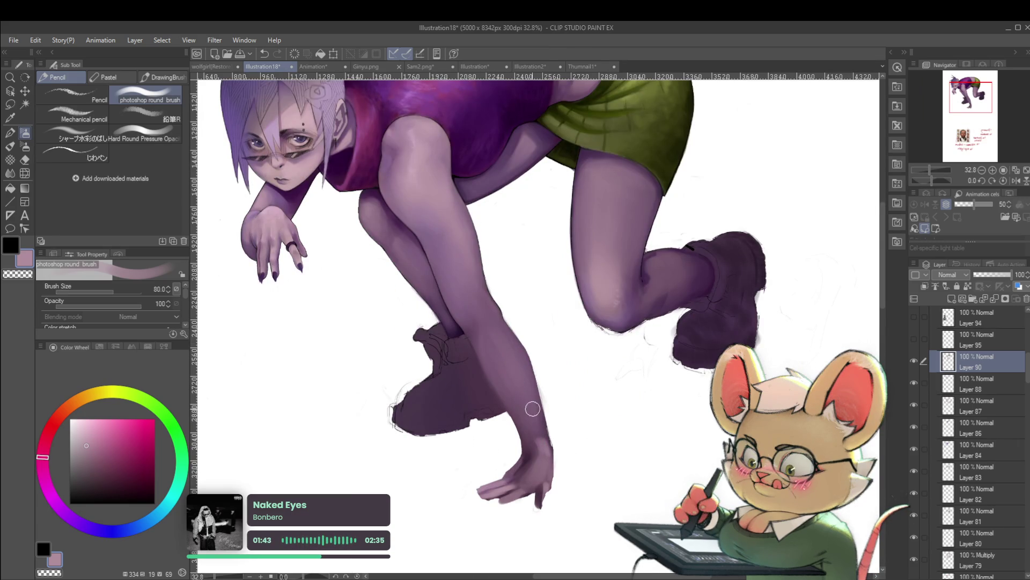
alt+click(500, 356)
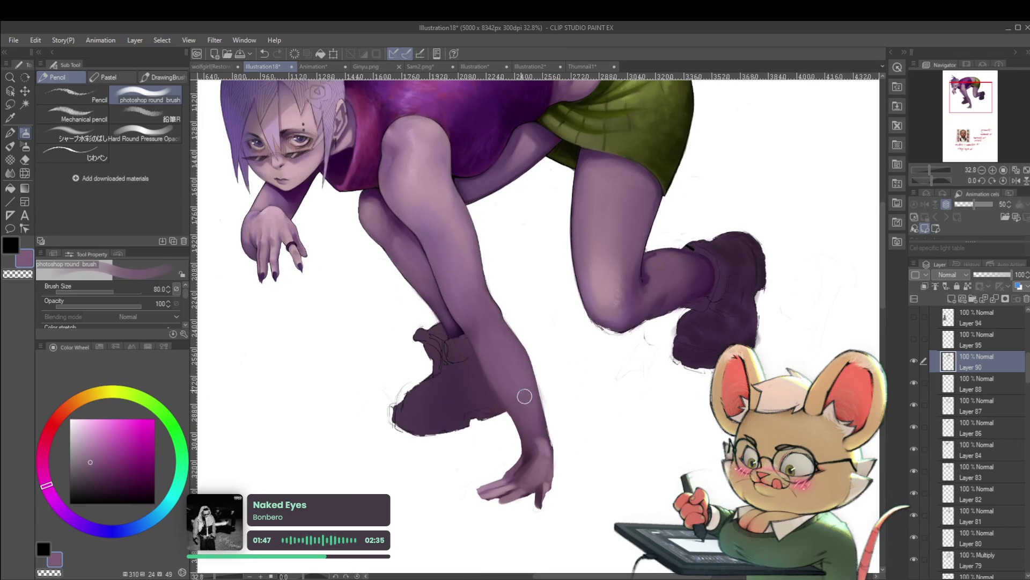
scroll(560, 384, down, 3)
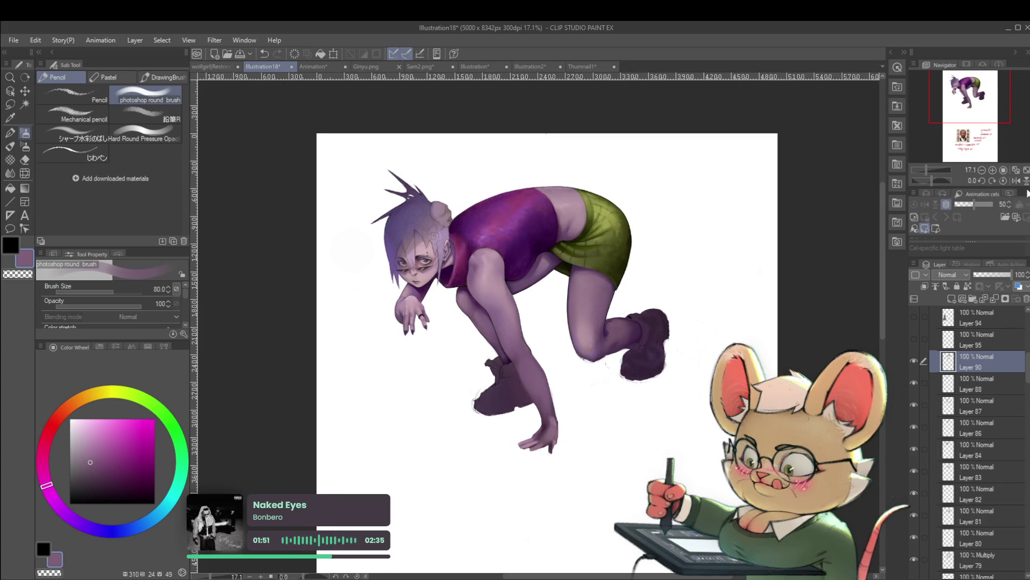
Step: Mirror the view, pick a new hand skin colour with brush size 40, then unflip
click(1014, 181)
scroll(549, 421, up, 3)
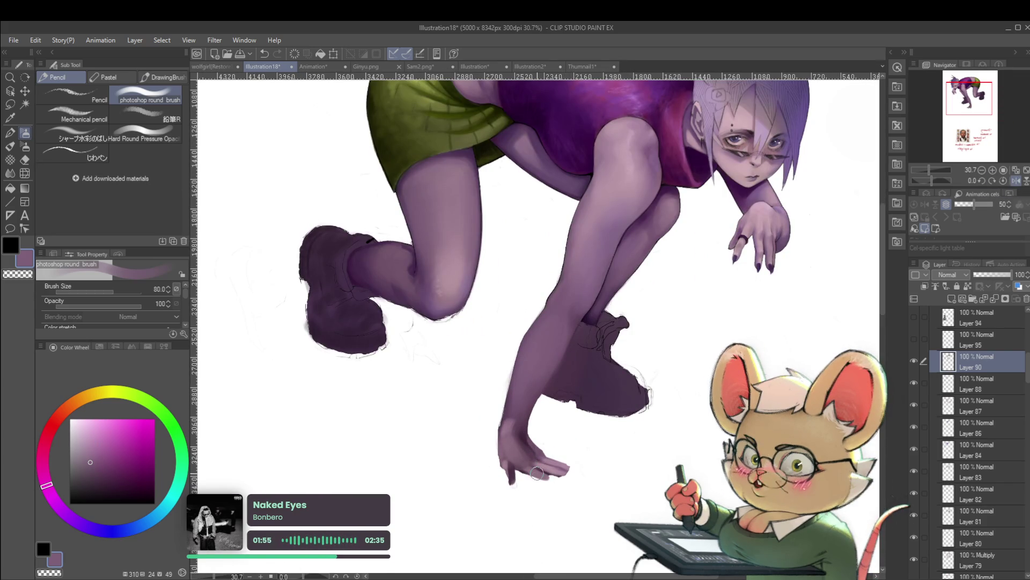
alt+click(523, 440)
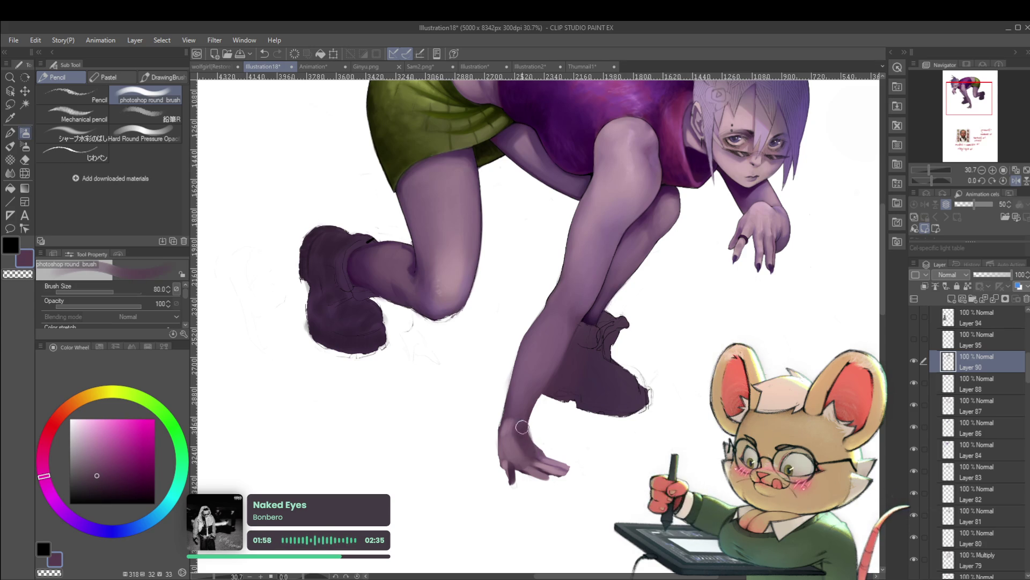
key(bracketleft)
key(bracketleft)
key(bracketleft)
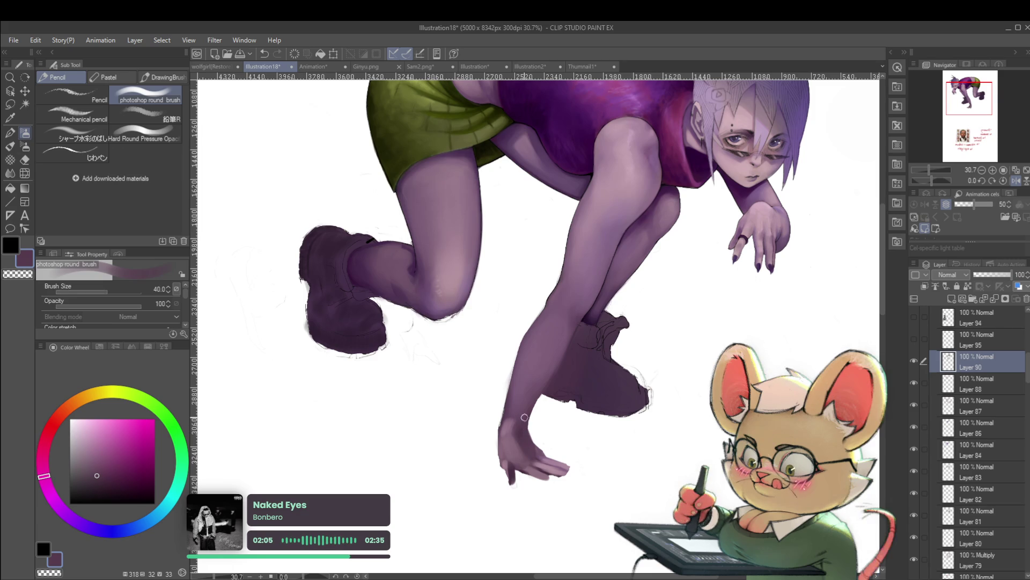
scroll(526, 430, down, 3)
click(1016, 181)
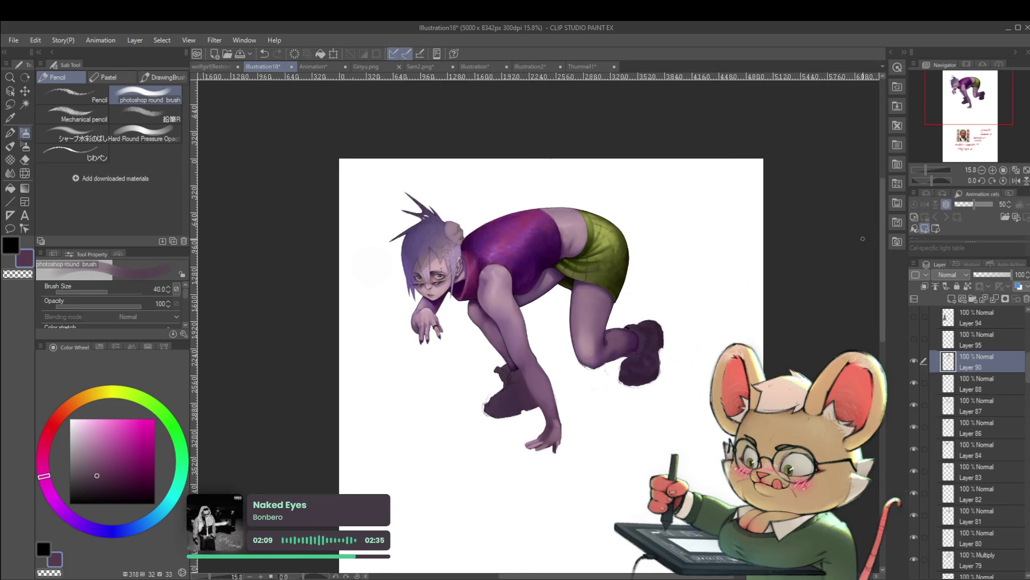
scroll(623, 424, up, 1)
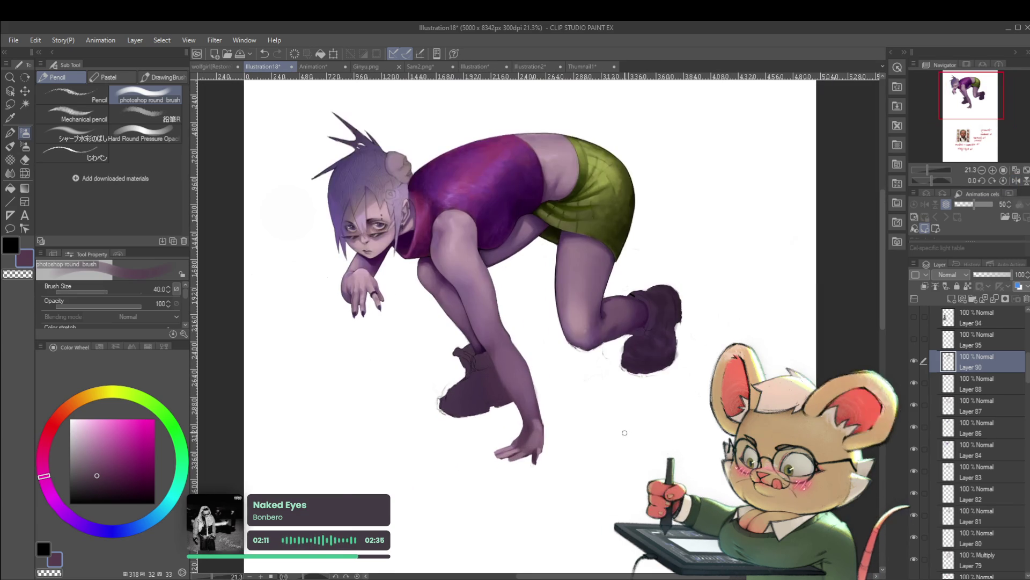
Step: Zoom and pan to the lower hand and sample a slightly different skin tone
scroll(623, 422, up, 1)
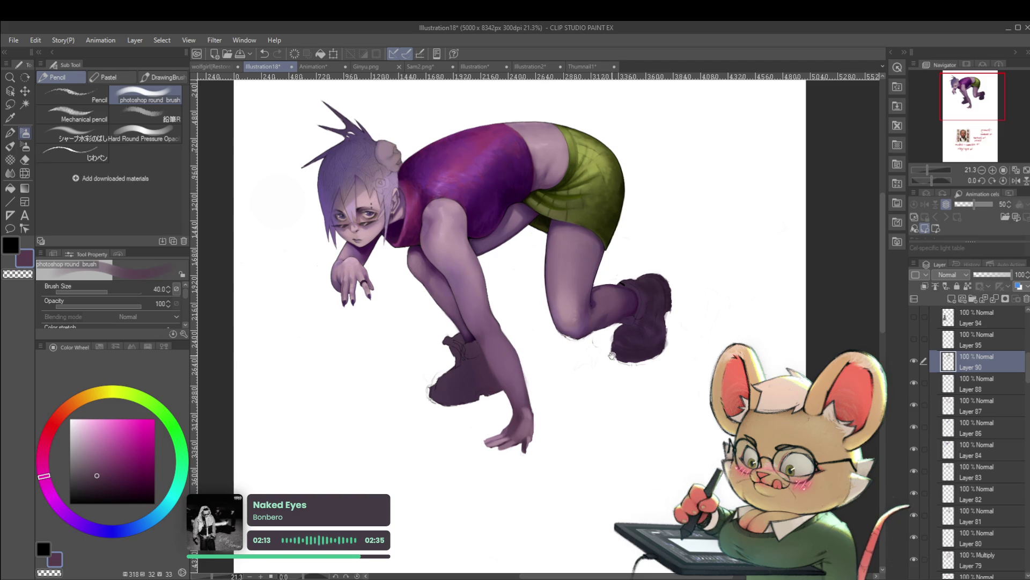
scroll(555, 434, up, 1)
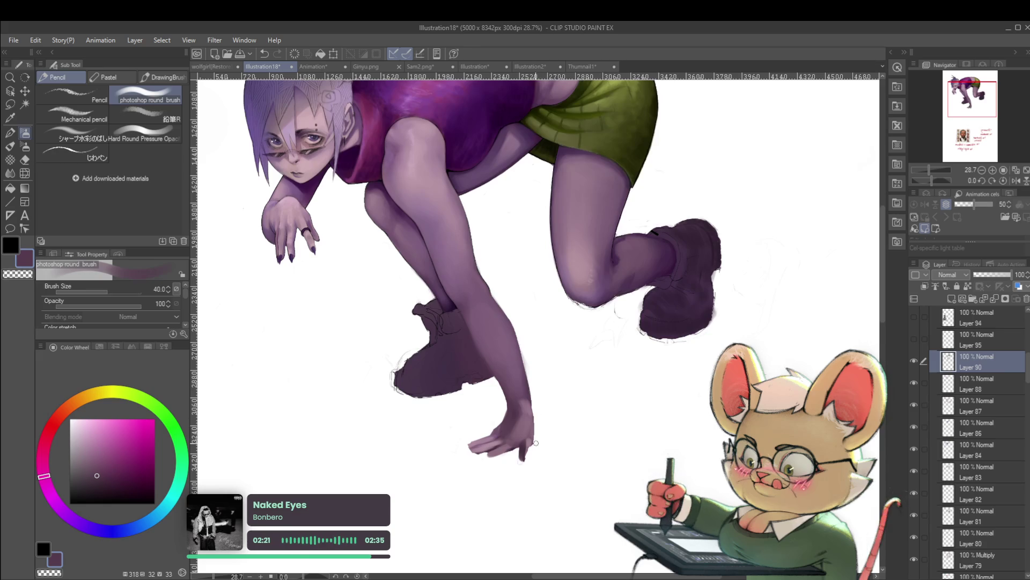
scroll(536, 450, down, 2)
drag(604, 440, 593, 470)
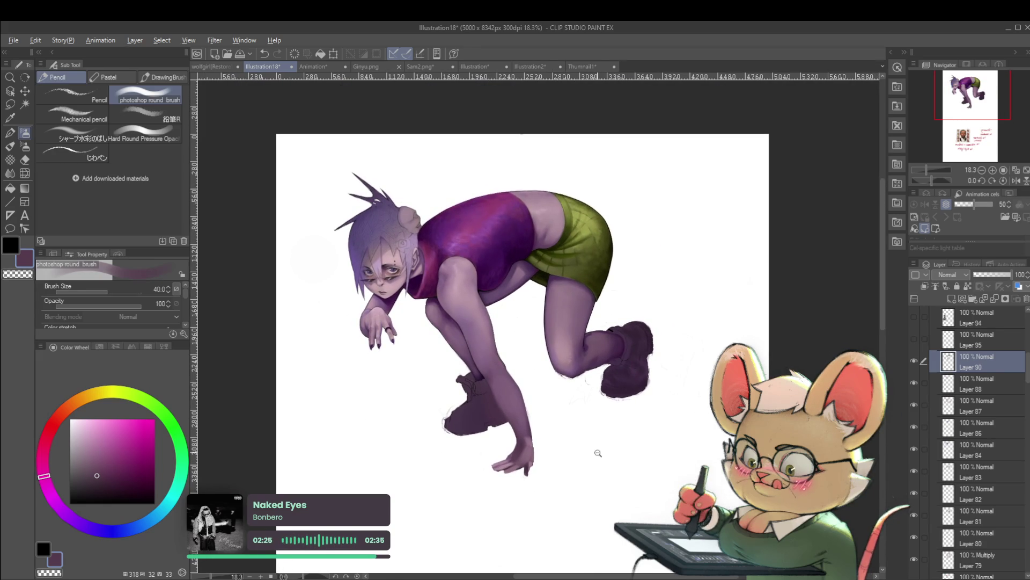
scroll(598, 452, up, 3)
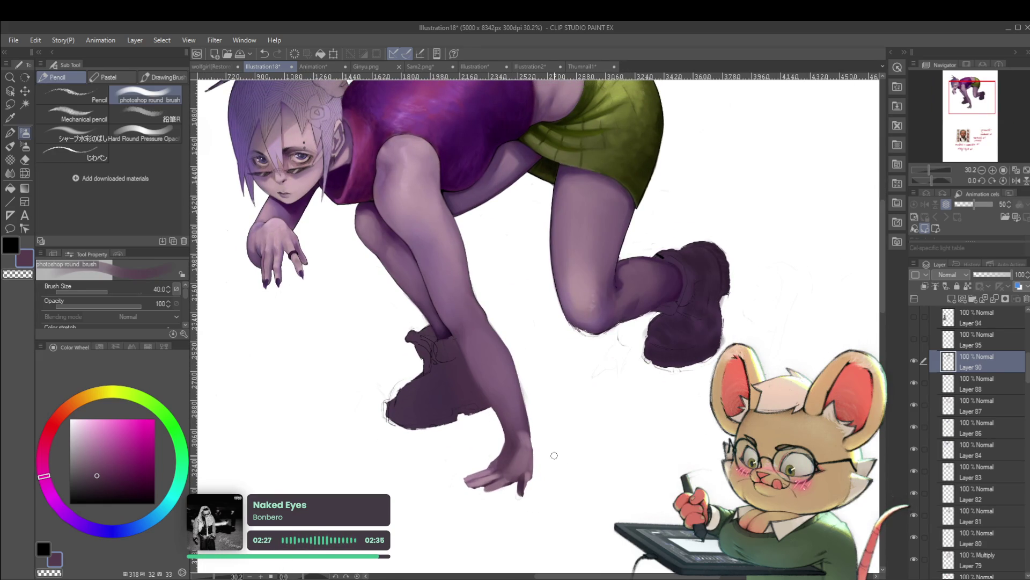
drag(555, 455, 555, 467)
drag(545, 392, 541, 376)
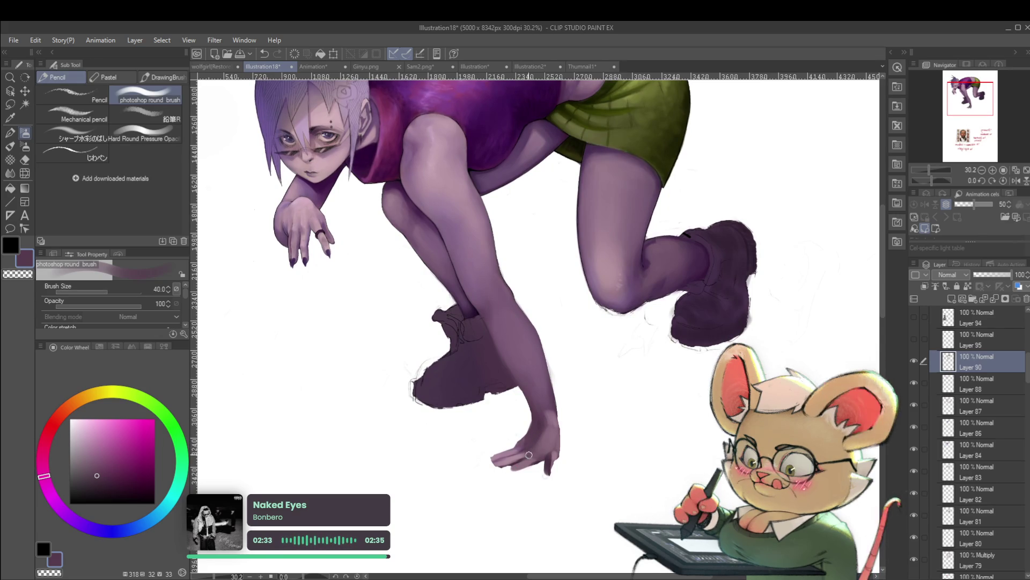
alt+click(540, 450)
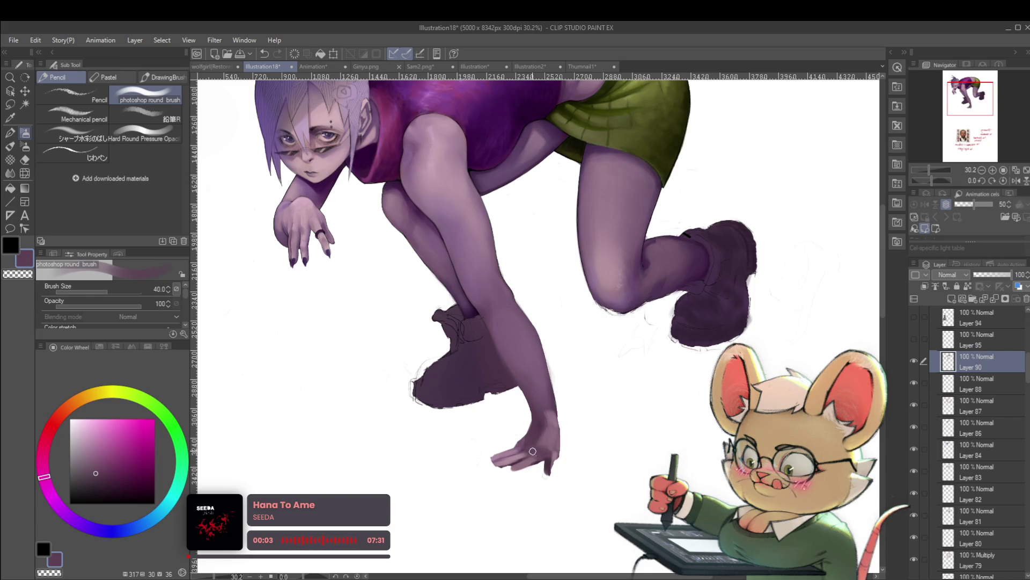
Step: Shrink the brush to size 20 and pick a lighter purple for the finger highlights
key(bracketleft)
key(bracketleft)
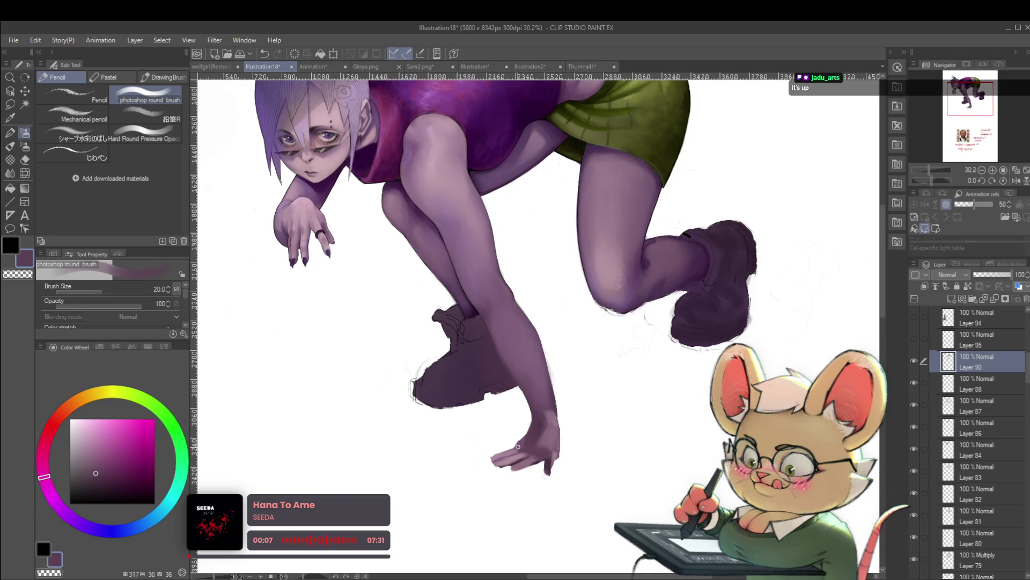
scroll(523, 443, down, 2)
scroll(524, 441, up, 3)
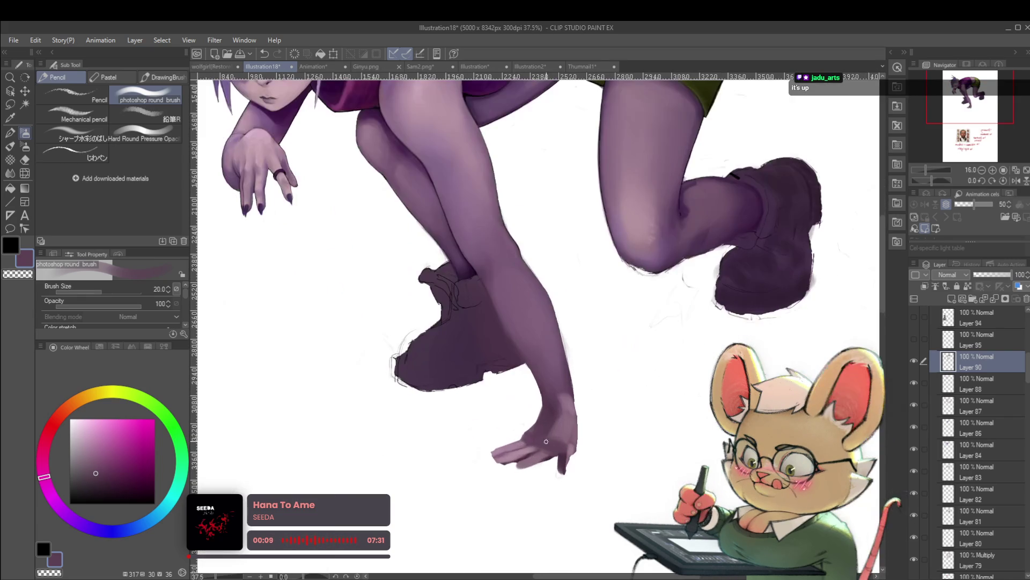
alt+click(526, 445)
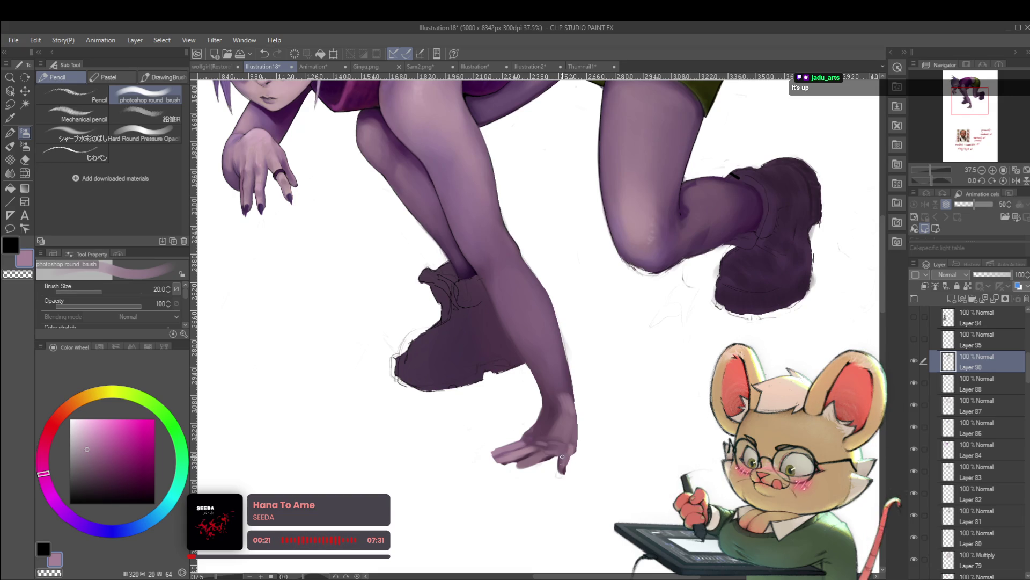
scroll(564, 470, down, 5)
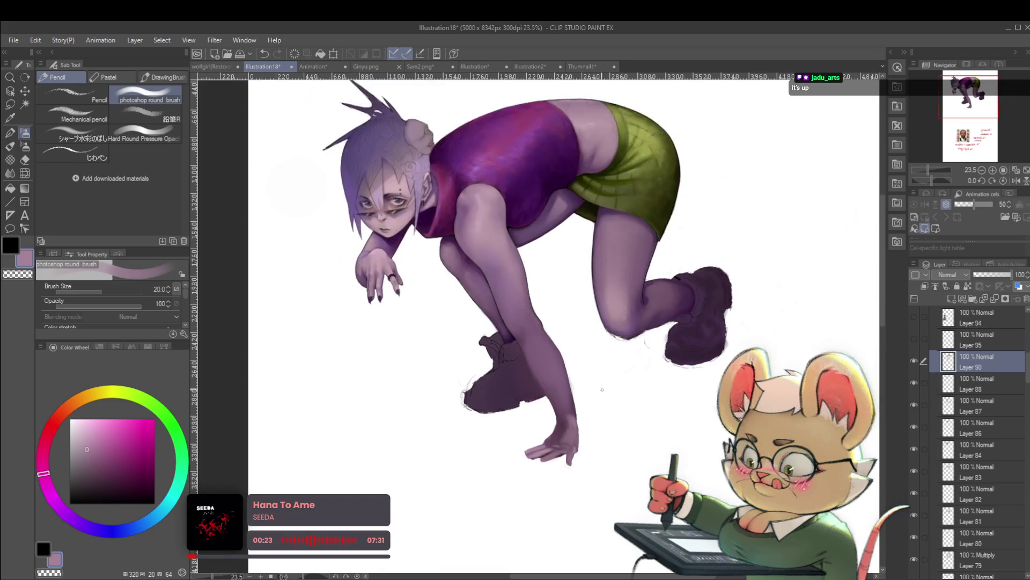
scroll(558, 499, up, 5)
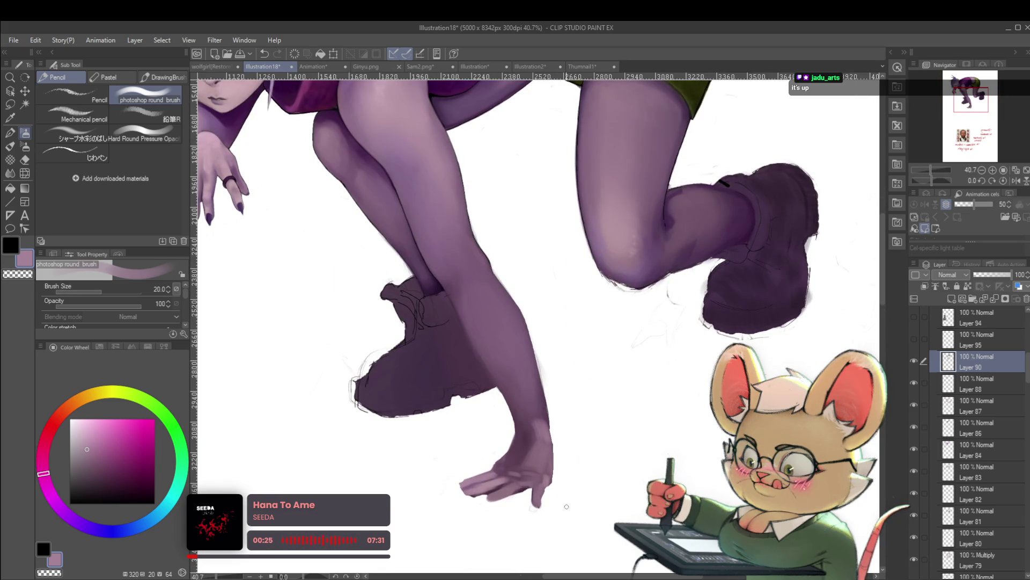
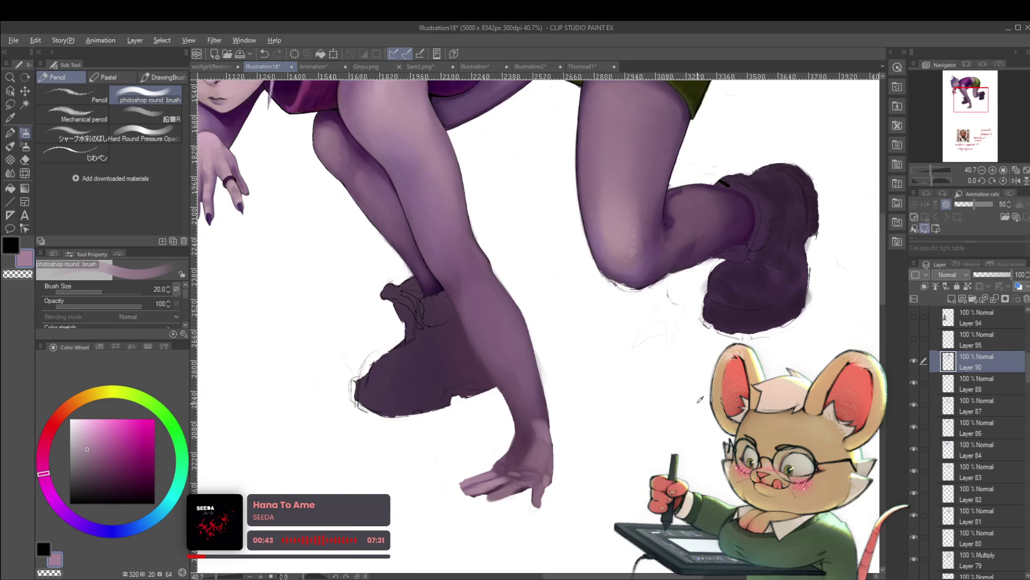
Step: Paste the model-sheet turnaround, shrink it and place it beneath the crouching figure
key(ctrl+0)
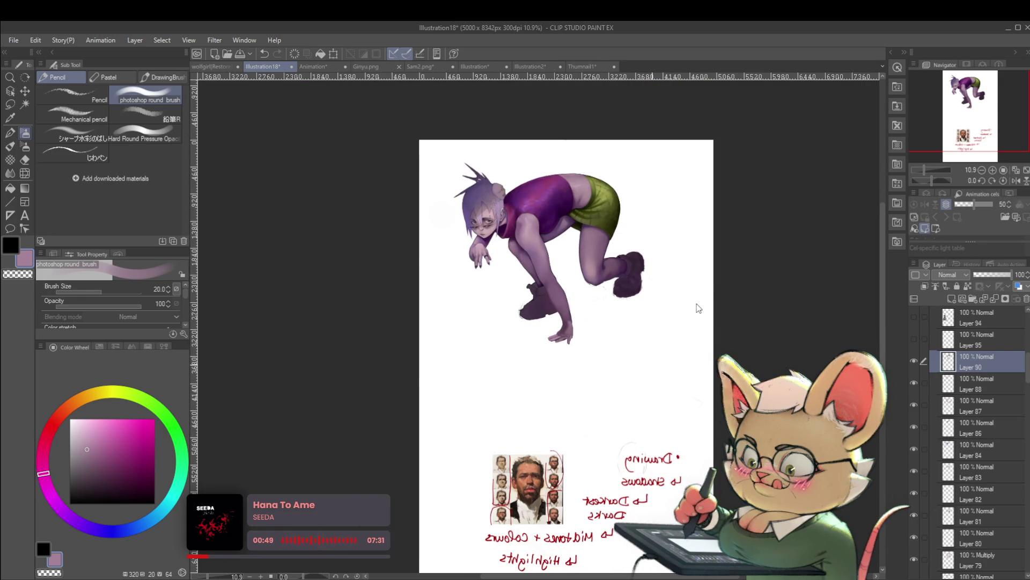
key(ctrl+v)
key(ctrl+t)
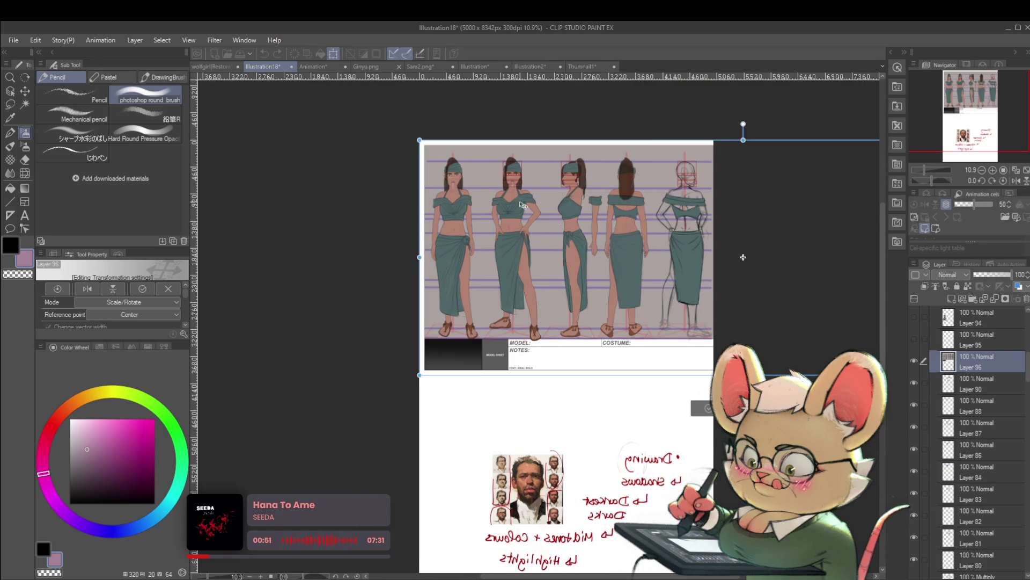
mouse_move(744, 257)
mouse_down()
mouse_move(745, 231)
mouse_move(746, 271)
mouse_move(523, 368)
mouse_move(501, 400)
mouse_up()
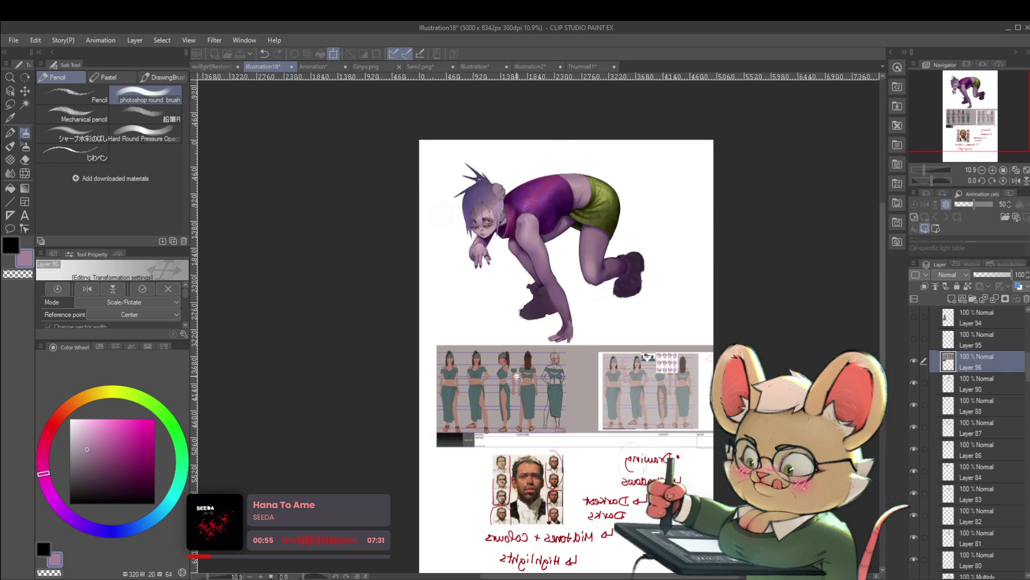
scroll(542, 373, up, 3)
scroll(558, 372, up, 2)
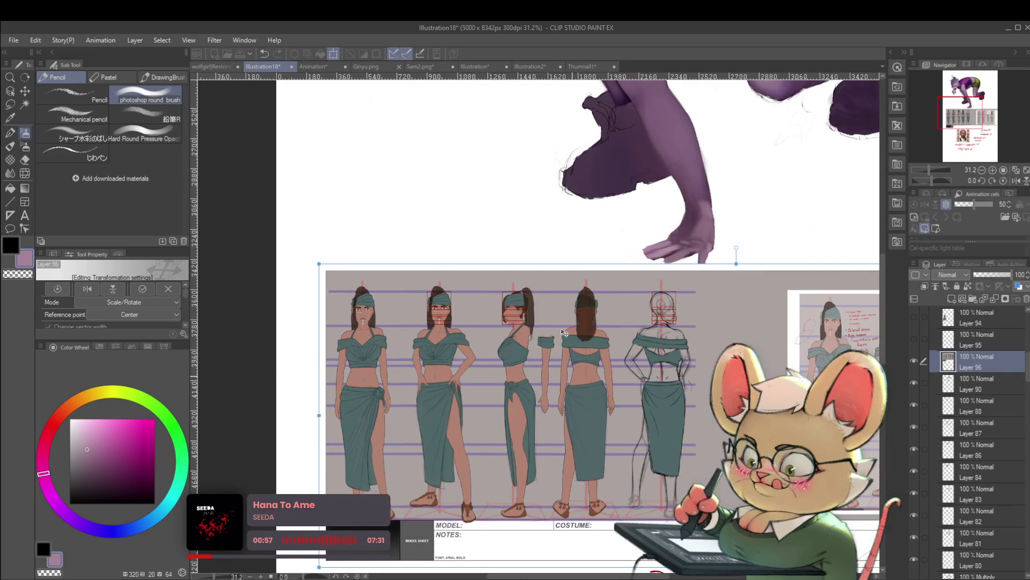
key(Return)
scroll(509, 312, up, 8)
mouse_move(496, 354)
mouse_down()
mouse_move(705, 344)
mouse_move(613, 357)
mouse_up()
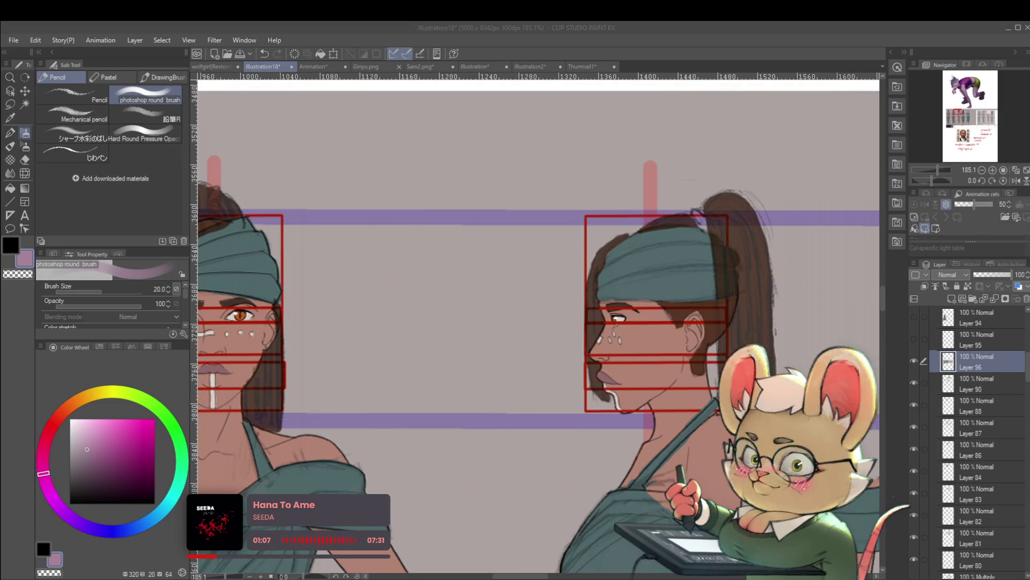
Step: Lower the reference layer to 62 opacity and add a new layer with bright red selected
click(996, 275)
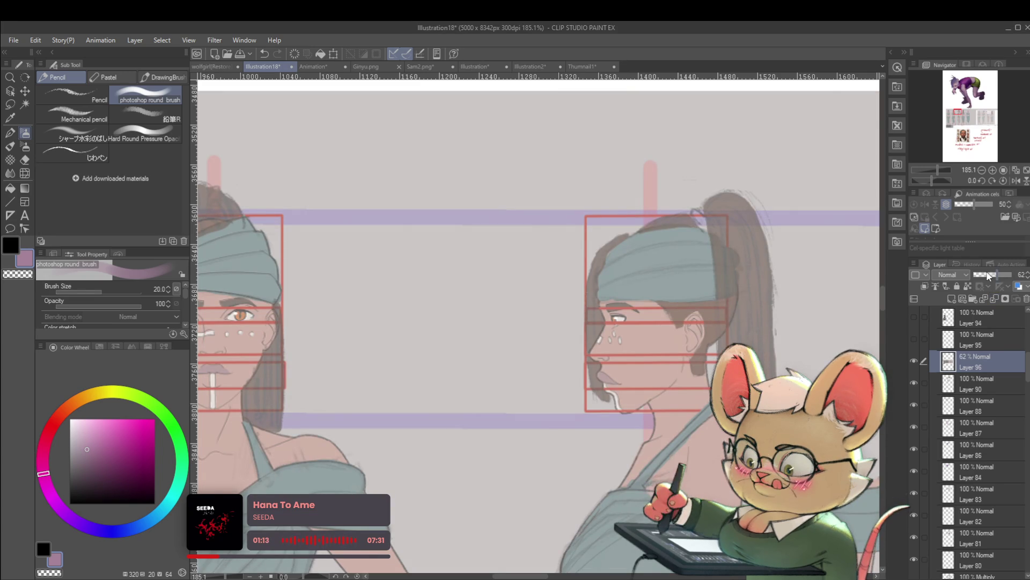
key(ctrl+shift+n)
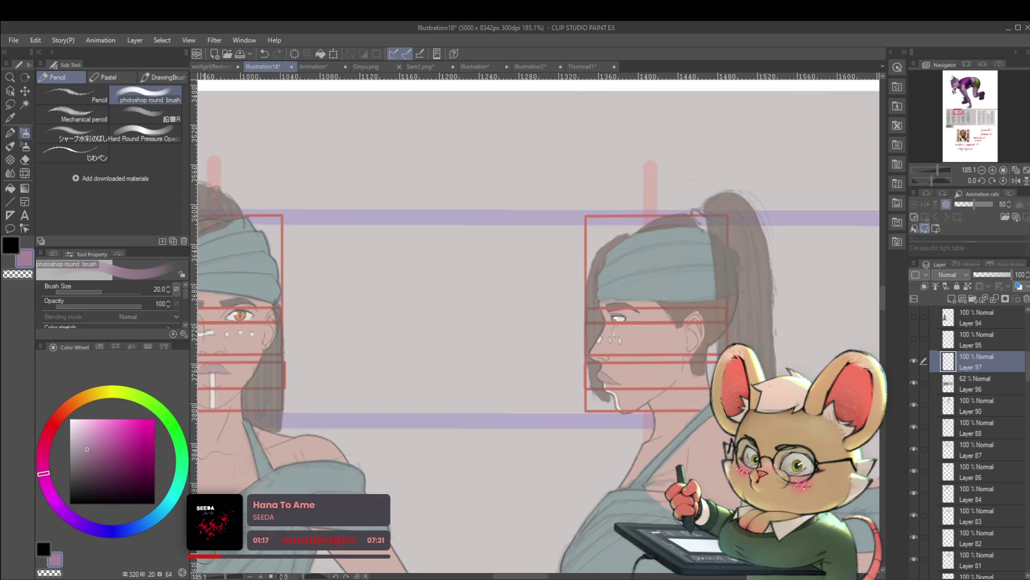
click(53, 423)
click(156, 430)
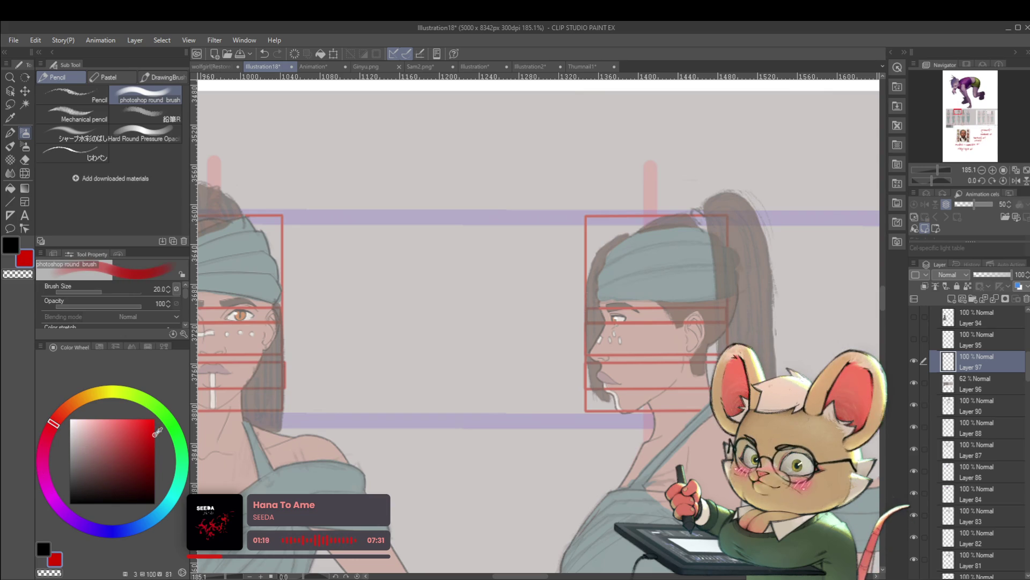
Step: Mark red corrections under the front face's eye and on its mouth with a size-8 じわペン pen
drag(571, 343, 683, 338)
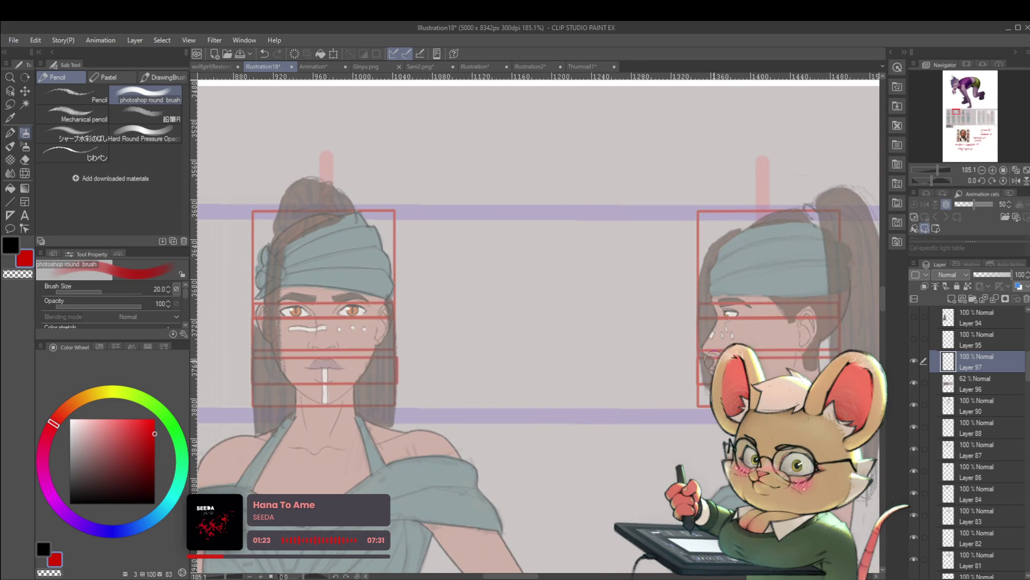
drag(723, 328, 723, 336)
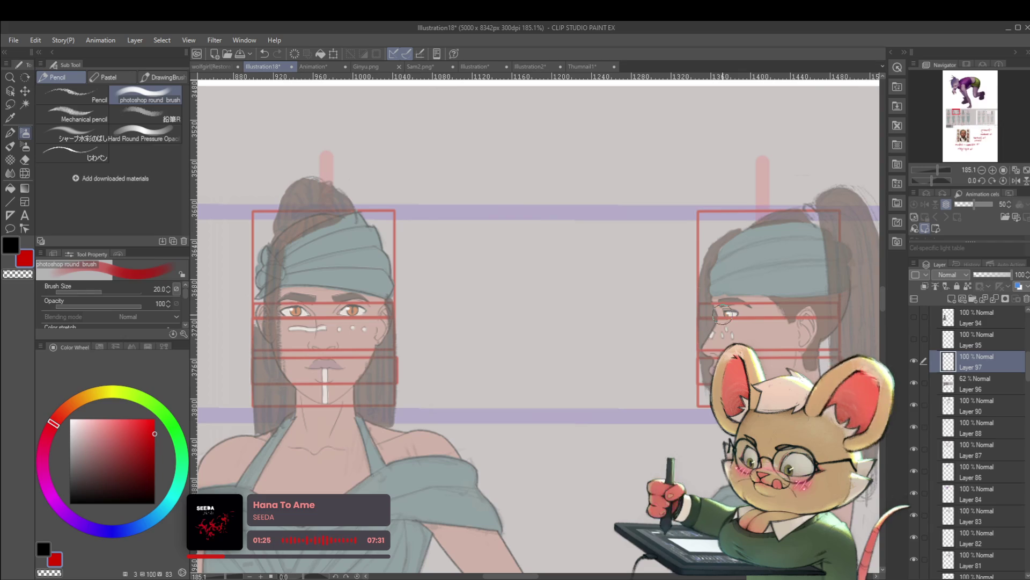
click(84, 153)
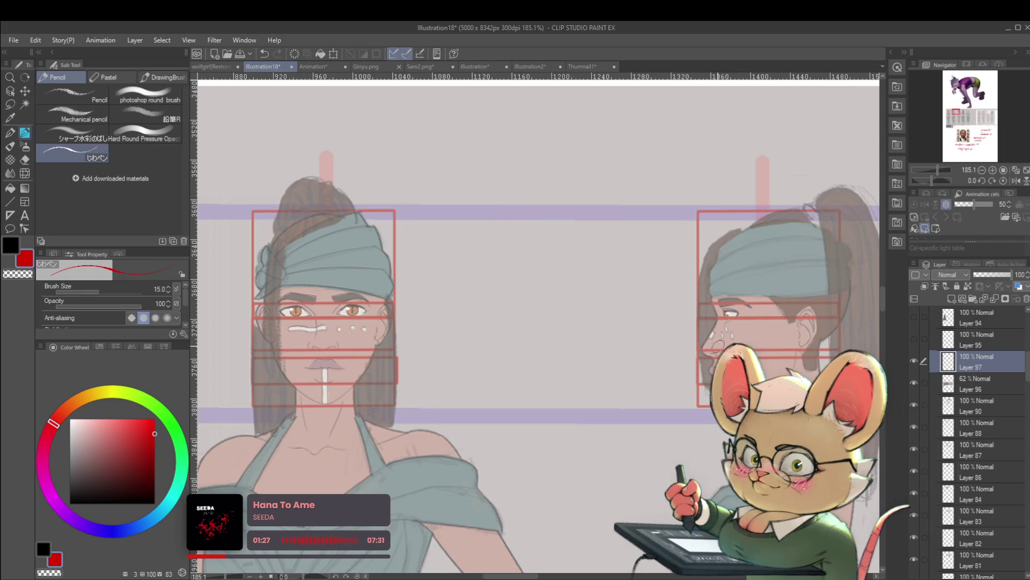
key(bracketleft)
key(bracketleft)
key(bracketleft)
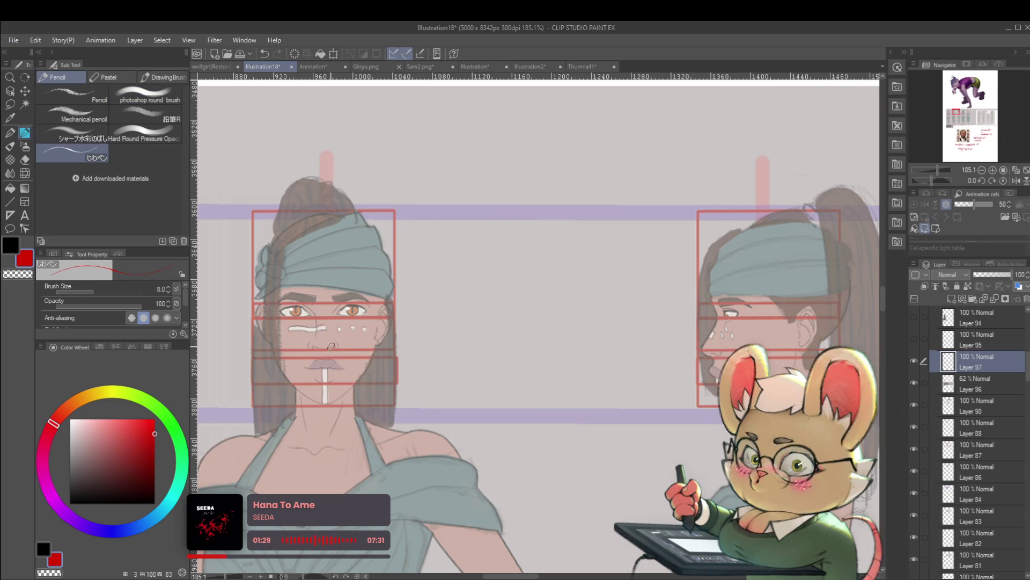
scroll(322, 338, up, 3)
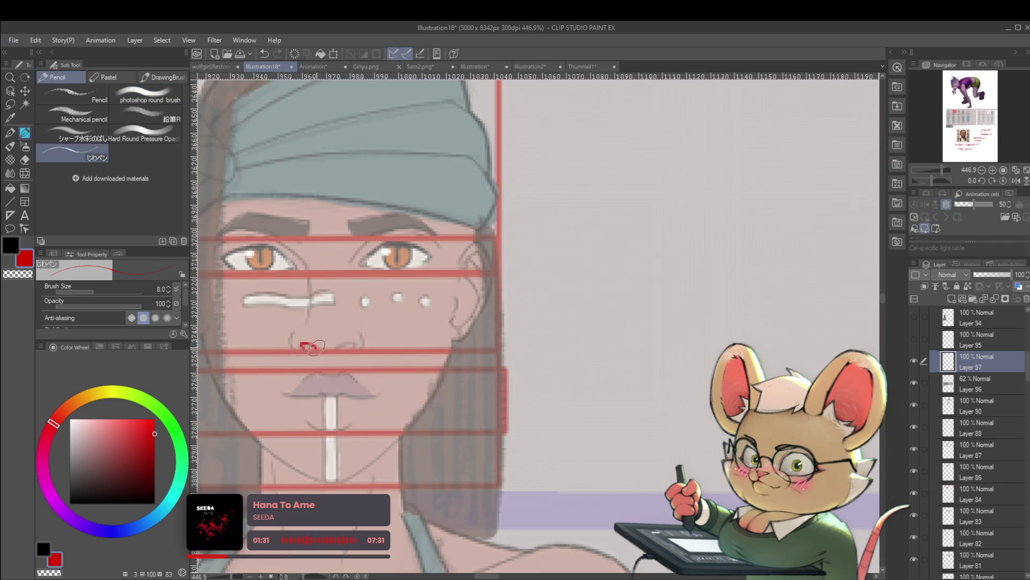
drag(331, 348, 348, 349)
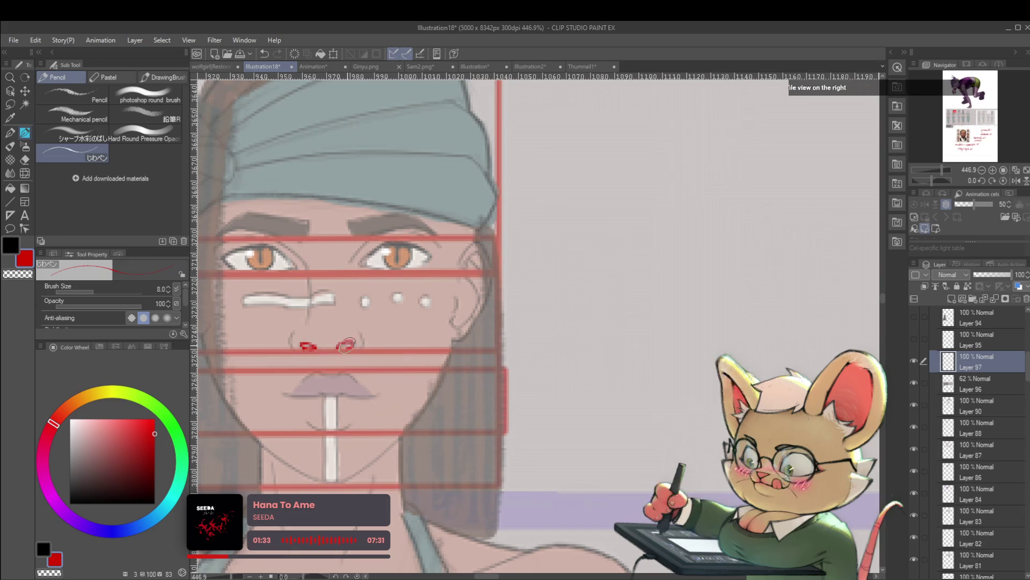
Step: Mark a red correction on the profile head's upper lip, then centre the back-view figure
scroll(319, 348, down, 3)
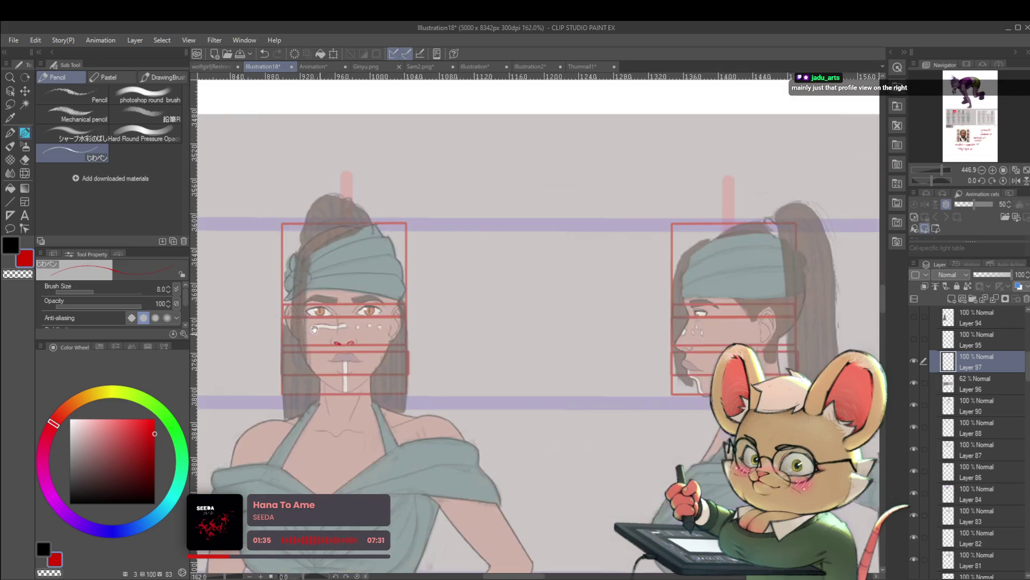
scroll(466, 400, up, 4)
drag(421, 356, 427, 361)
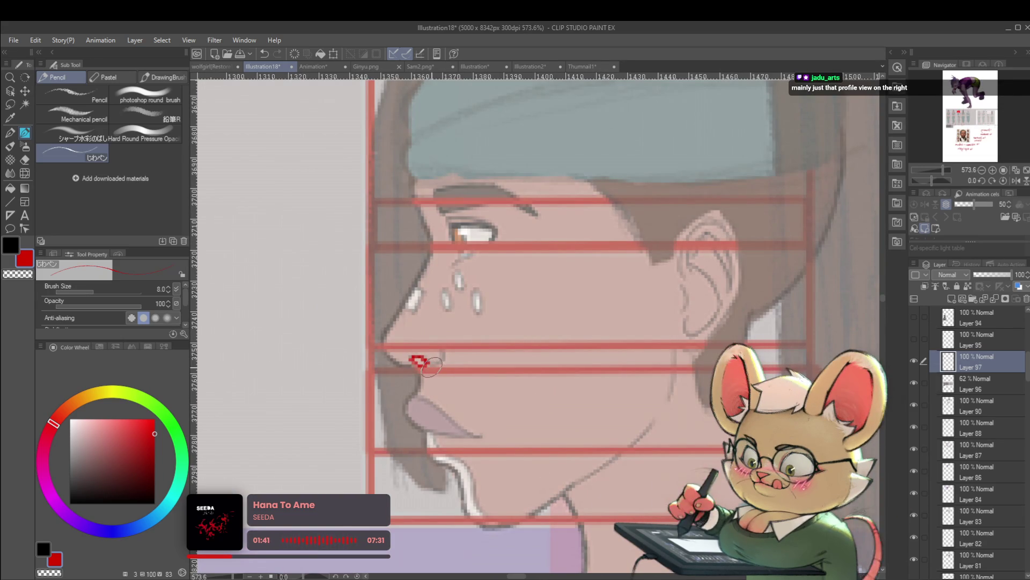
scroll(459, 248, down, 10)
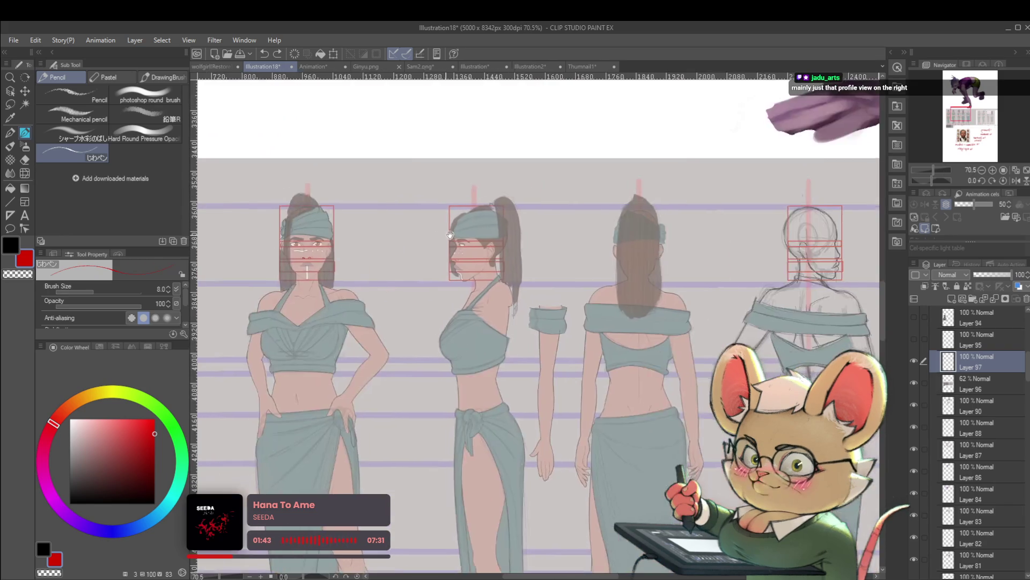
scroll(575, 253, right, 3)
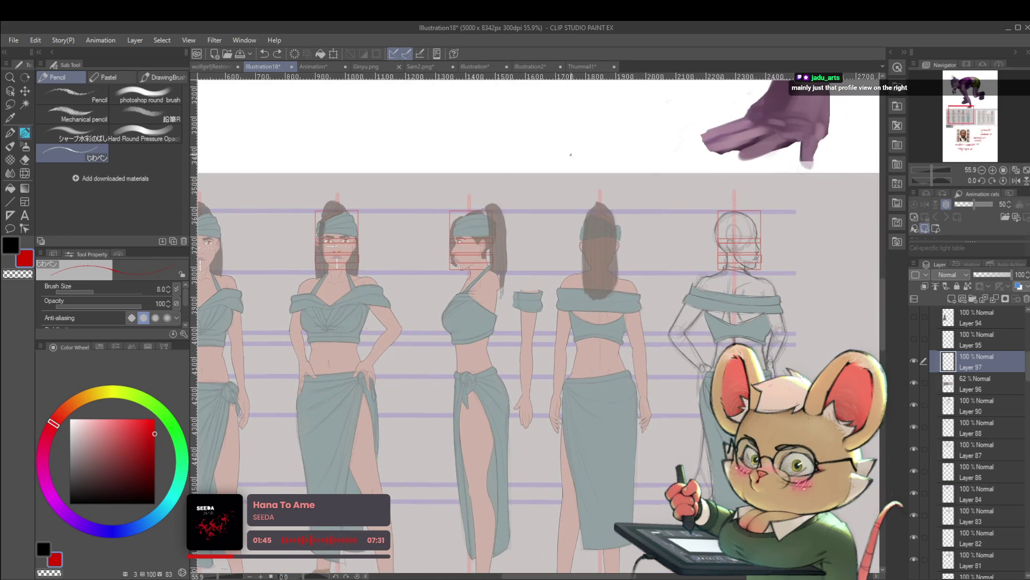
drag(769, 251, 612, 247)
scroll(611, 247, up, 5)
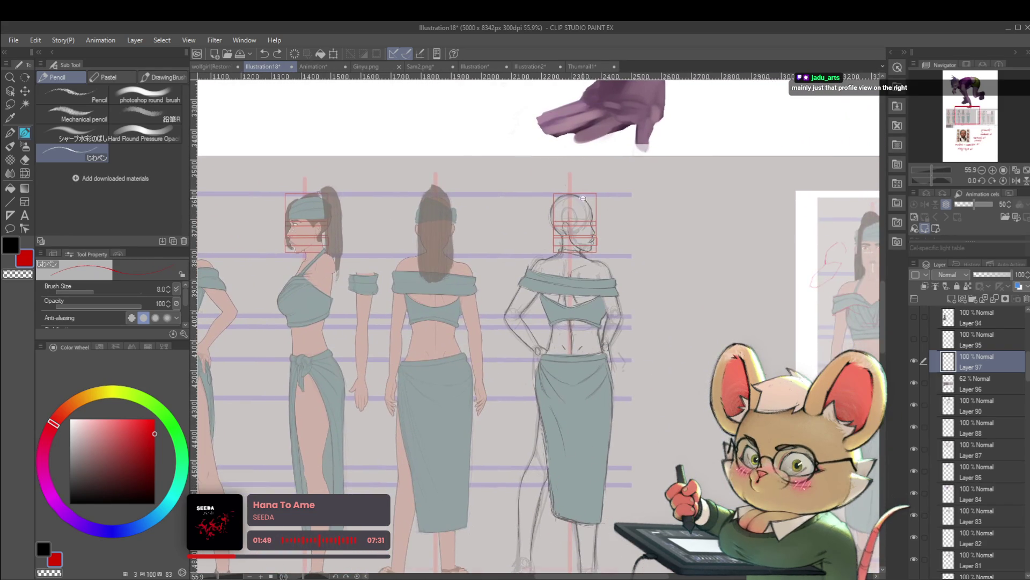
key(bracketright)
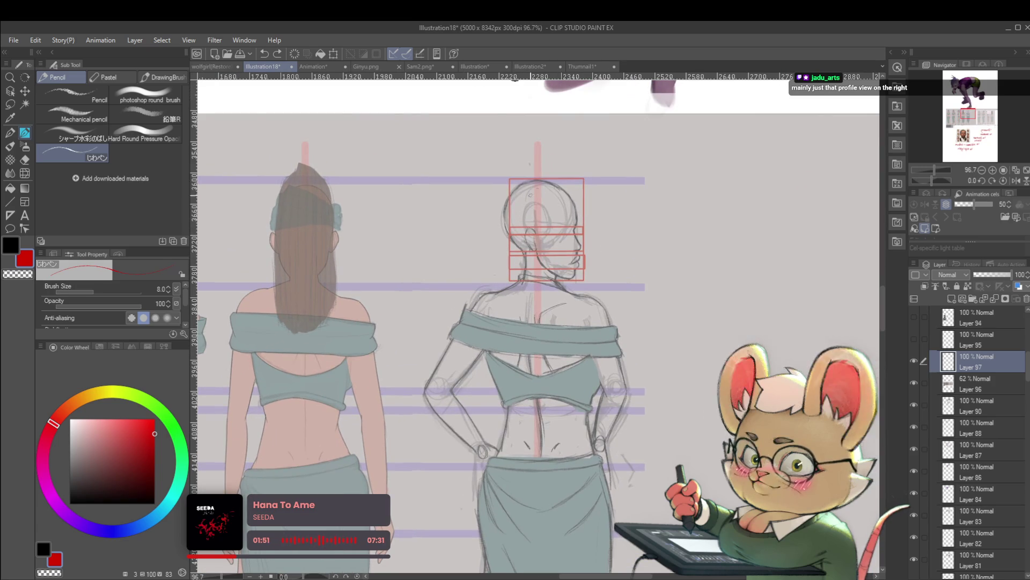
Step: Trace the back-view head outline, jaw and chin in red at brush size 17, checking in mirrored view
key(bracketright)
key(bracketright)
key(bracketright)
mouse_move(508, 237)
mouse_down()
mouse_move(544, 175)
mouse_move(577, 197)
mouse_move(581, 226)
mouse_up()
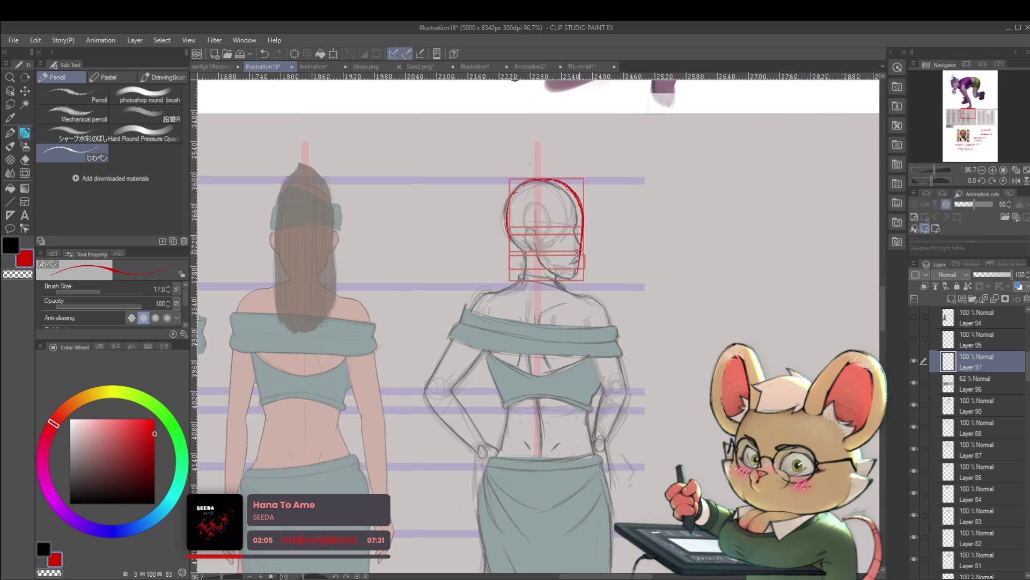
mouse_move(548, 265)
mouse_down()
mouse_move(566, 275)
mouse_move(539, 221)
mouse_move(634, 295)
mouse_move(762, 298)
mouse_move(636, 284)
mouse_move(628, 263)
mouse_up()
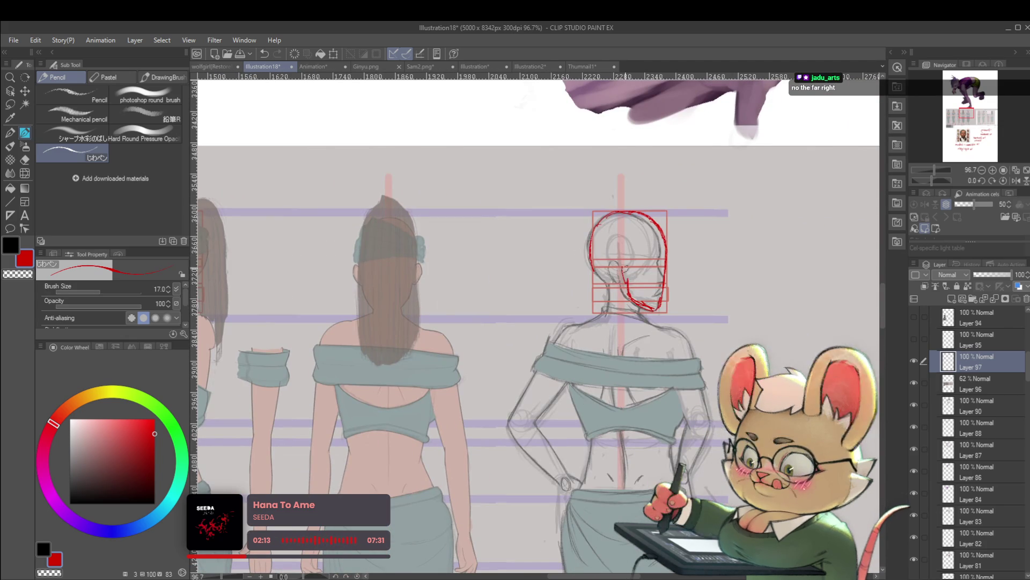
scroll(632, 265, down, 3)
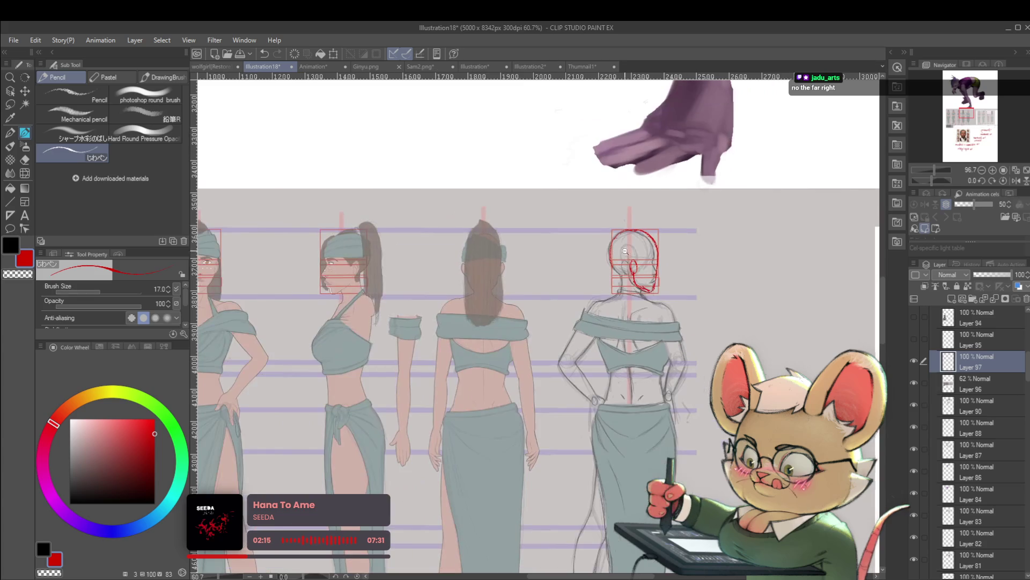
key(h)
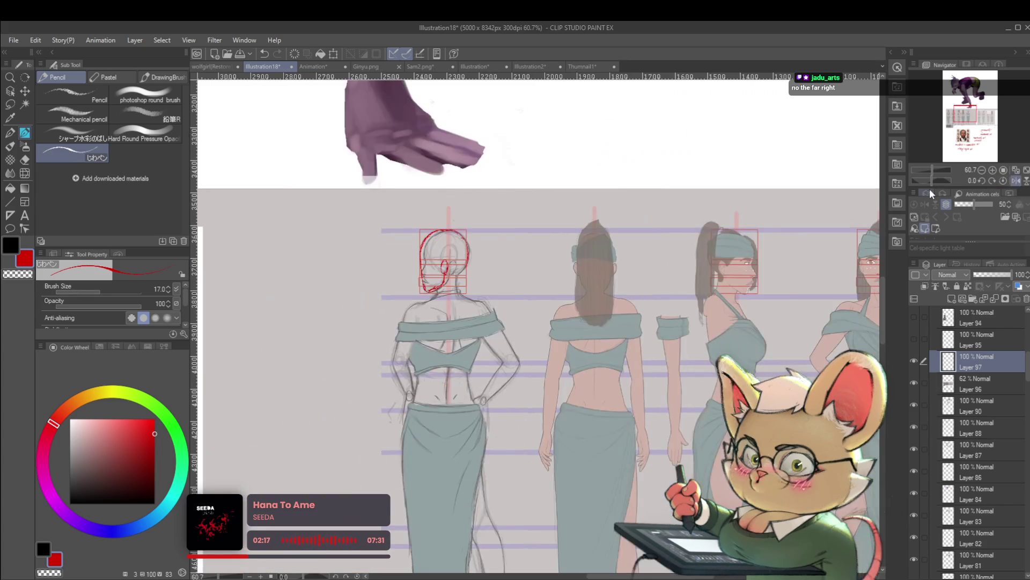
scroll(451, 273, up, 3)
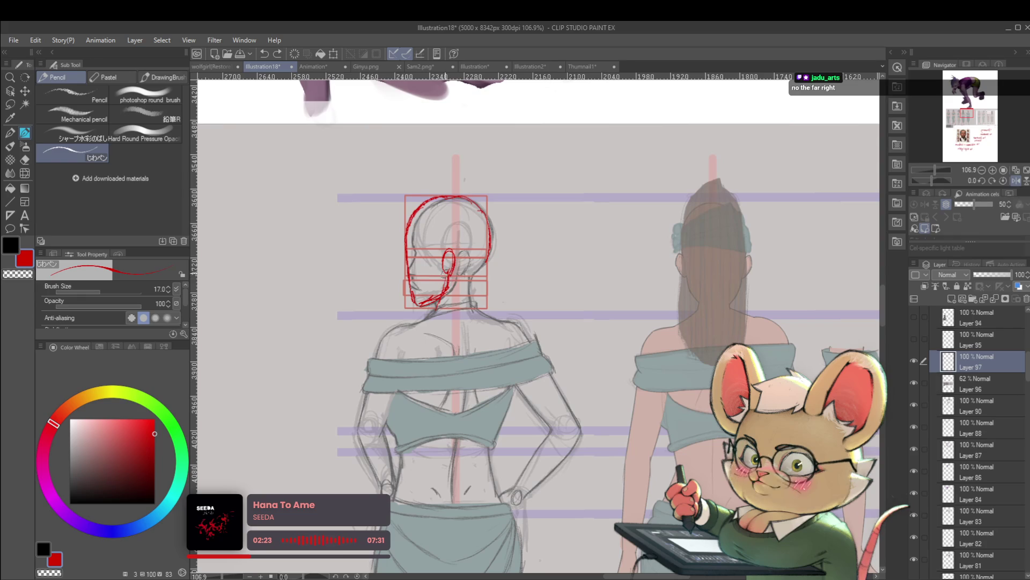
drag(436, 304, 439, 287)
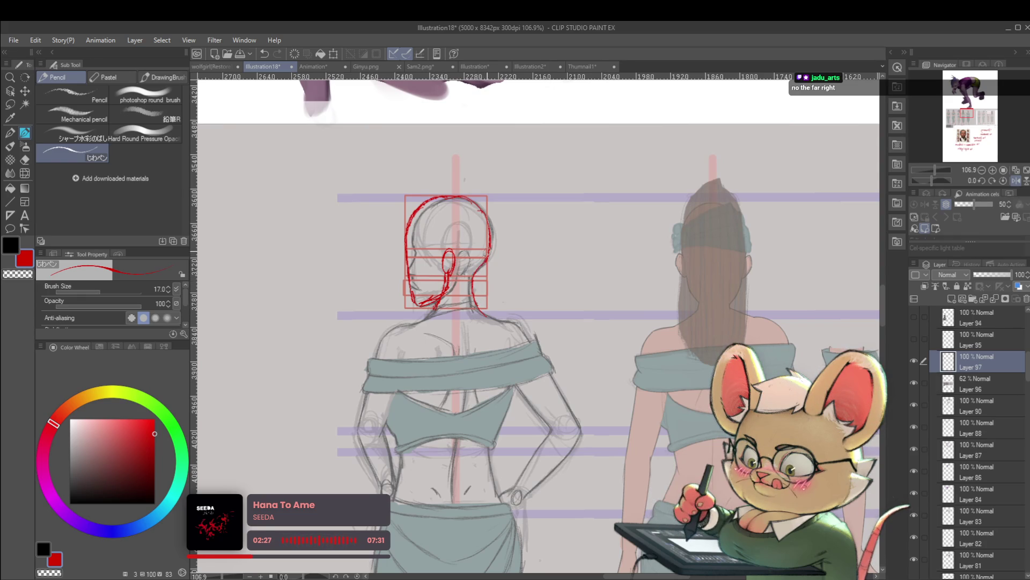
Step: Hide and re-show reference Layer 96 to check the red sketch, then select that layer
scroll(486, 252, down, 3)
click(915, 385)
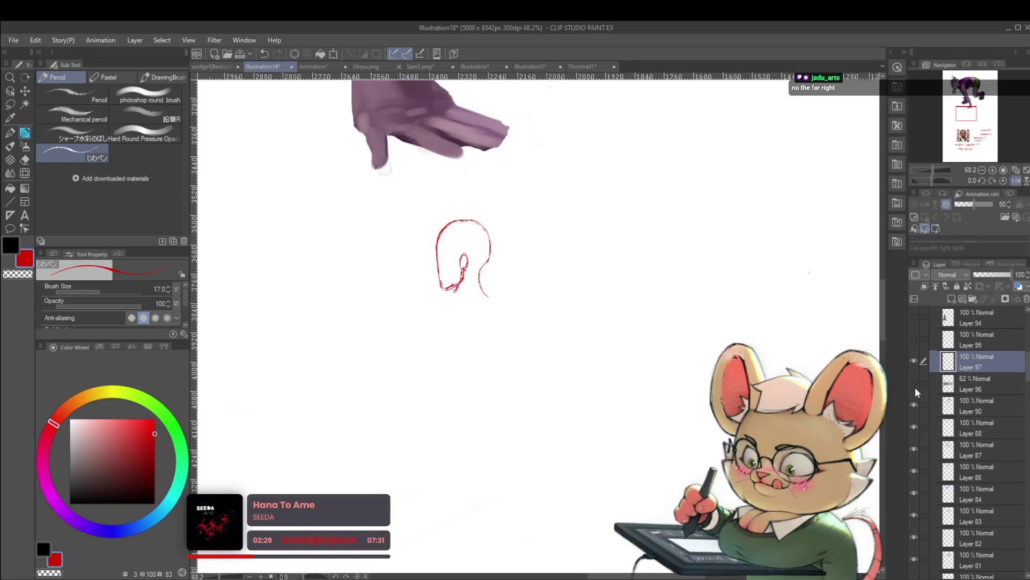
click(915, 386)
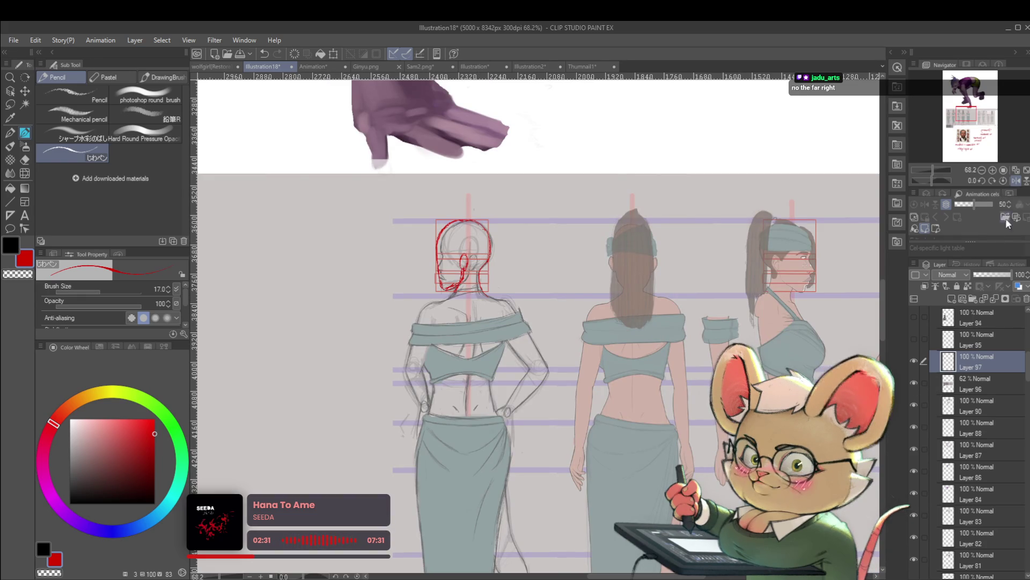
click(975, 383)
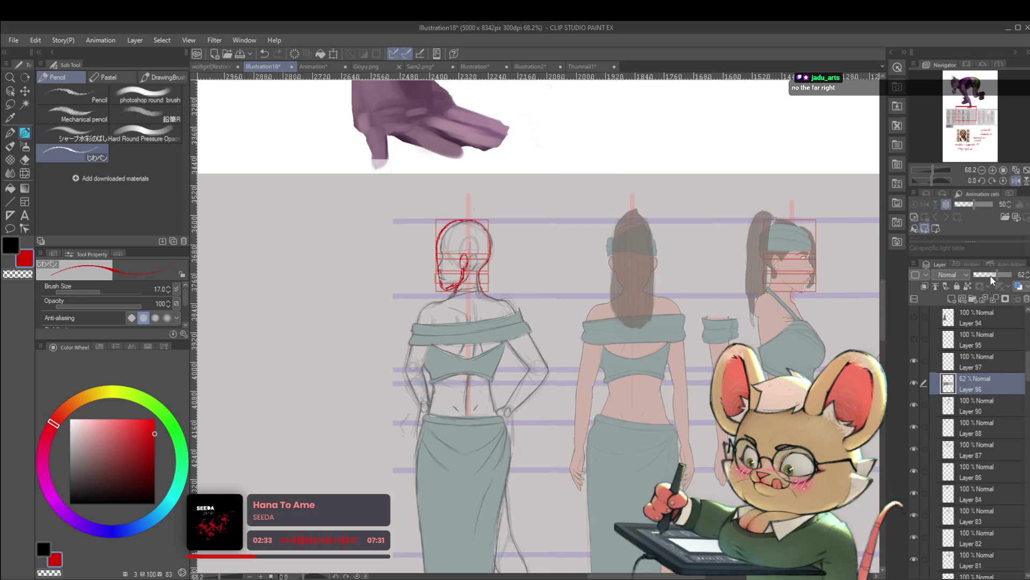
Step: Fade the reference to 38 opacity, draw a red head-side line on Layer 97, and set a size-30 Soft eraser
drag(991, 277, 987, 276)
click(970, 369)
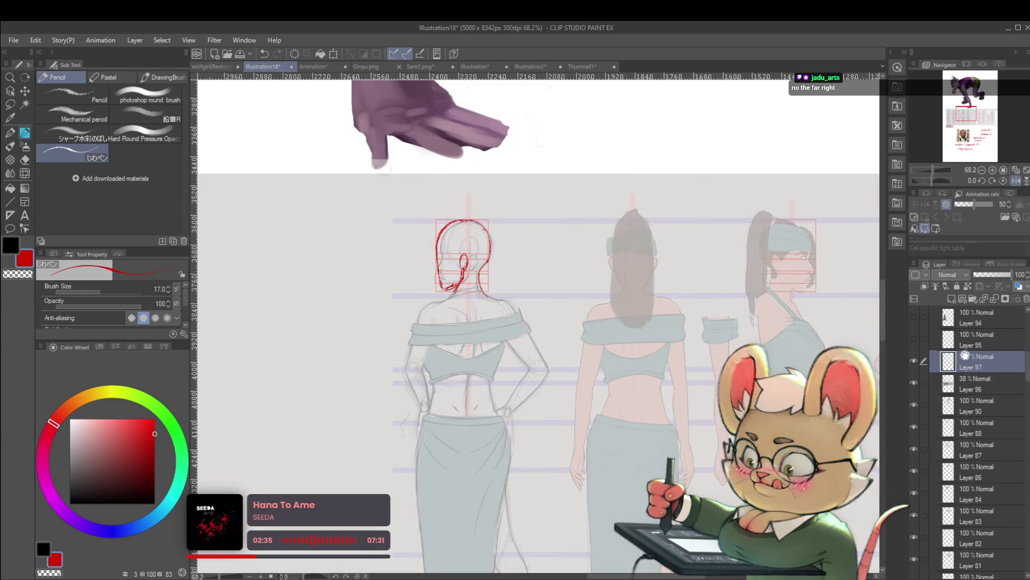
scroll(475, 268, up, 3)
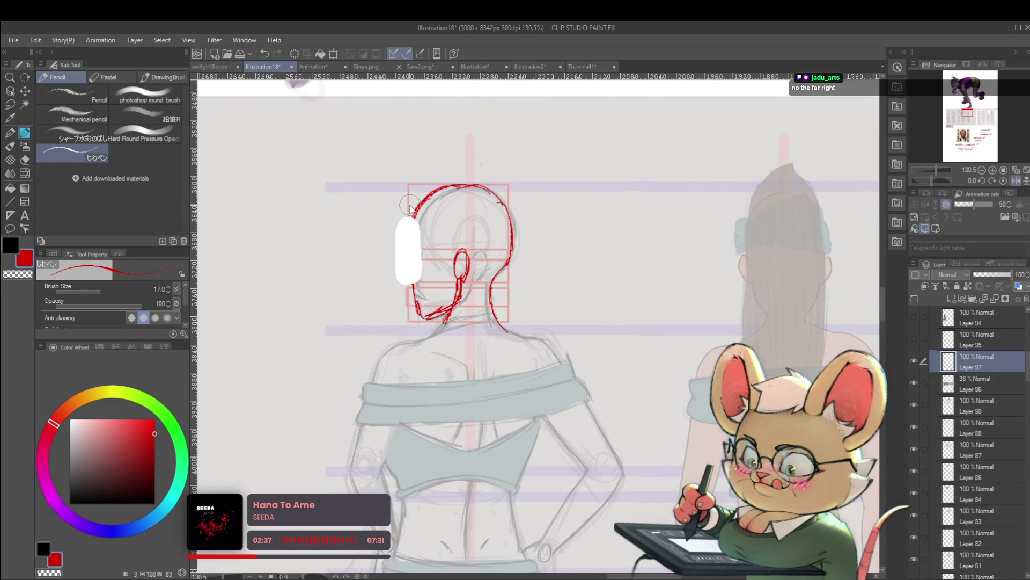
drag(409, 203, 410, 205)
key(e)
click(104, 115)
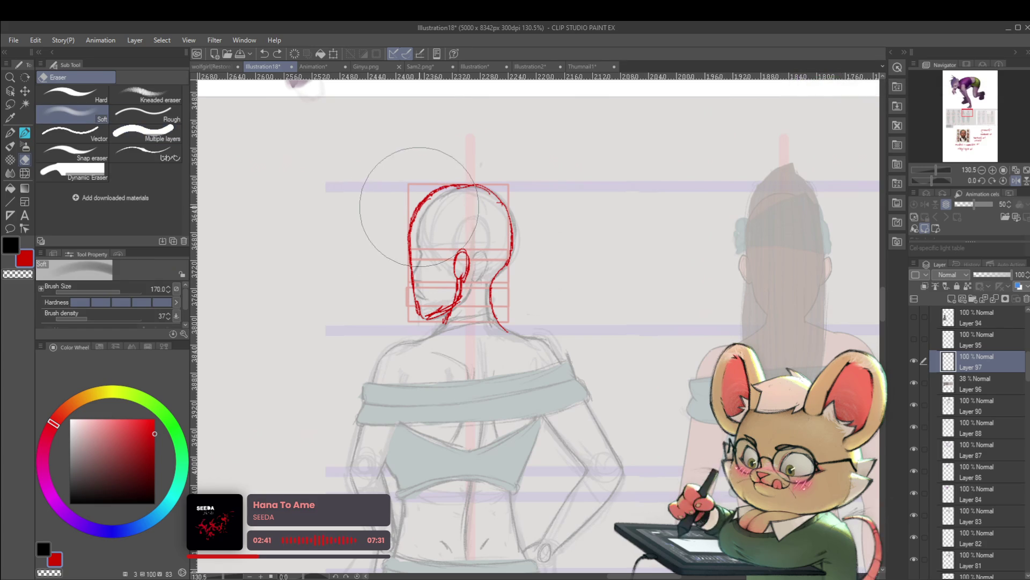
key(bracketleft)
key(bracketleft)
key(bracketleft)
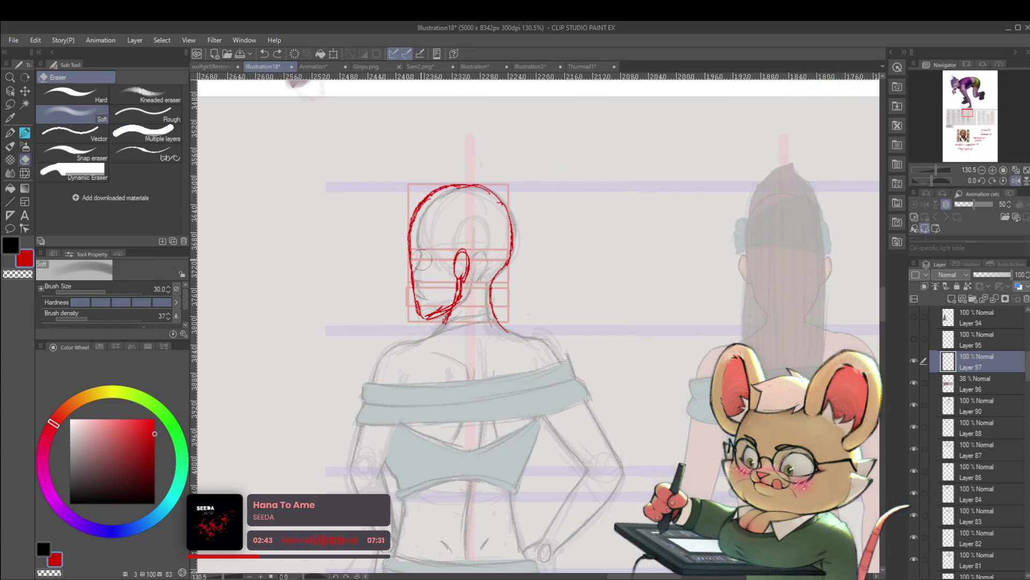
click(1019, 180)
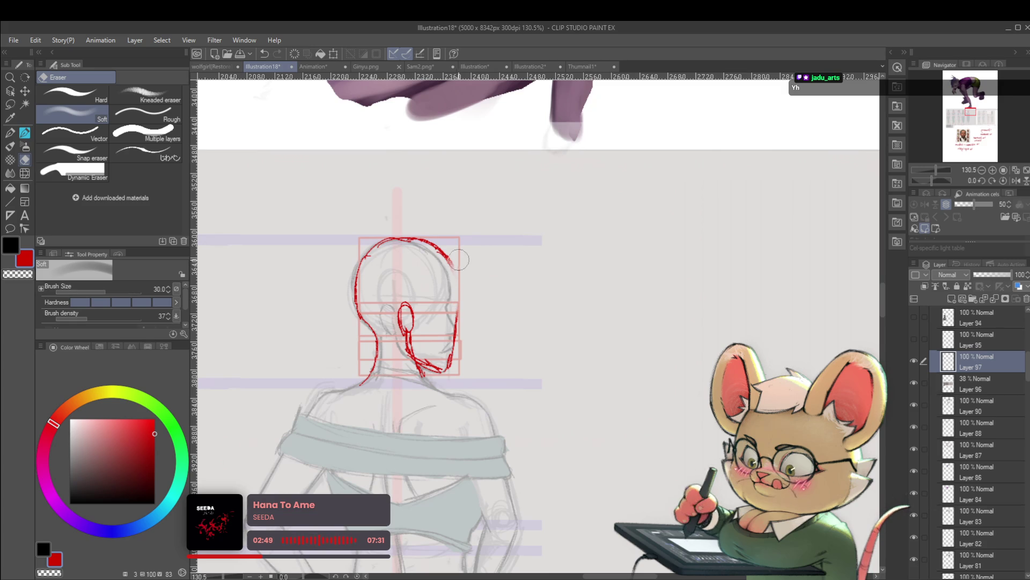
Step: With the pencil, extend the red head outline down its right side
key(p)
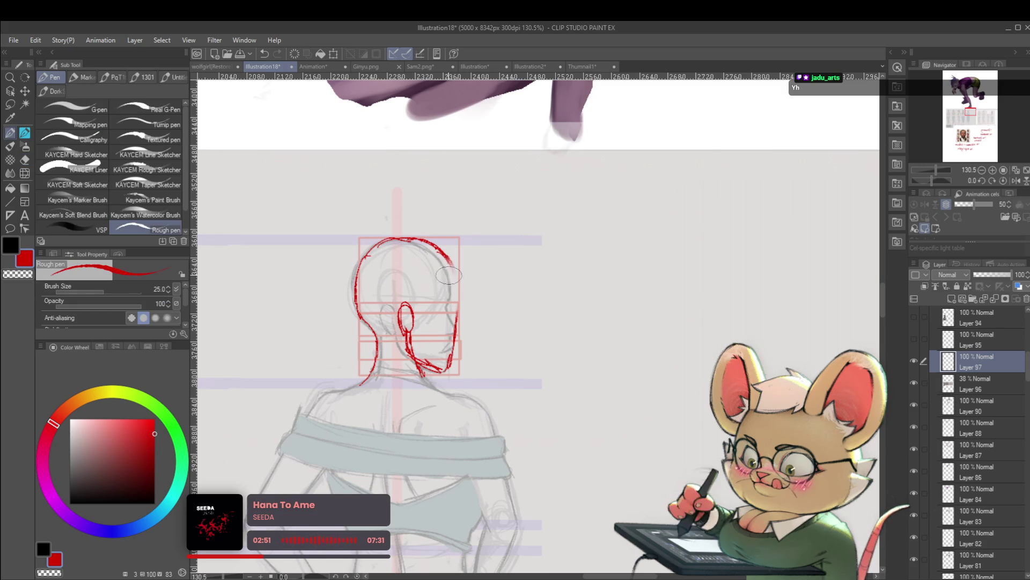
key(p)
drag(450, 259, 460, 322)
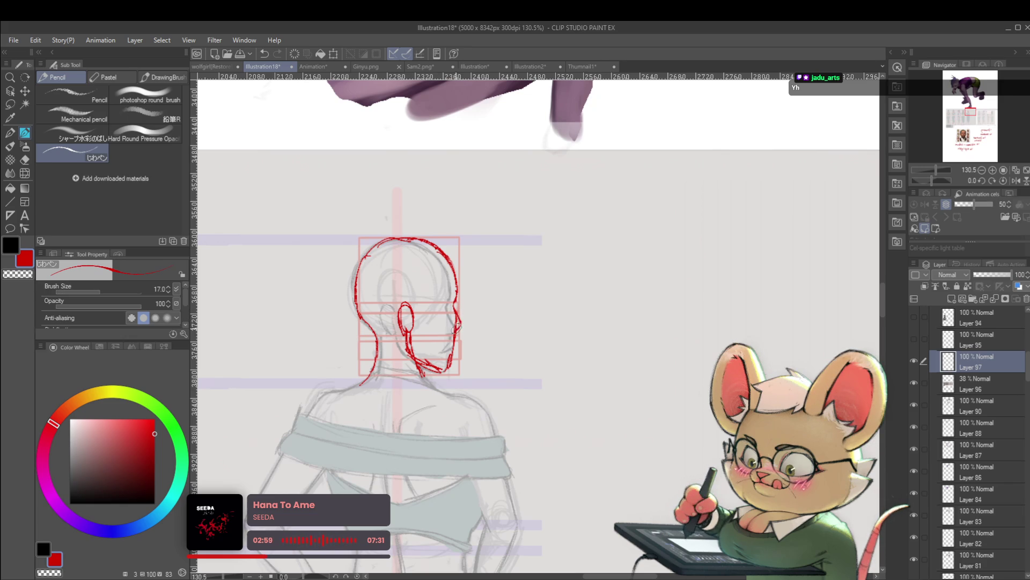
scroll(457, 326, down, 5)
scroll(474, 278, up, 8)
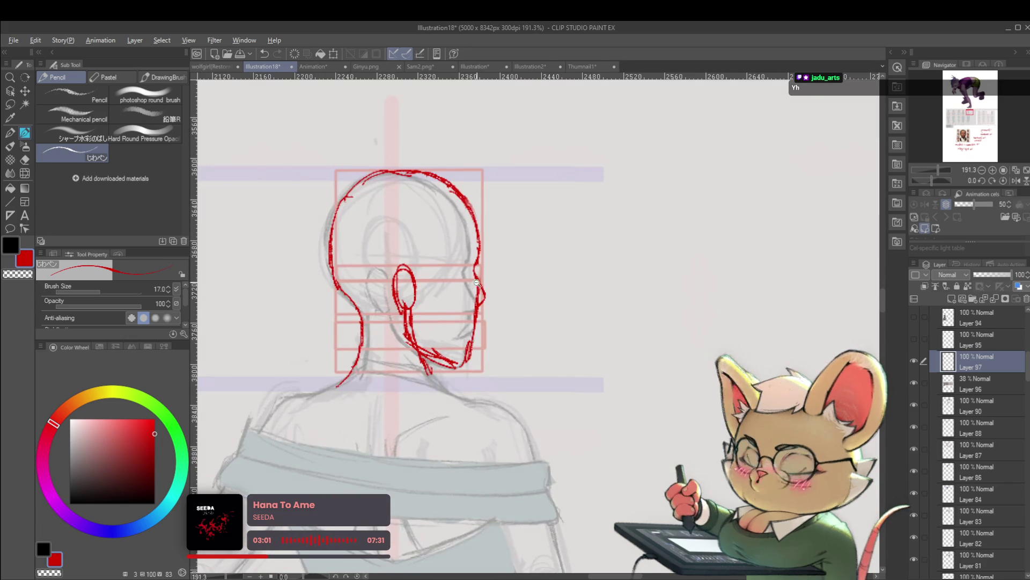
scroll(473, 278, up, 3)
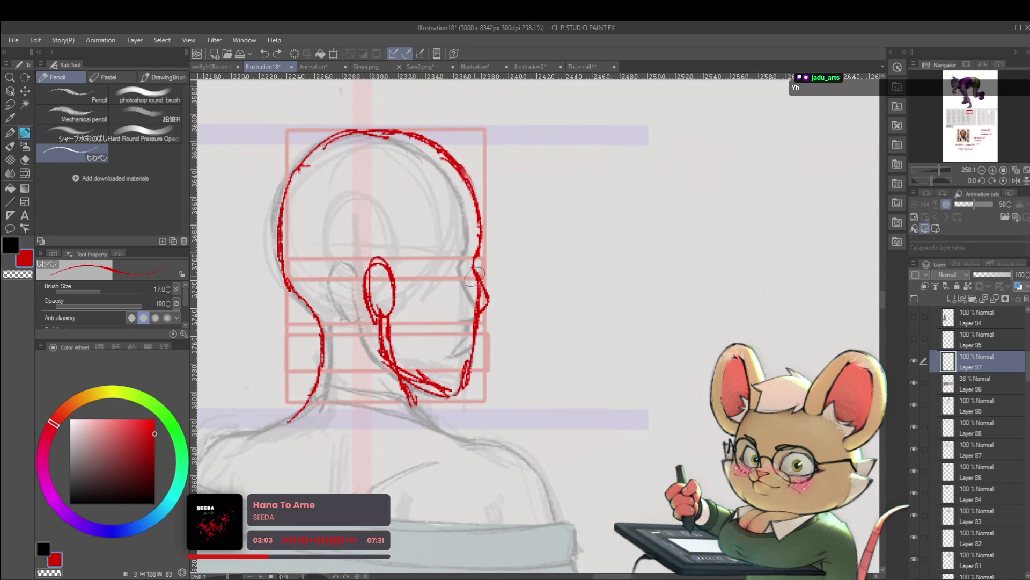
scroll(485, 298, down, 5)
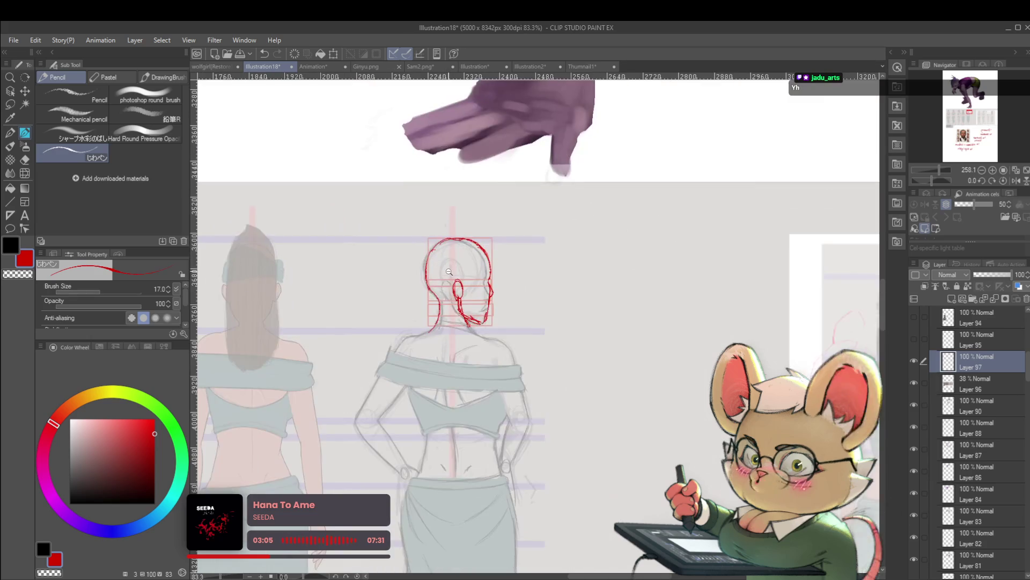
scroll(490, 305, up, 5)
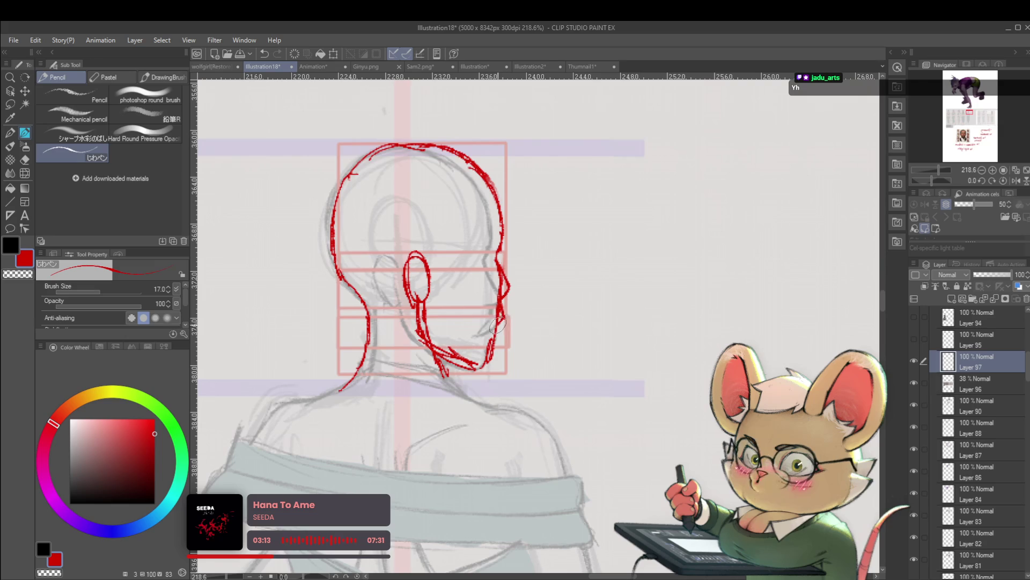
scroll(517, 294, down, 5)
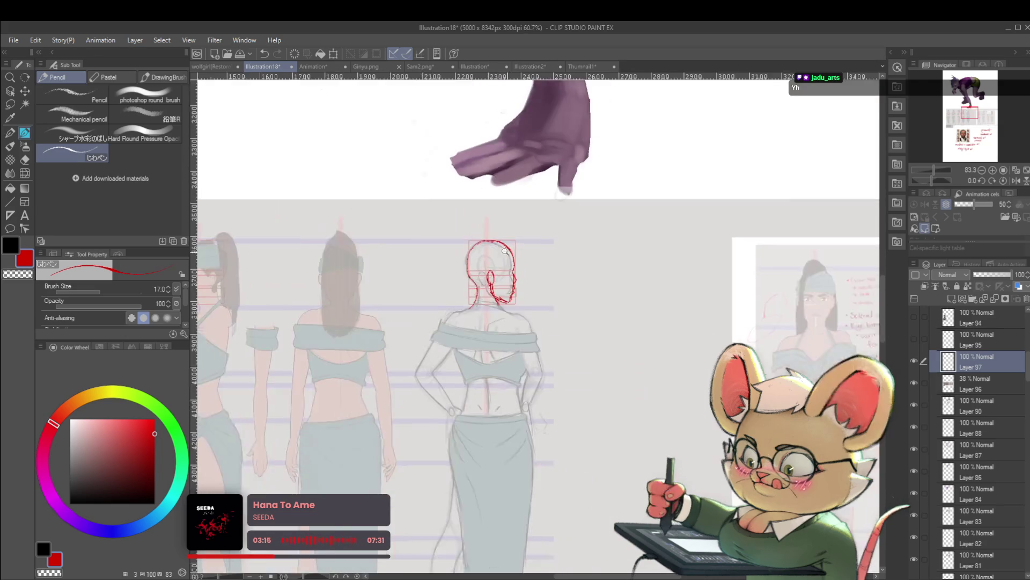
Step: In mirrored view, add a red stroke up the back-view head's left side
click(1009, 182)
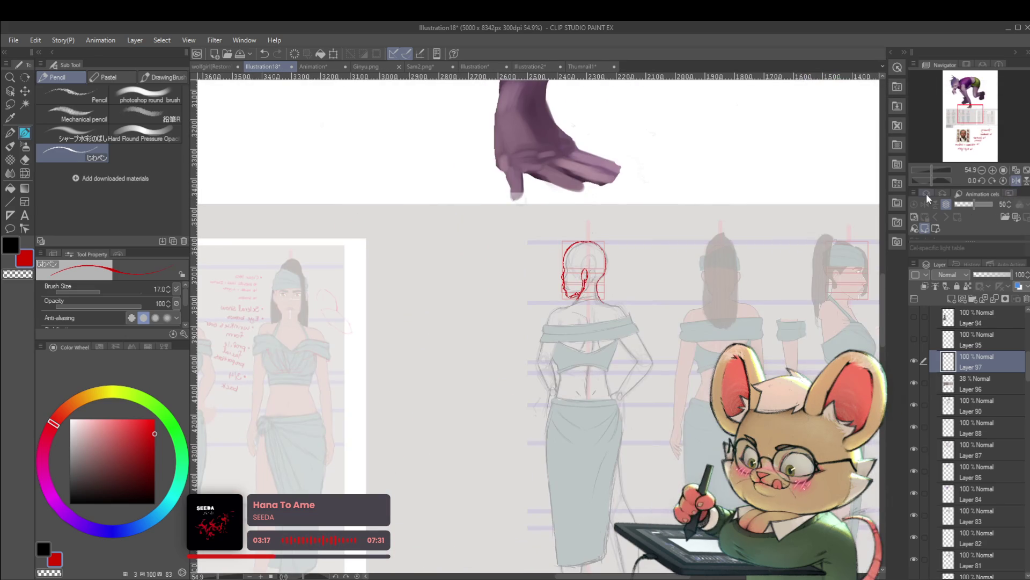
drag(609, 361, 539, 415)
scroll(495, 323, up, 4)
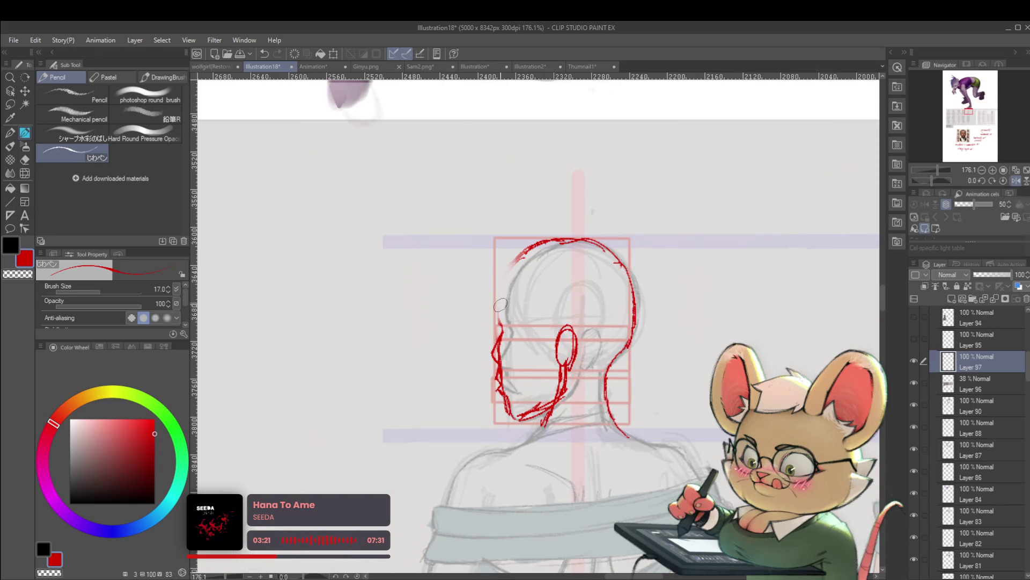
drag(498, 310, 511, 271)
scroll(508, 276, down, 5)
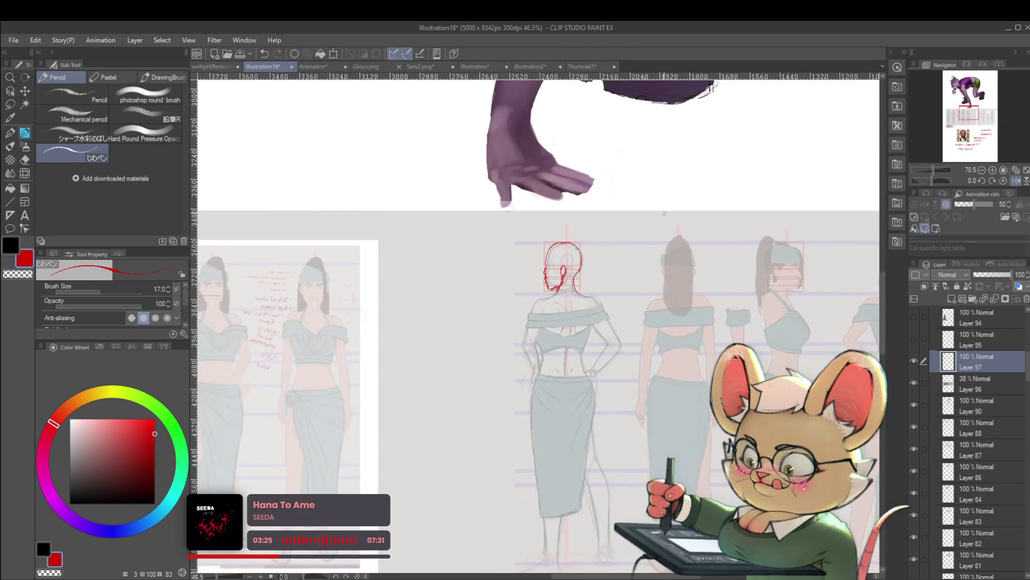
key(h)
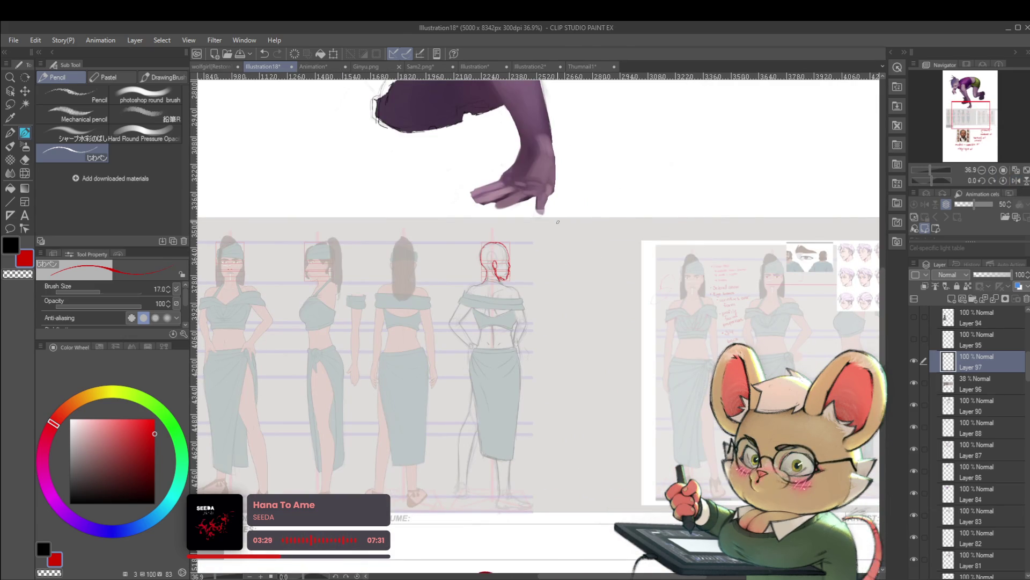
Step: Draw a red arrow pointing at the side-view figure's face
drag(300, 333, 474, 376)
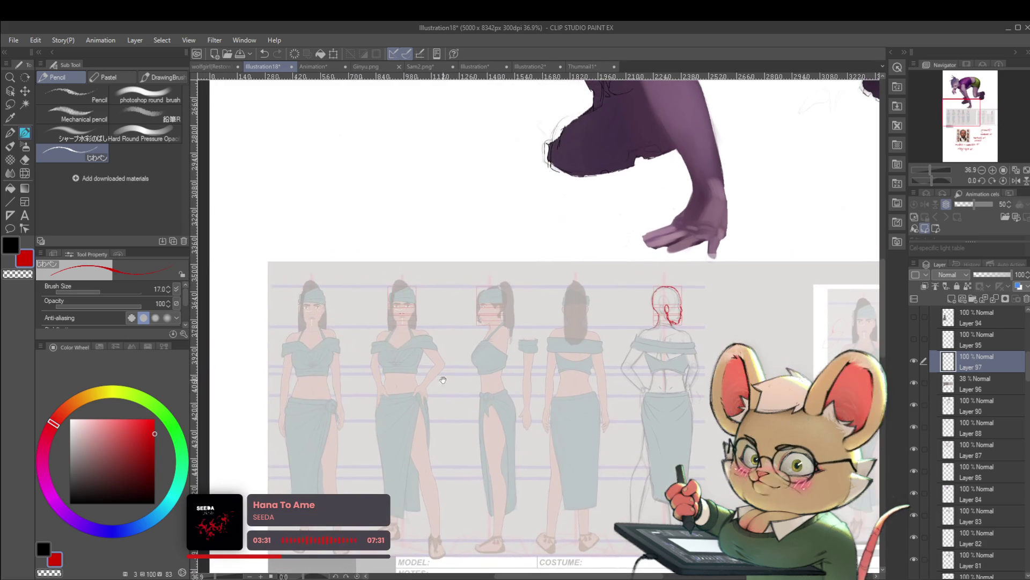
drag(464, 281, 604, 276)
drag(739, 253, 783, 257)
drag(641, 271, 554, 260)
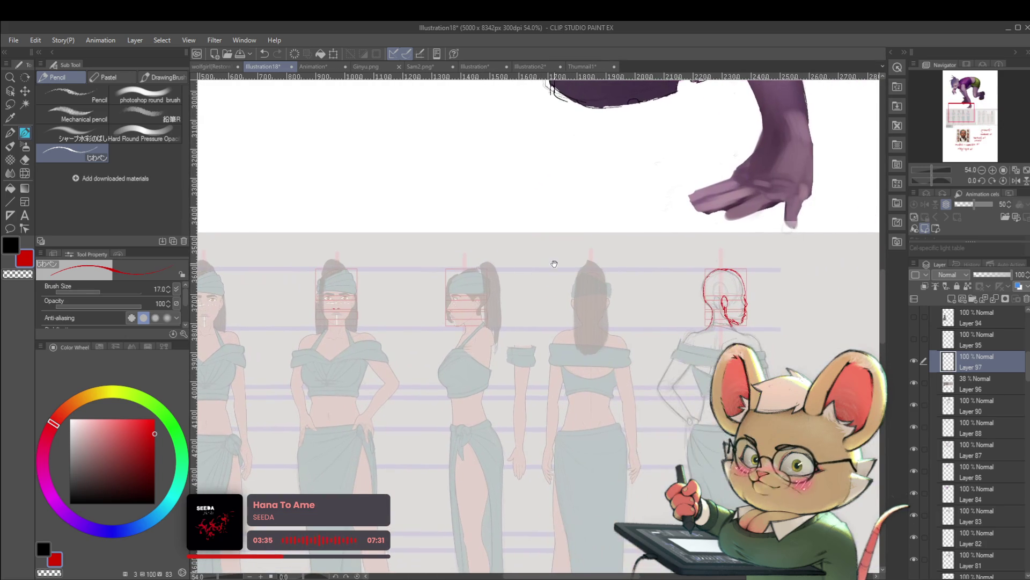
scroll(500, 284, up, 2)
drag(394, 243, 412, 268)
scroll(410, 263, down, 2)
Step: Centre and zoom the view on the back-view figure to review its head outline
drag(674, 271, 539, 252)
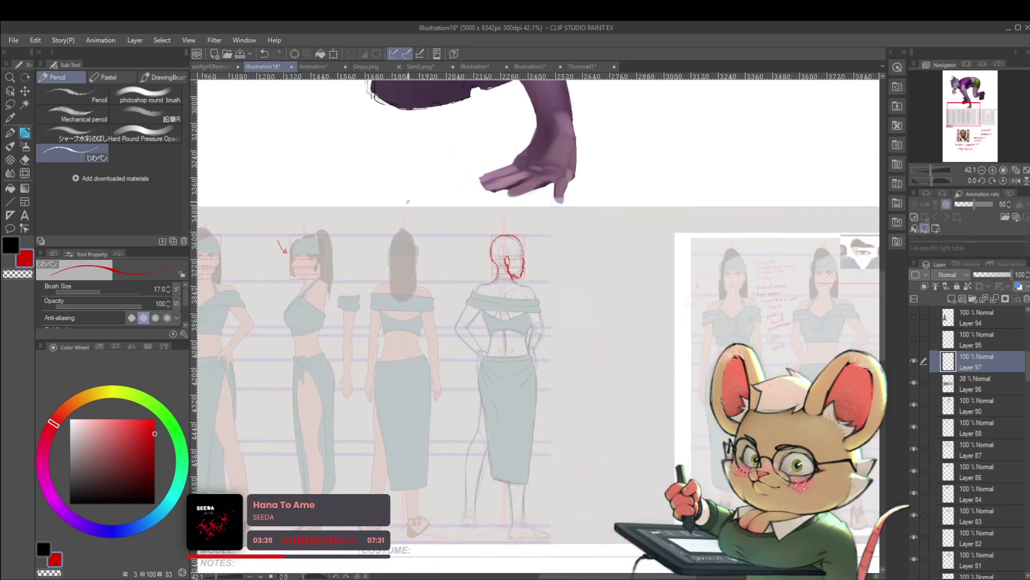
scroll(540, 252, up, 2)
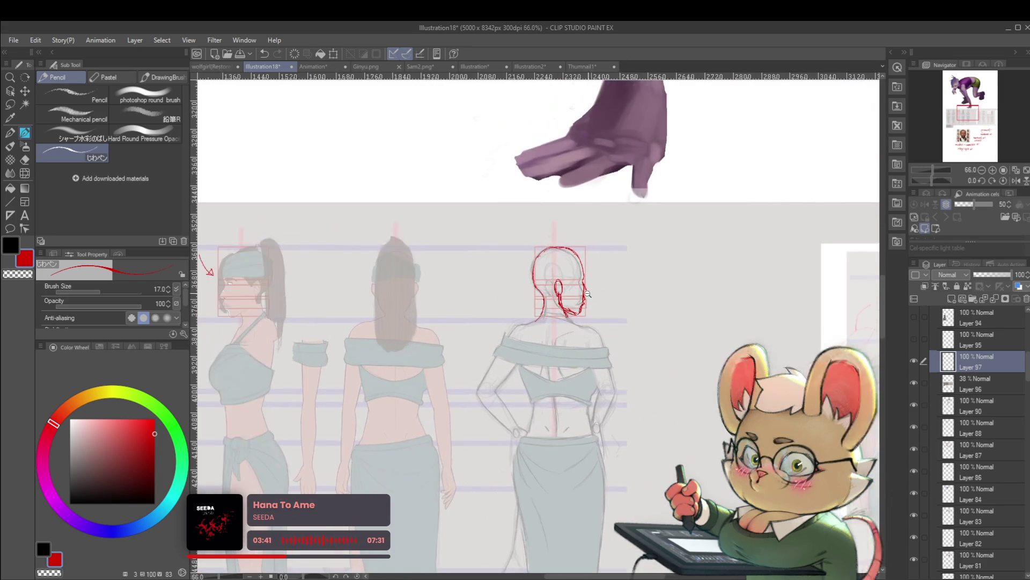
scroll(559, 241, up, 3)
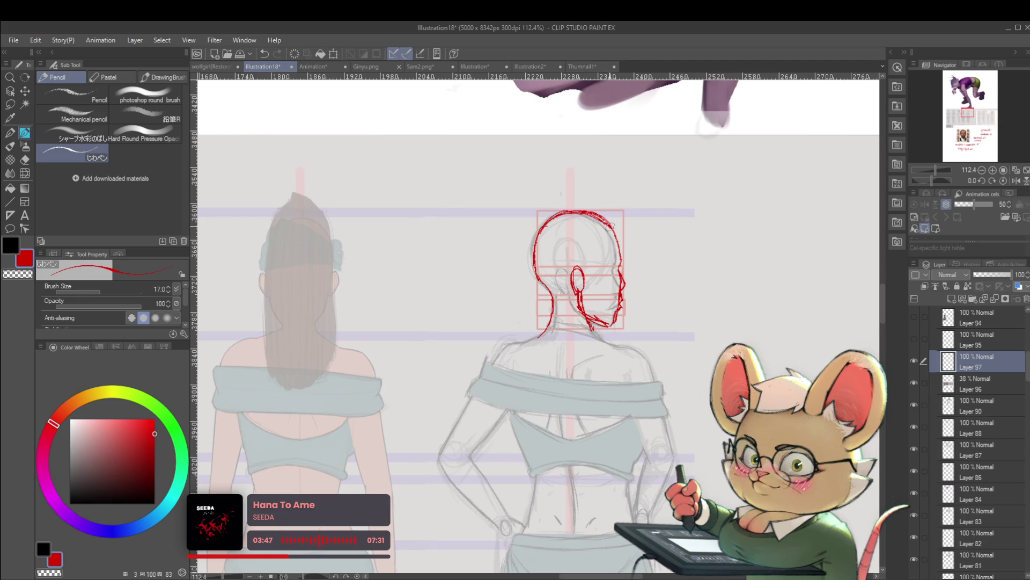
scroll(620, 238, down, 4)
scroll(585, 230, up, 3)
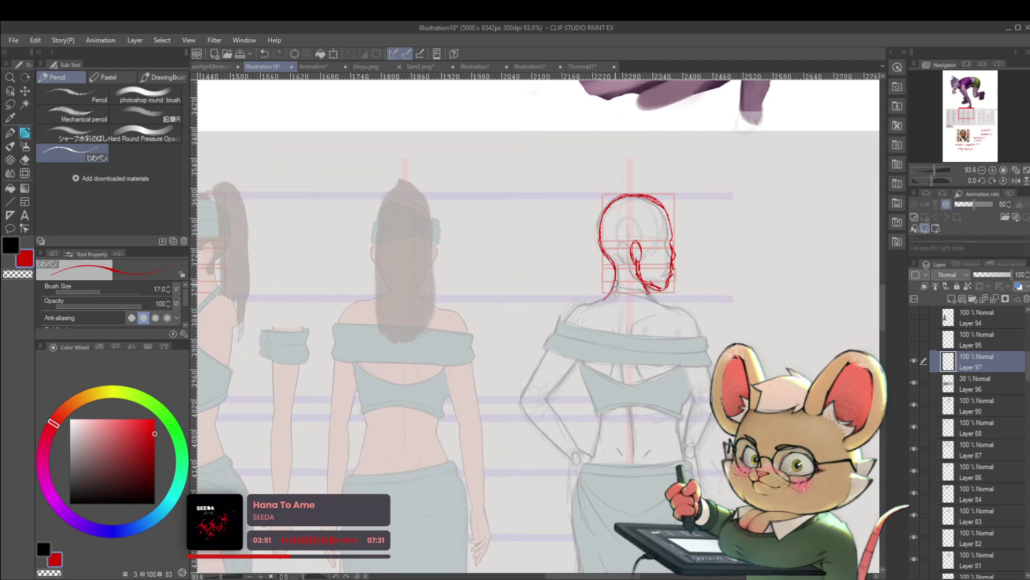
scroll(620, 244, down, 5)
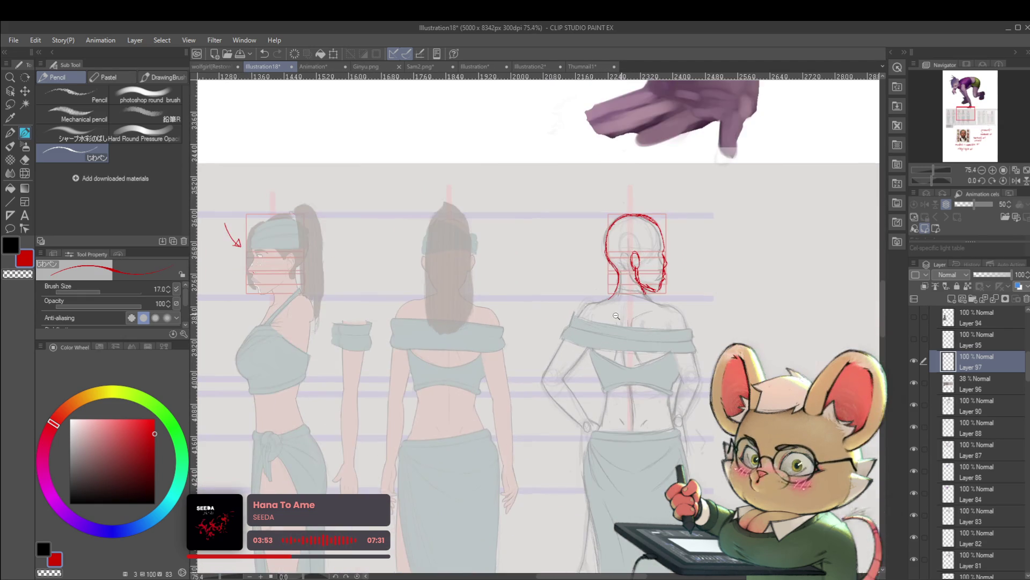
scroll(670, 297, up, 5)
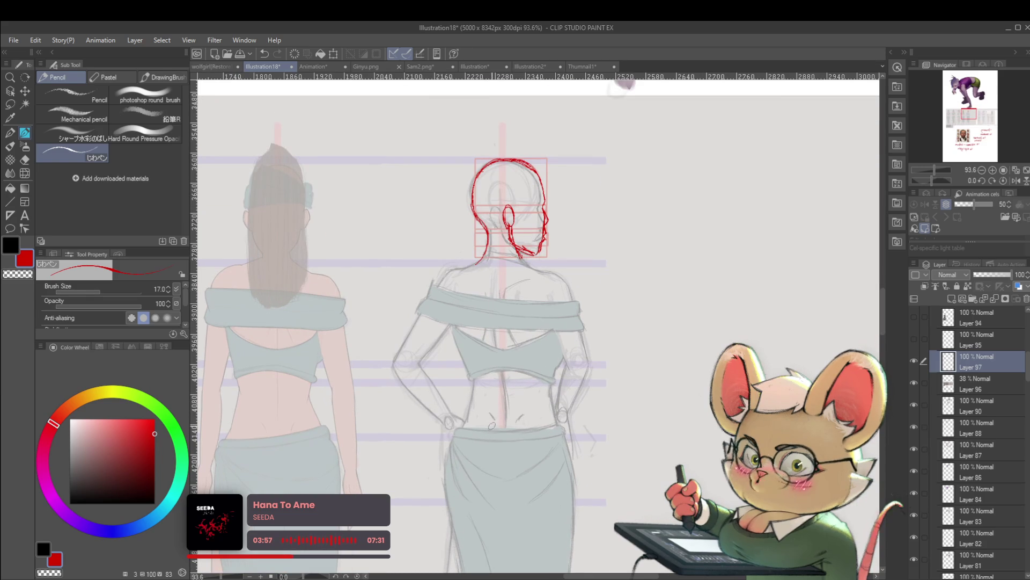
drag(494, 379, 494, 290)
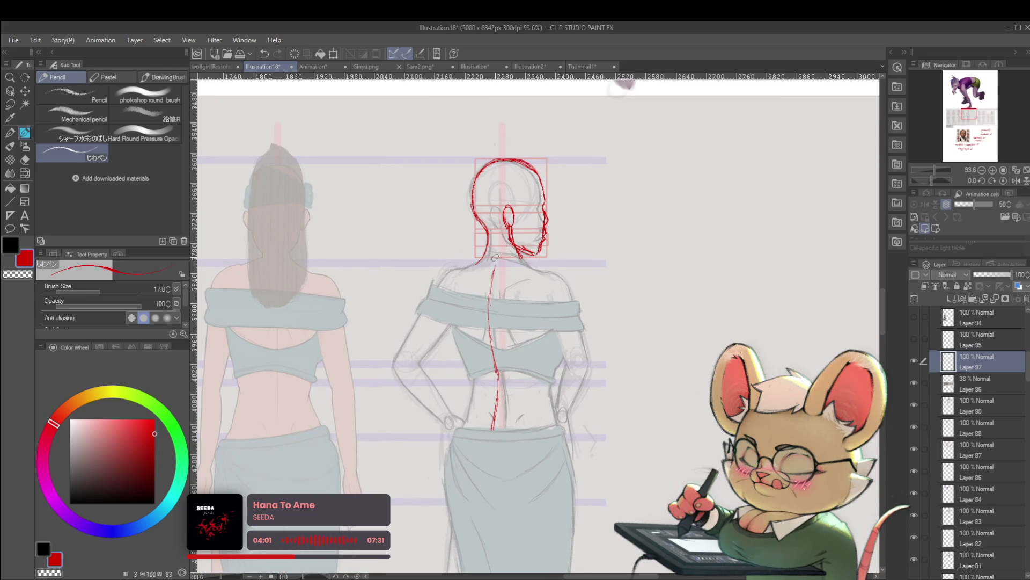
scroll(494, 264, down, 5)
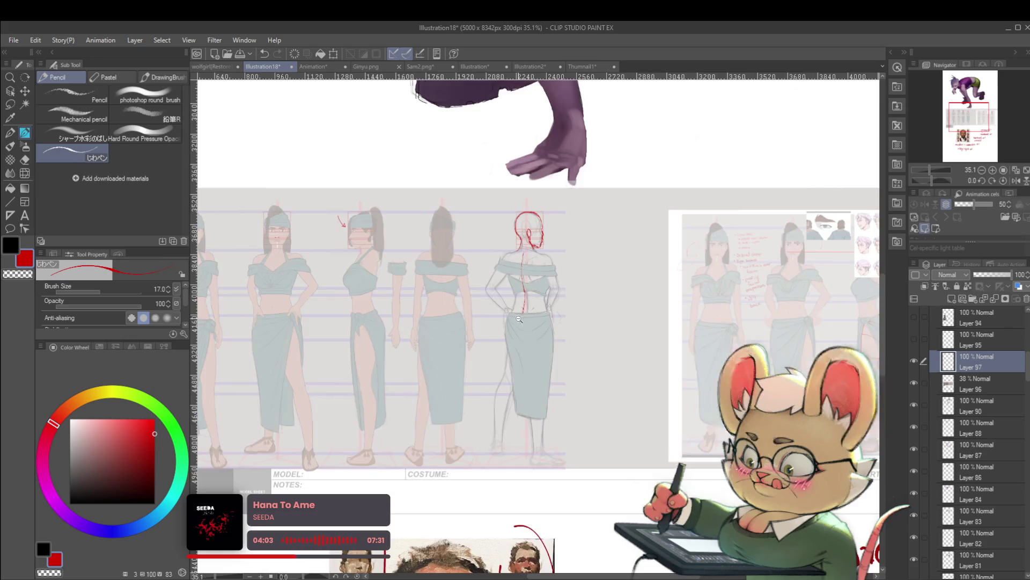
scroll(573, 274, up, 3)
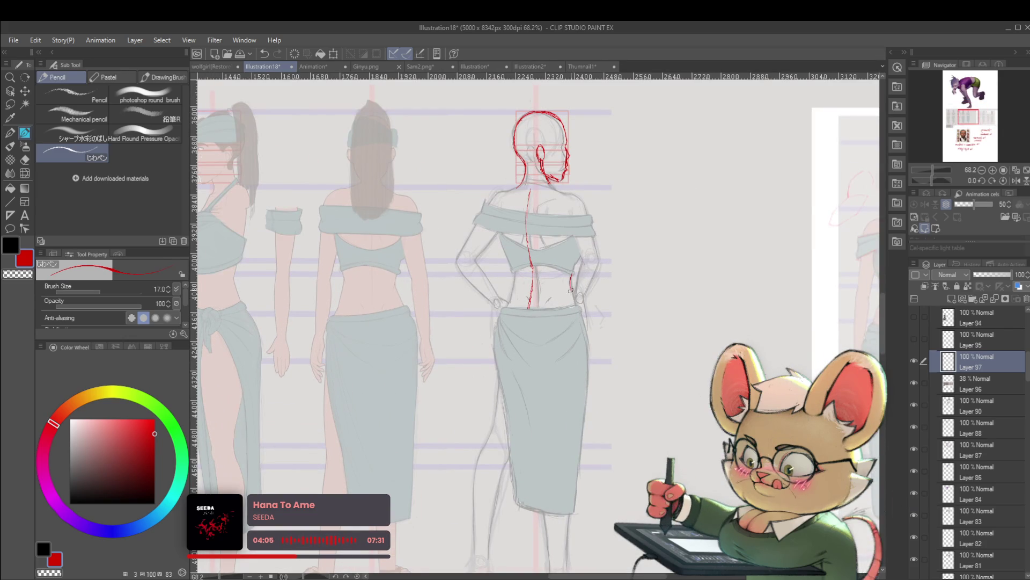
scroll(573, 305, down, 3)
click(1016, 181)
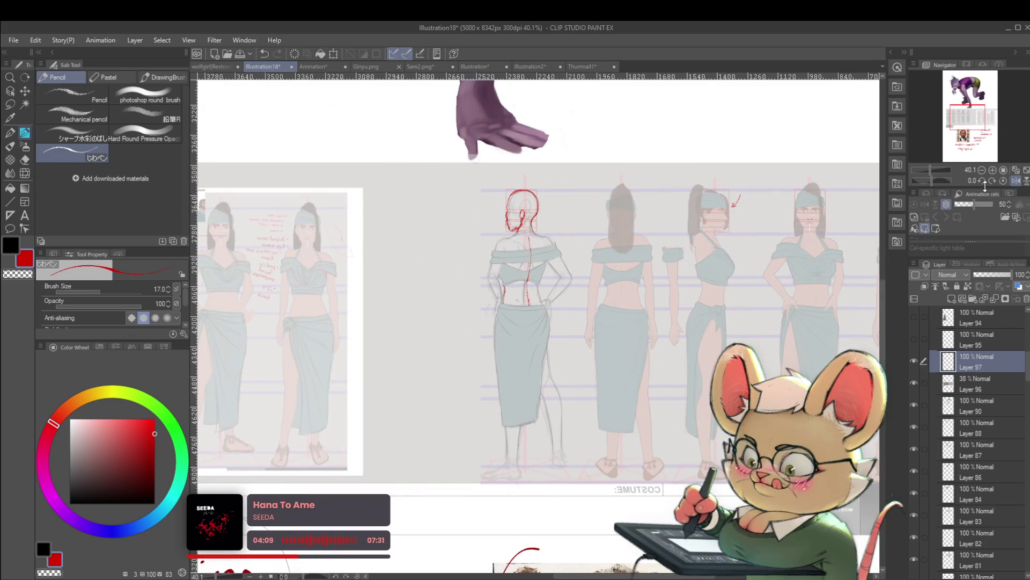
scroll(545, 181, up, 4)
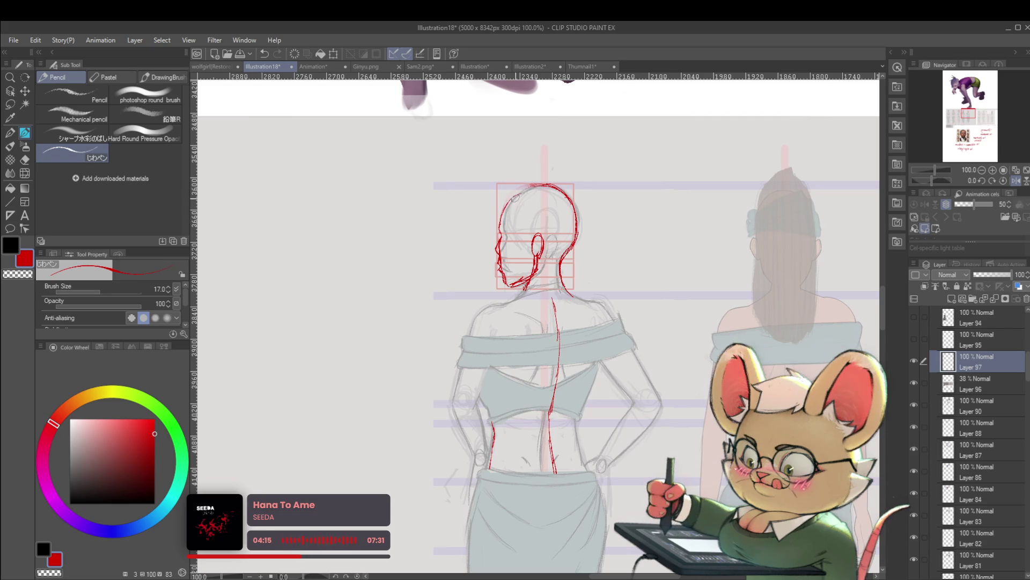
scroll(577, 204, down, 4)
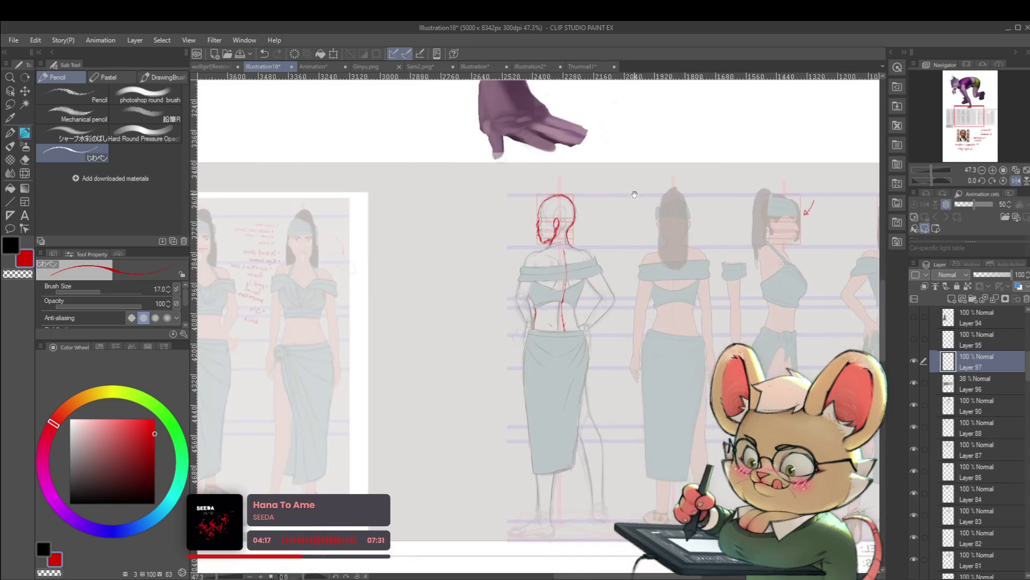
scroll(521, 235, up, 1)
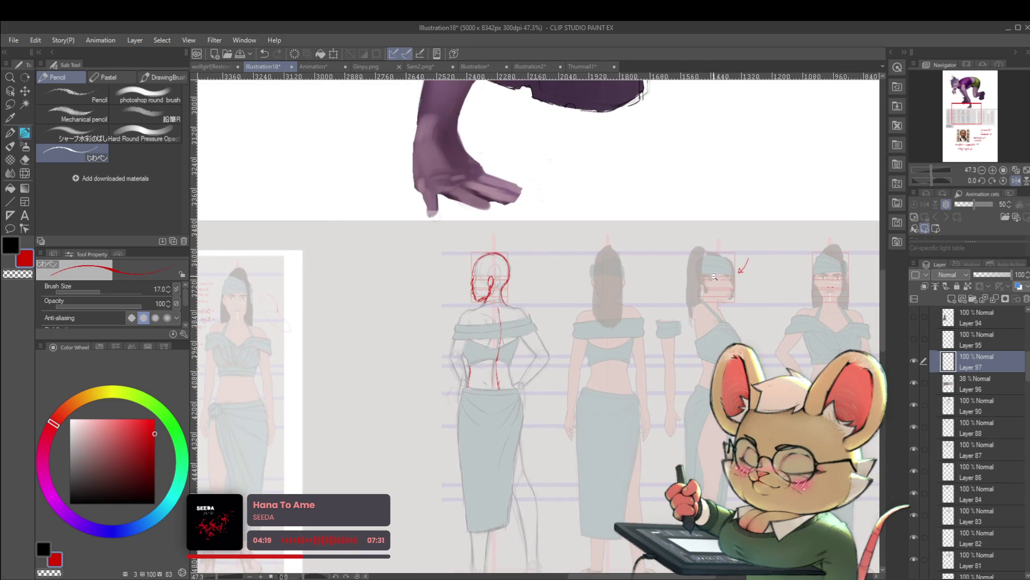
scroll(656, 274, up, 3)
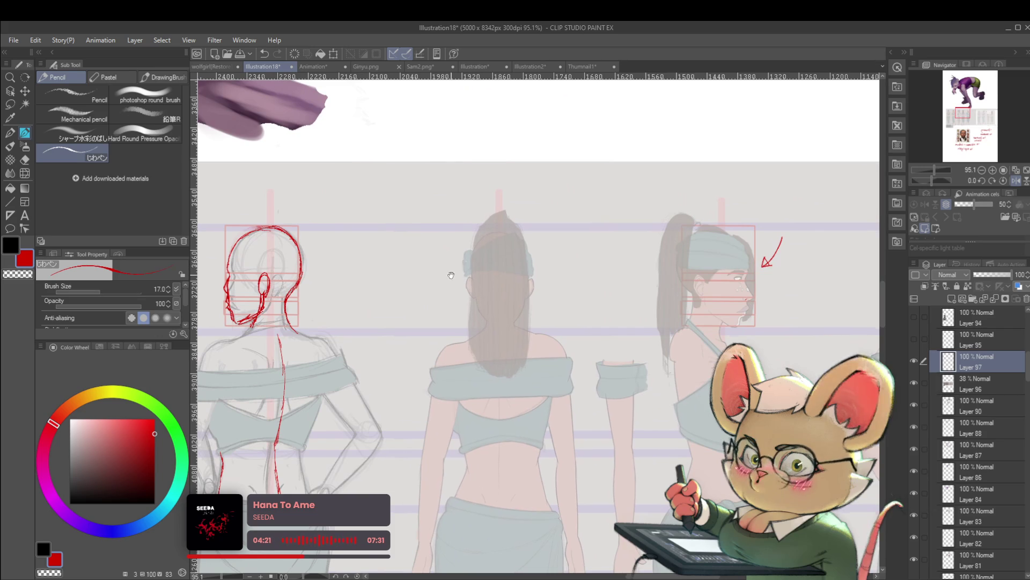
drag(457, 276, 553, 280)
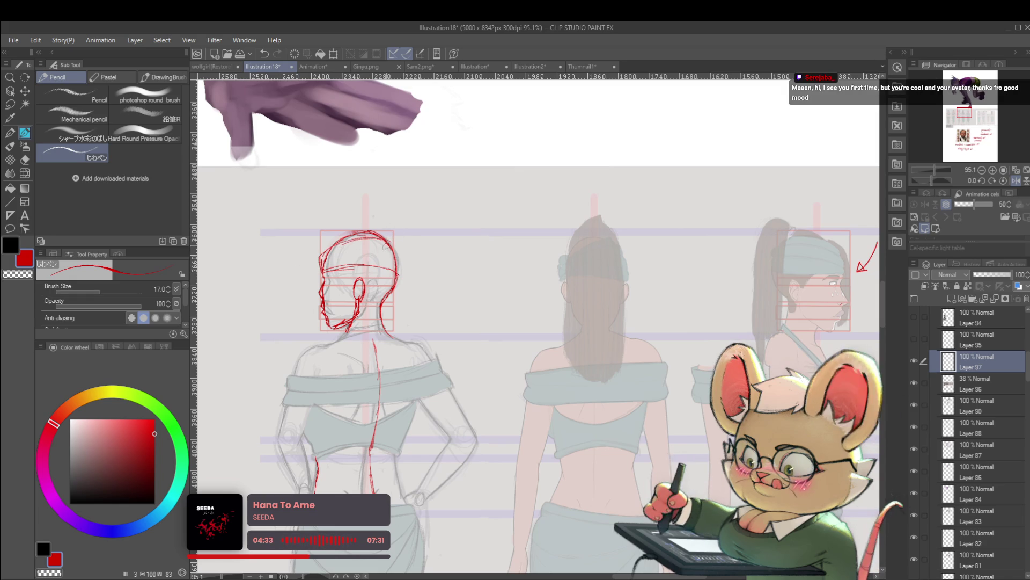
scroll(465, 208, down, 2)
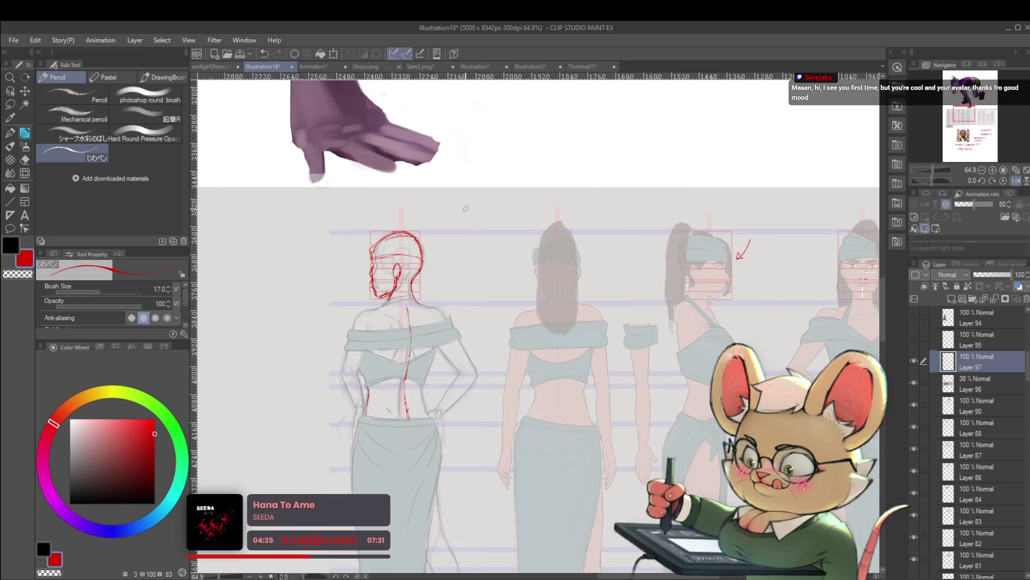
scroll(692, 361, down, 1)
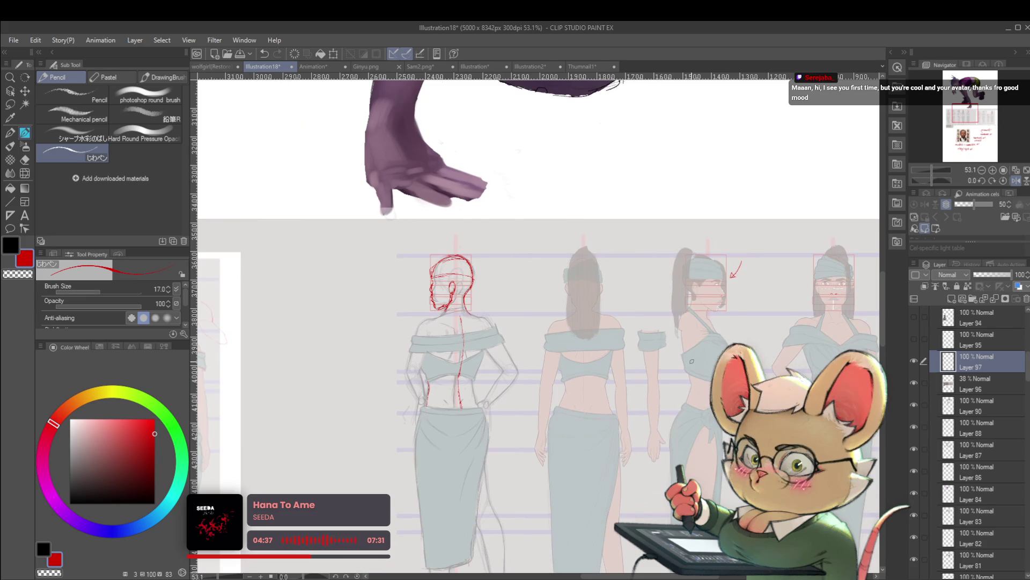
drag(755, 398, 705, 405)
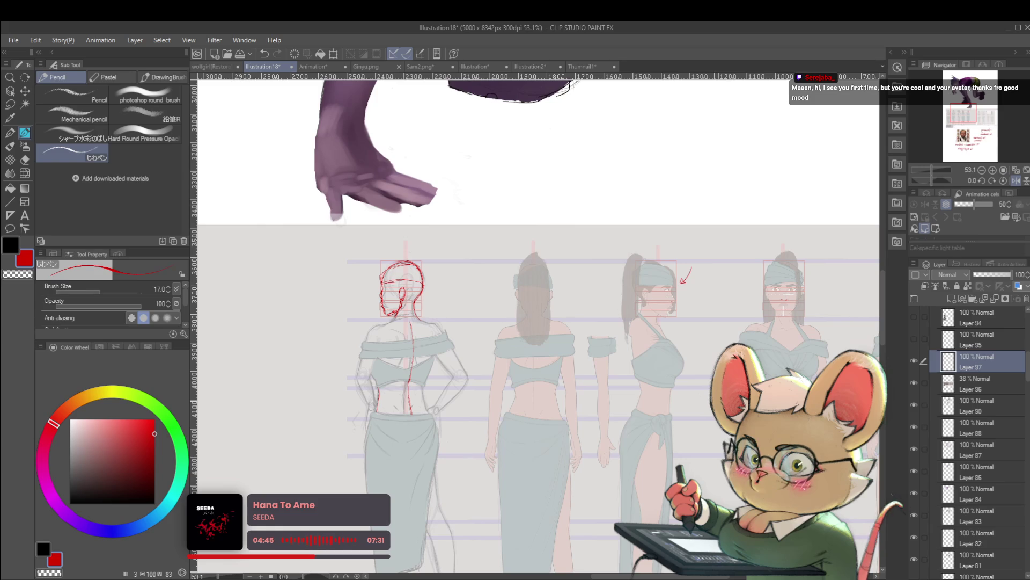
scroll(666, 363, down, 3)
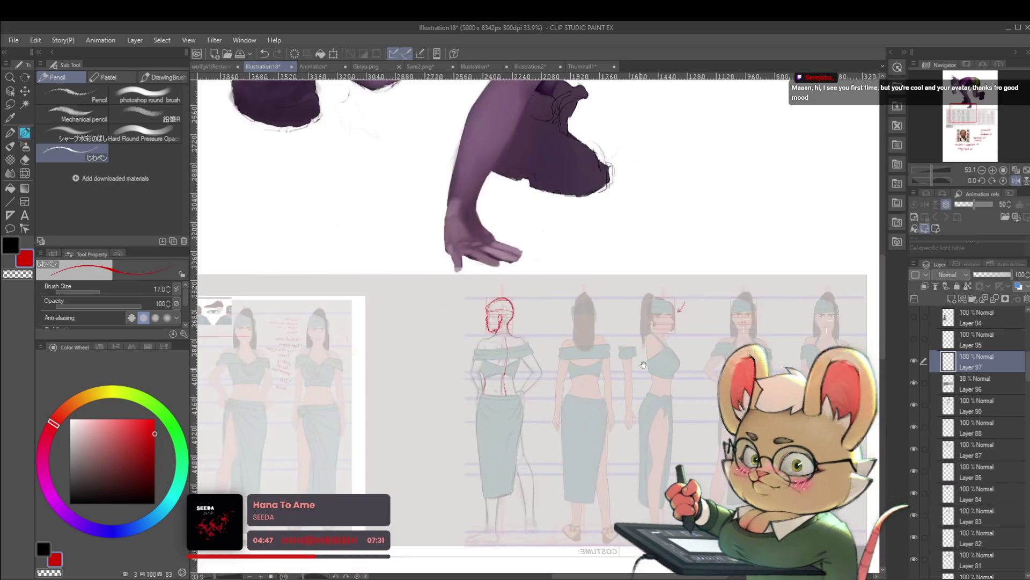
scroll(654, 408, up, 10)
mouse_move(645, 512)
mouse_down()
mouse_move(657, 482)
mouse_move(639, 225)
mouse_up()
Step: Zoom into the red head sketch and draw the gathered hair on the head study
scroll(566, 329, up, 3)
scroll(566, 329, up, 1)
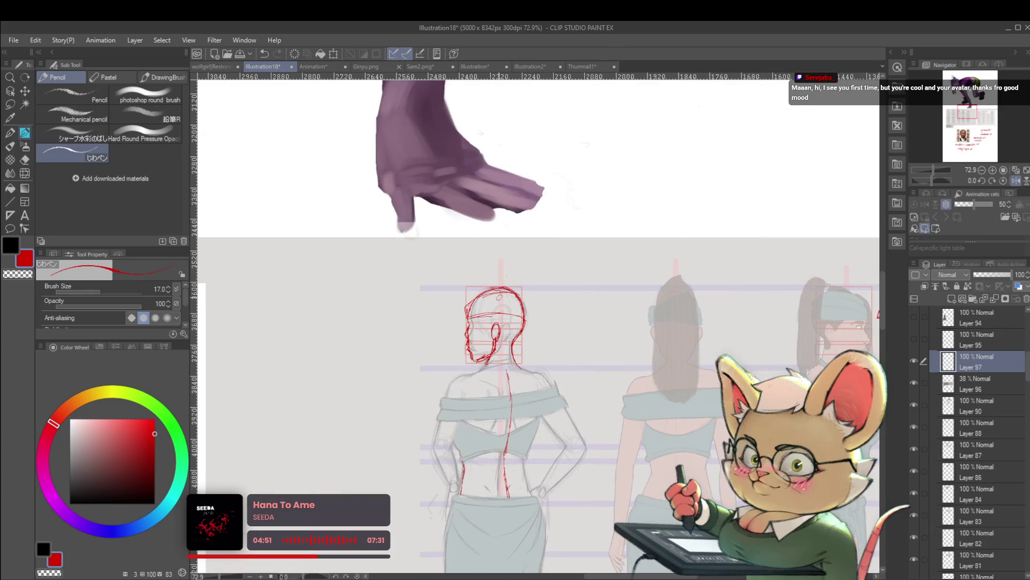
scroll(483, 333, up, 2)
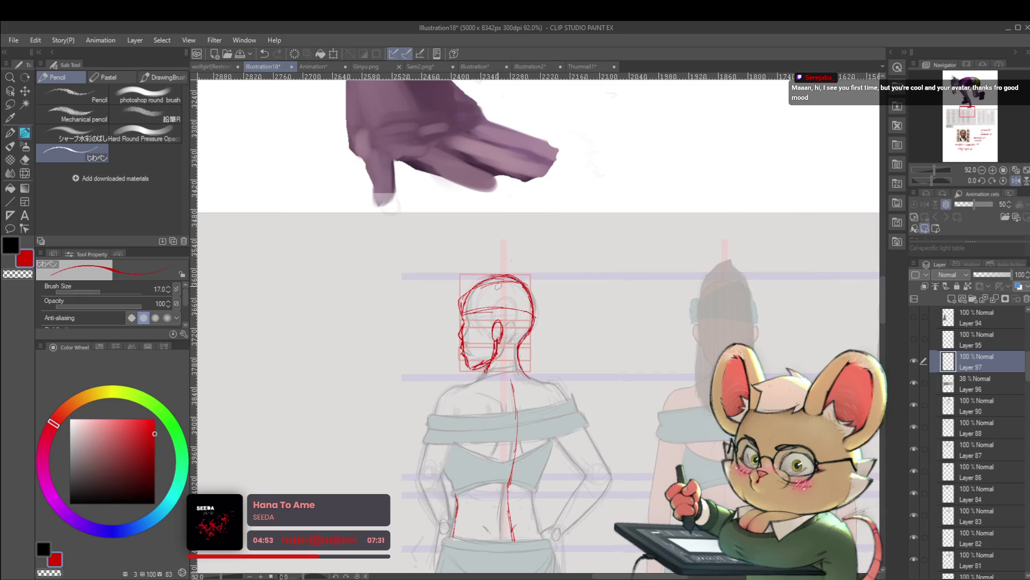
scroll(509, 293, up, 2)
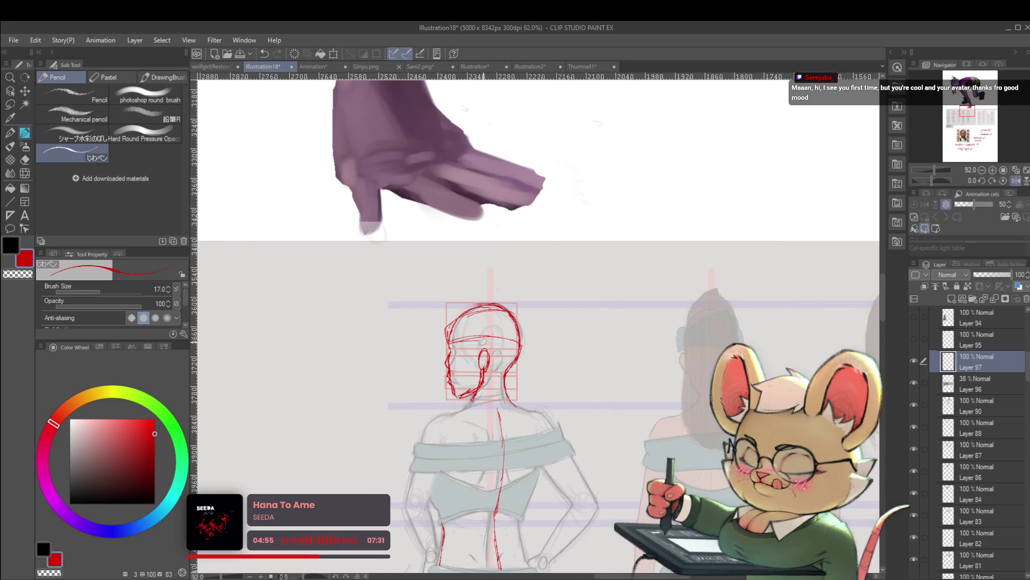
scroll(507, 340, up, 1)
mouse_move(508, 341)
mouse_down()
mouse_move(352, 387)
mouse_move(302, 386)
mouse_up()
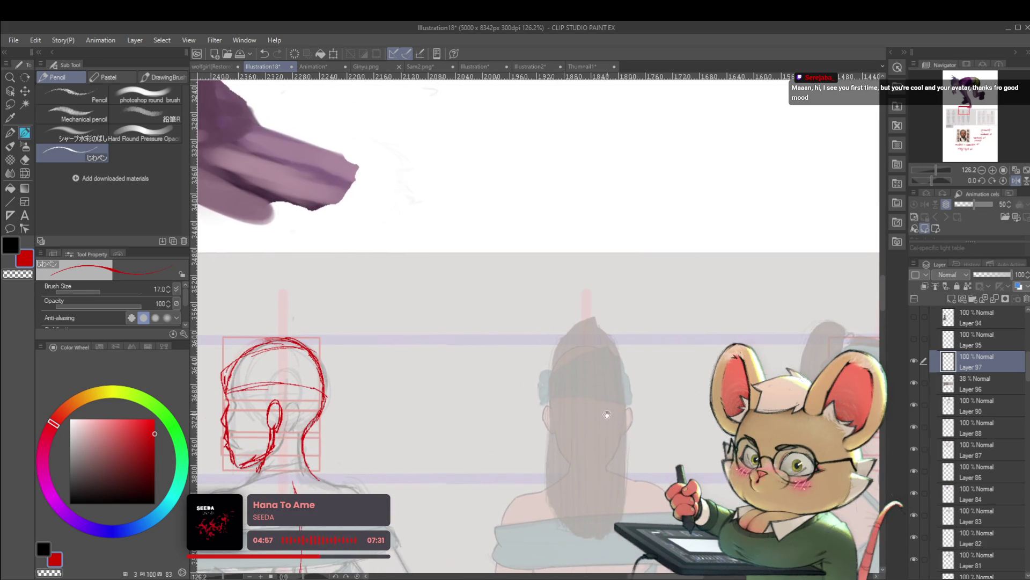
drag(476, 460, 546, 461)
mouse_move(614, 456)
mouse_down()
mouse_move(342, 463)
mouse_move(776, 358)
mouse_move(775, 395)
mouse_up()
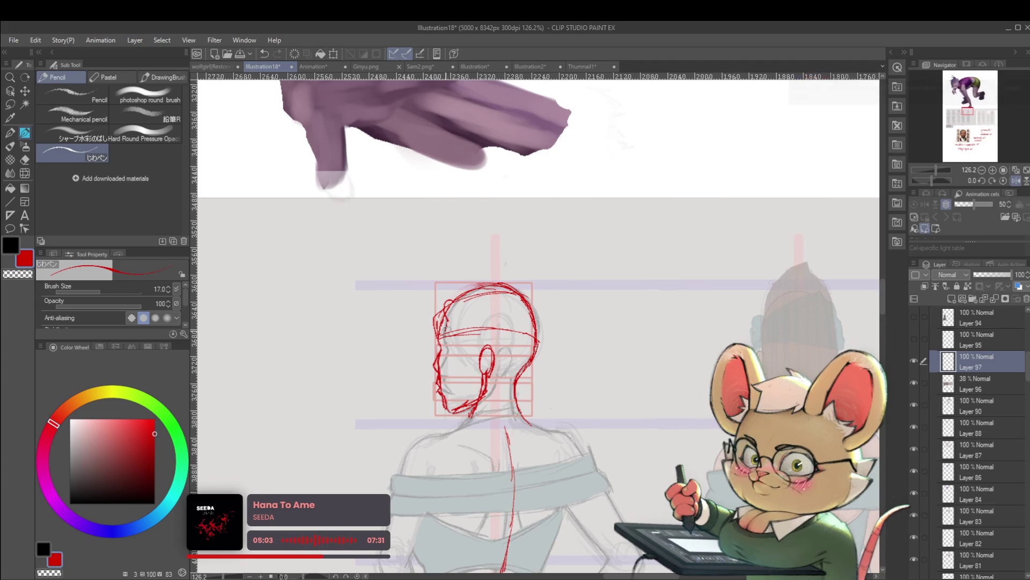
mouse_move(451, 306)
mouse_down()
mouse_move(383, 317)
mouse_move(390, 332)
mouse_up()
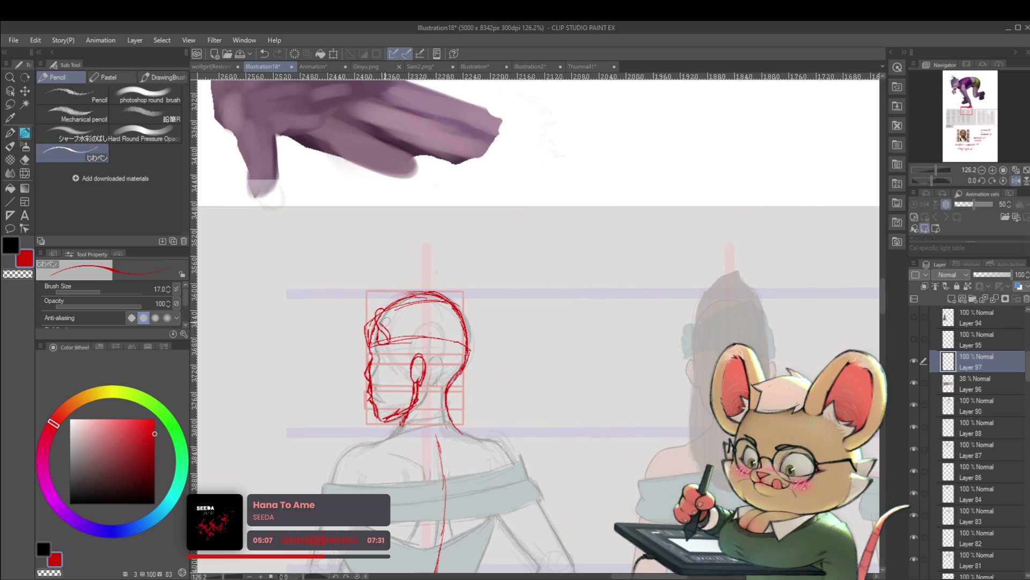
scroll(399, 309, down, 3)
scroll(400, 309, up, 1)
drag(811, 307, 795, 329)
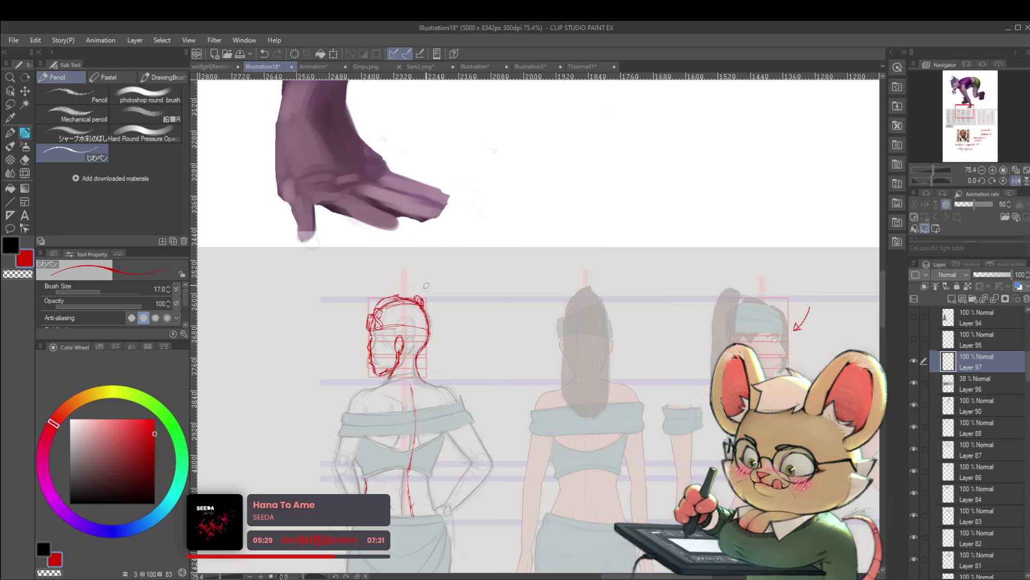
Step: Extend the hair into a long red ponytail sweeping down the back
drag(452, 294, 463, 428)
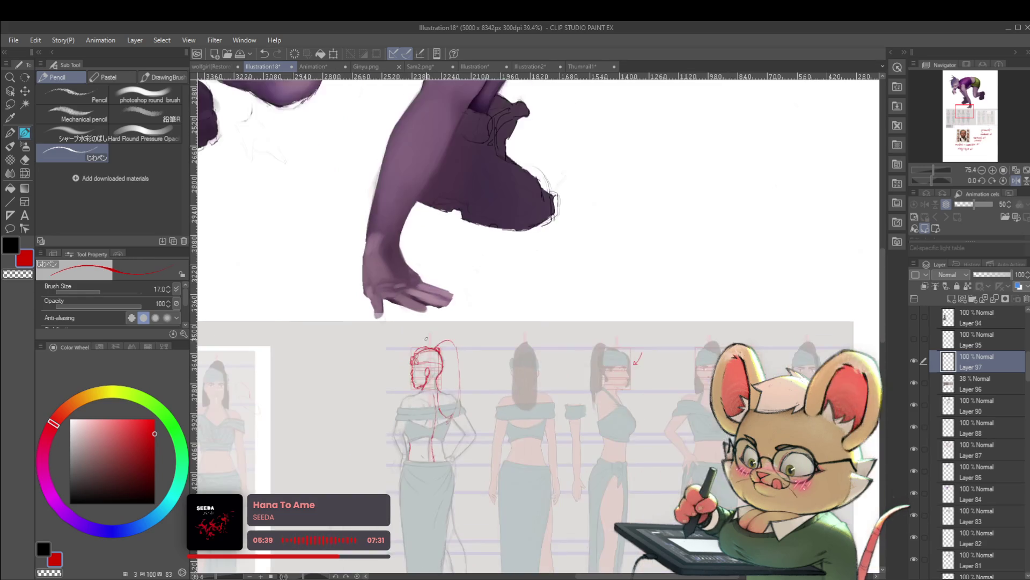
scroll(445, 424, down, 3)
drag(630, 364, 616, 204)
click(1016, 183)
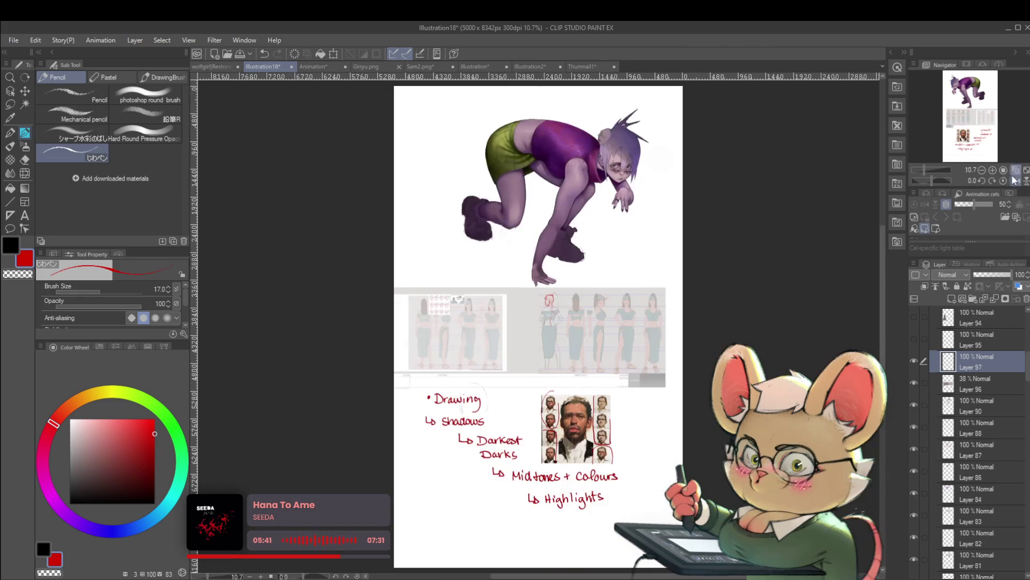
Step: Mirror the canvas and refine the nose bridge on the head sketch
scroll(661, 363, up, 5)
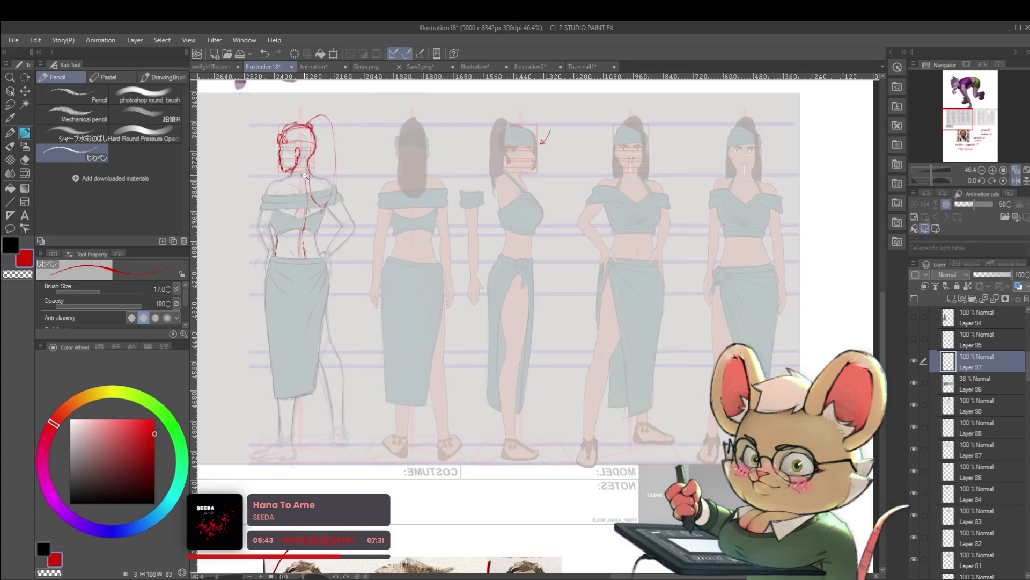
scroll(368, 215, up, 5)
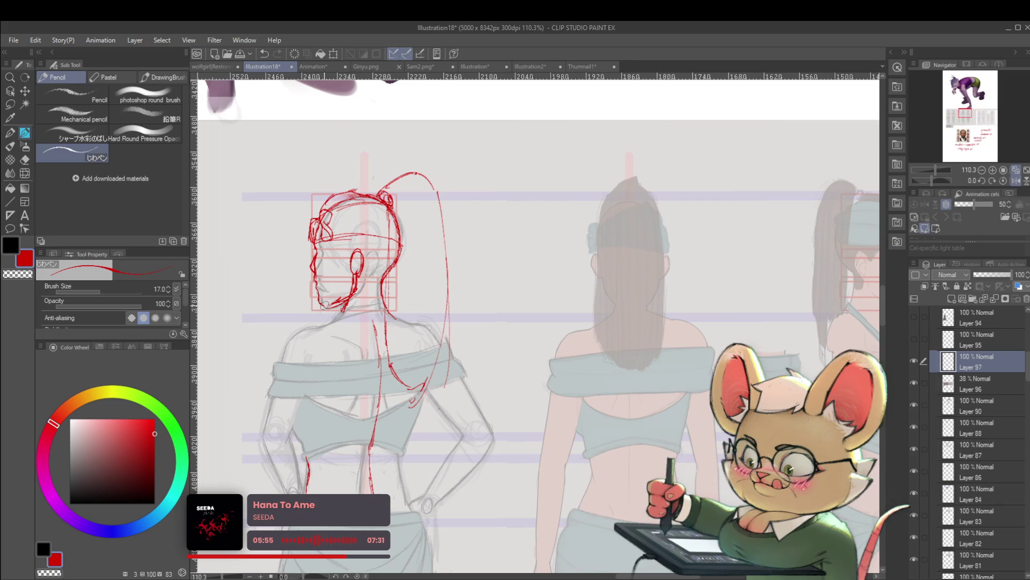
scroll(336, 301, down, 4)
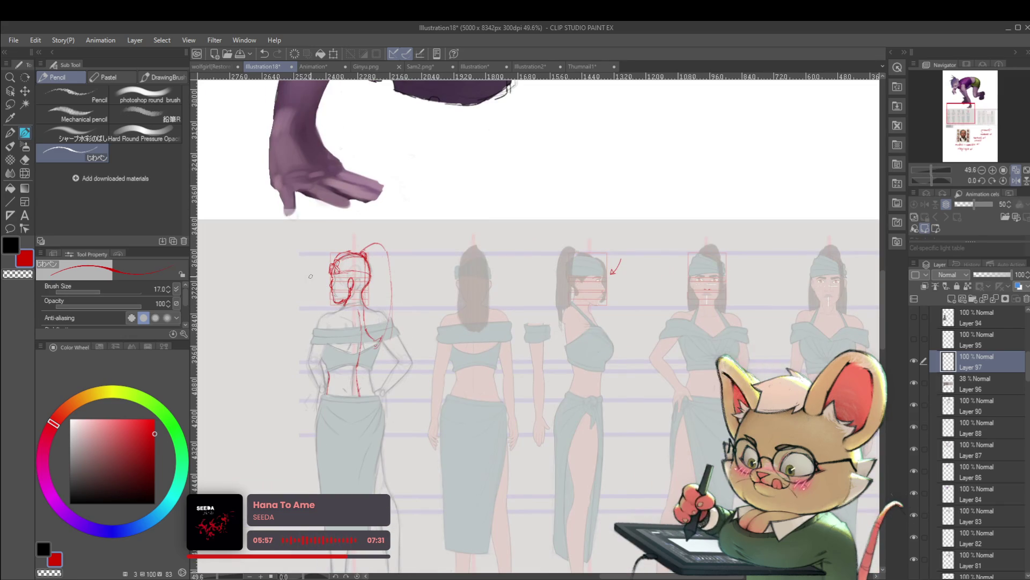
click(1016, 180)
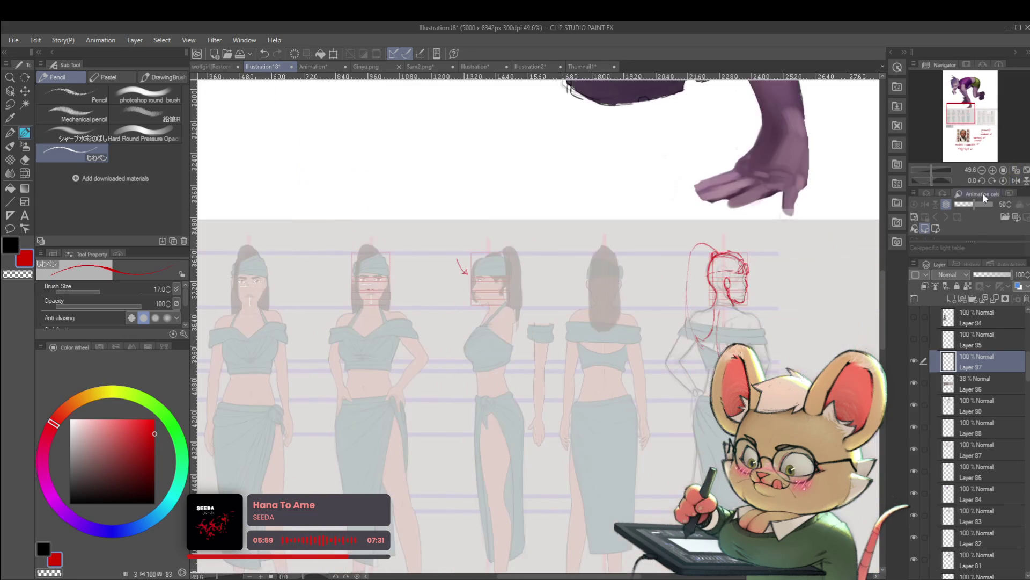
scroll(730, 277, up, 7)
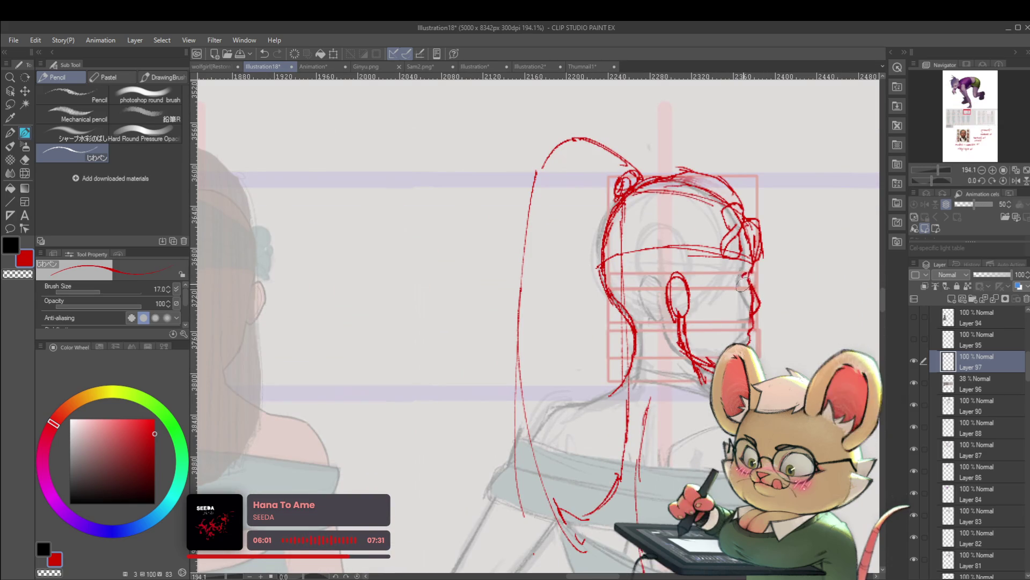
scroll(743, 285, down, 6)
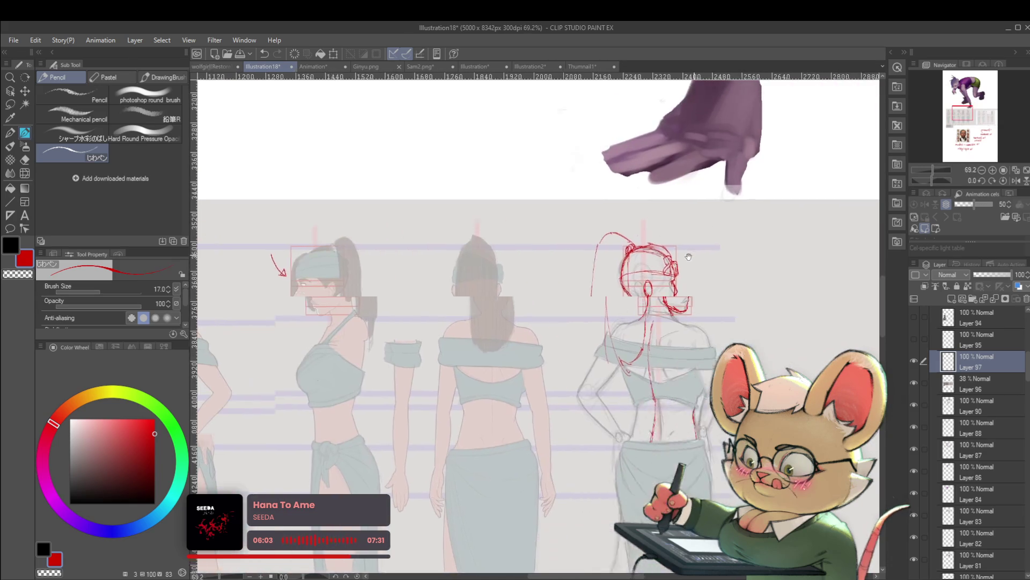
scroll(621, 275, up, 4)
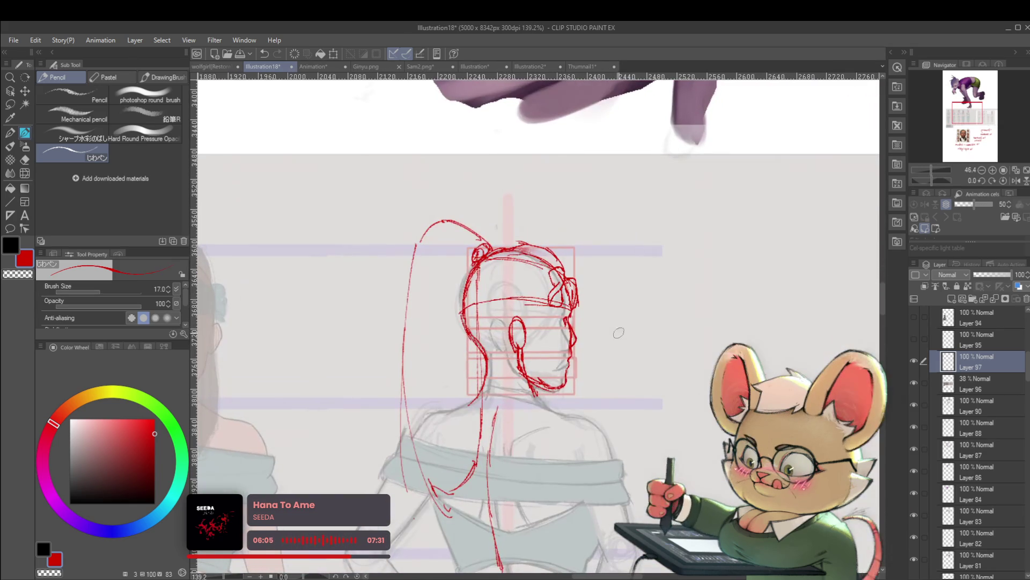
scroll(567, 315, up, 2)
drag(567, 321, 569, 335)
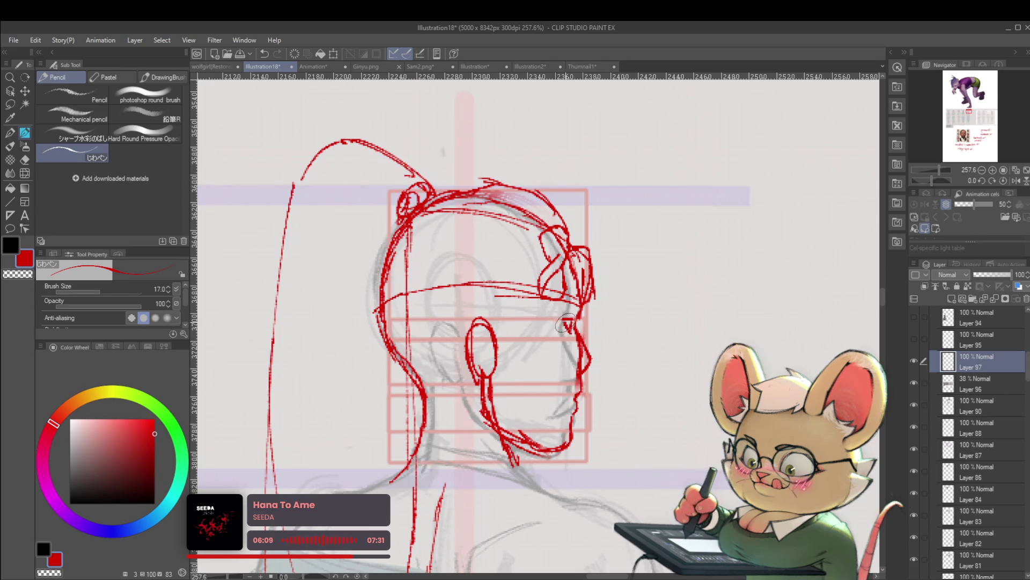
Step: Add a small red stroke at the nose bridge and restore the unmirrored view
scroll(566, 322, down, 3)
scroll(593, 315, up, 3)
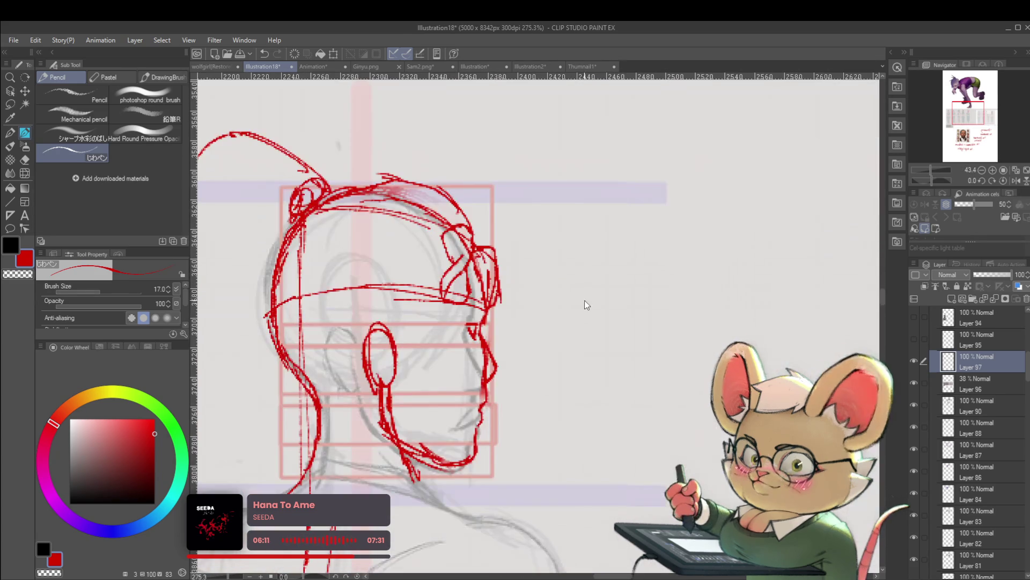
drag(482, 325, 487, 323)
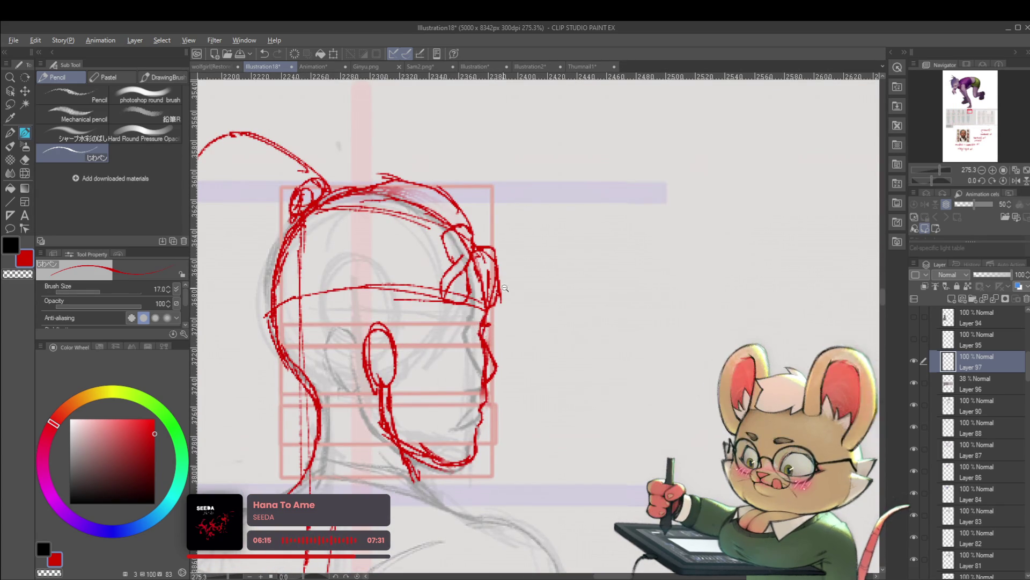
scroll(485, 325, down, 8)
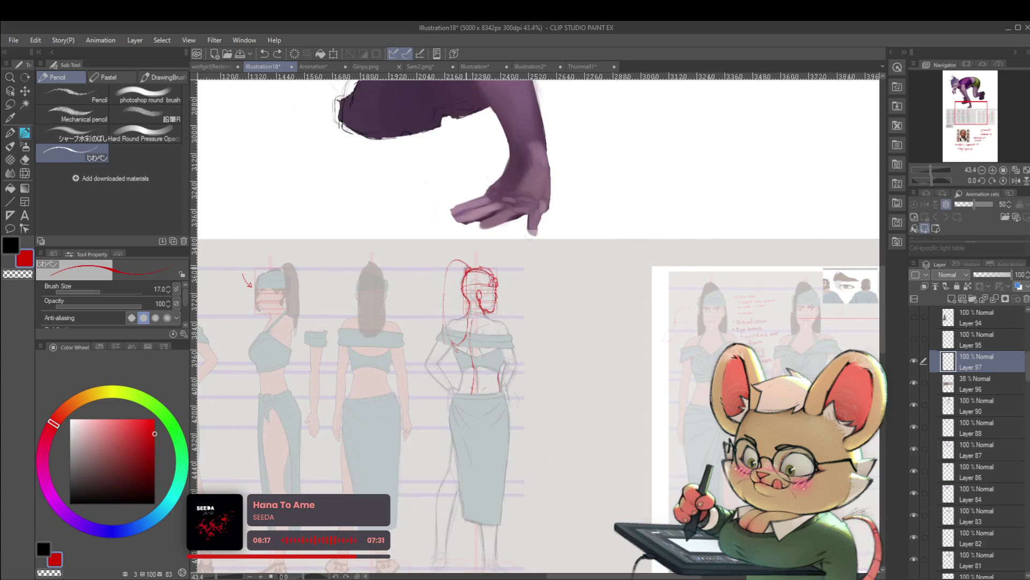
scroll(687, 343, down, 3)
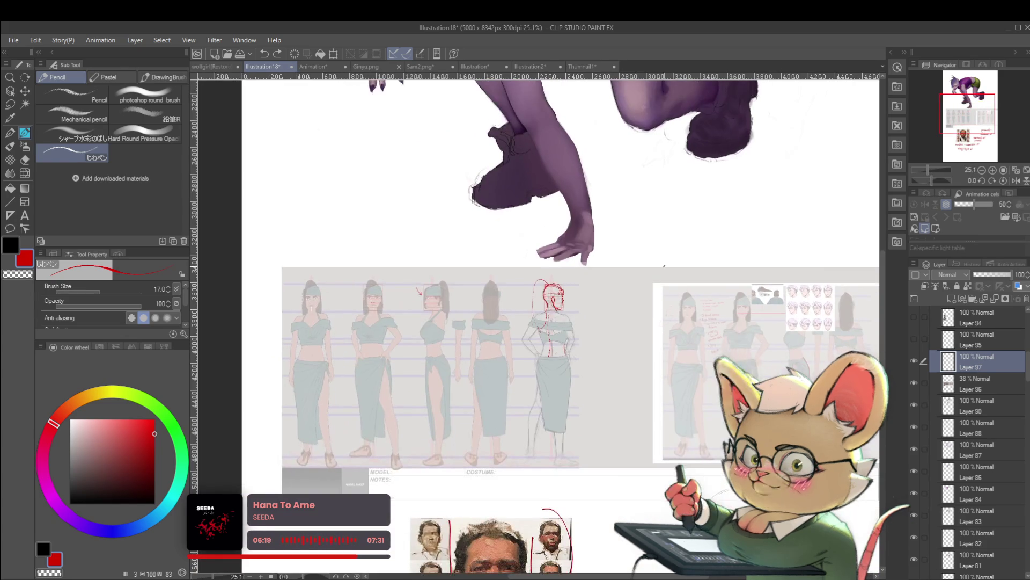
click(1014, 182)
Step: Frame the figure's legs and shoes in view
scroll(546, 292, up, 6)
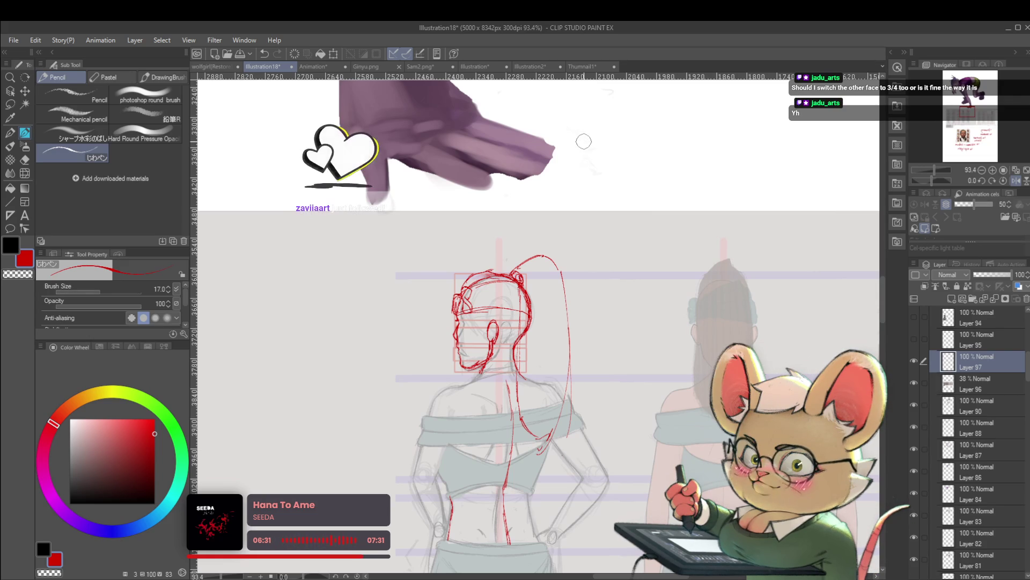
scroll(635, 327, down, 2)
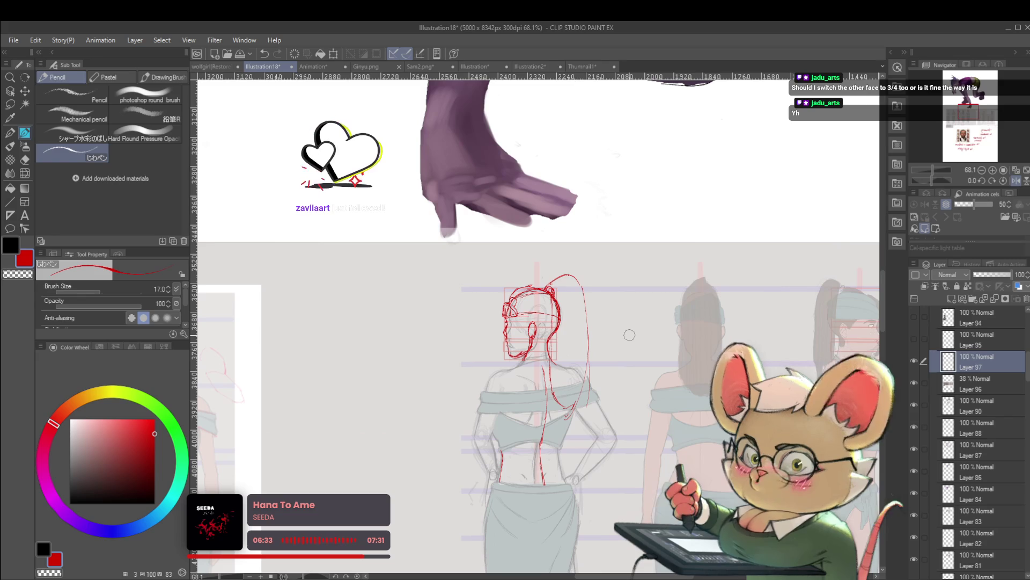
scroll(617, 335, right, 3)
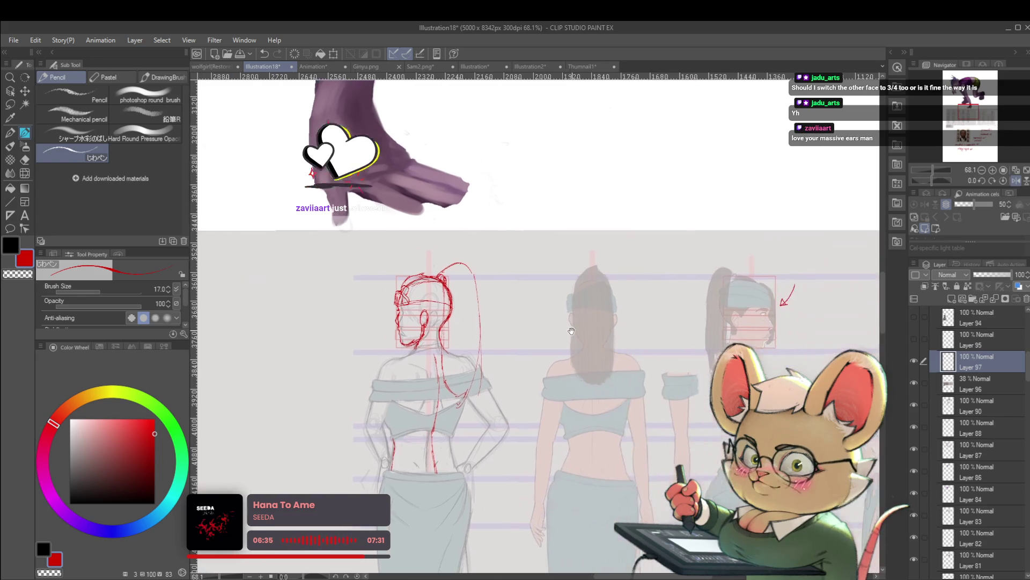
scroll(593, 338, down, 2)
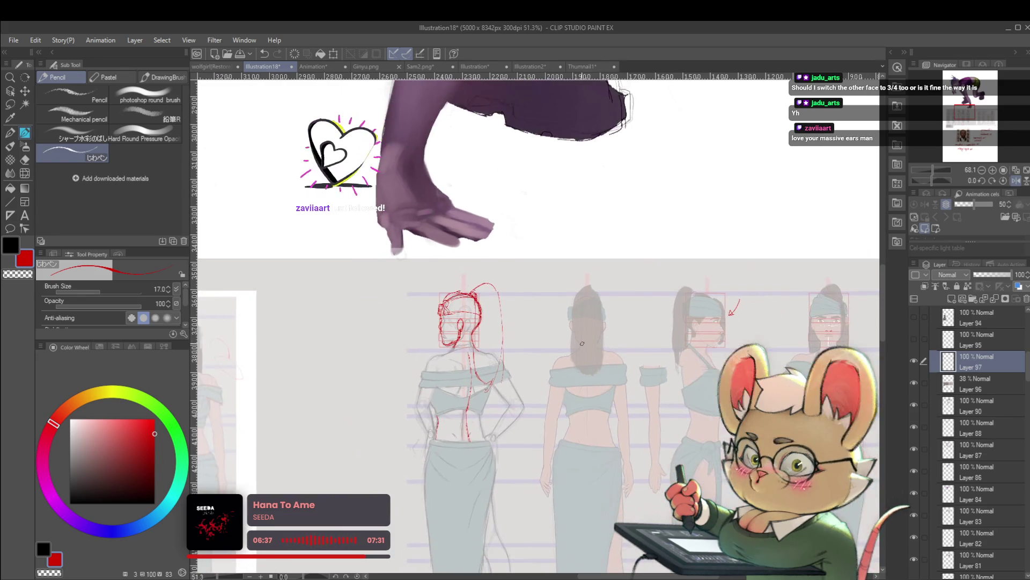
scroll(584, 348, down, 2)
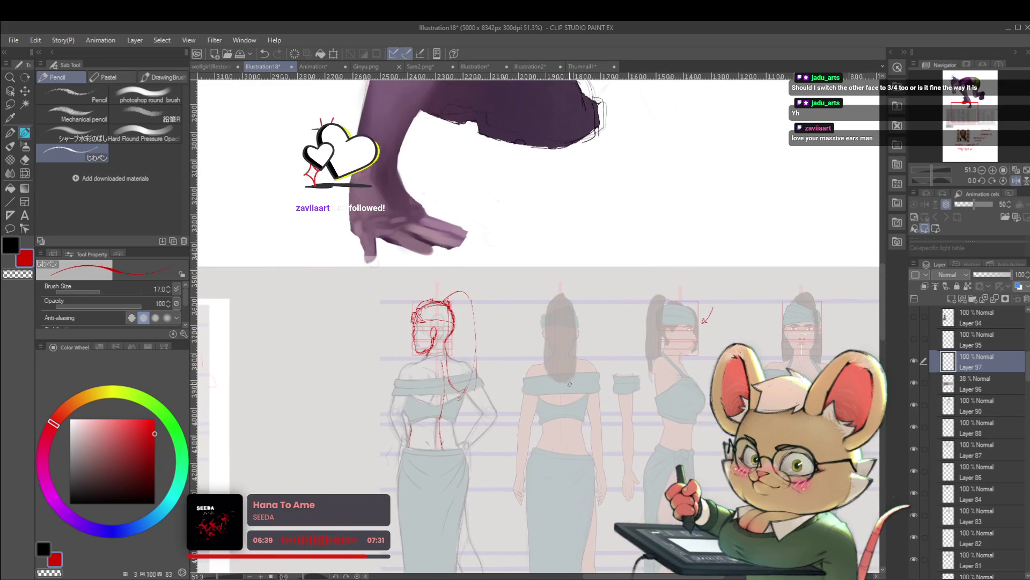
mouse_move(571, 385)
mouse_down()
mouse_move(566, 378)
mouse_move(571, 402)
mouse_up()
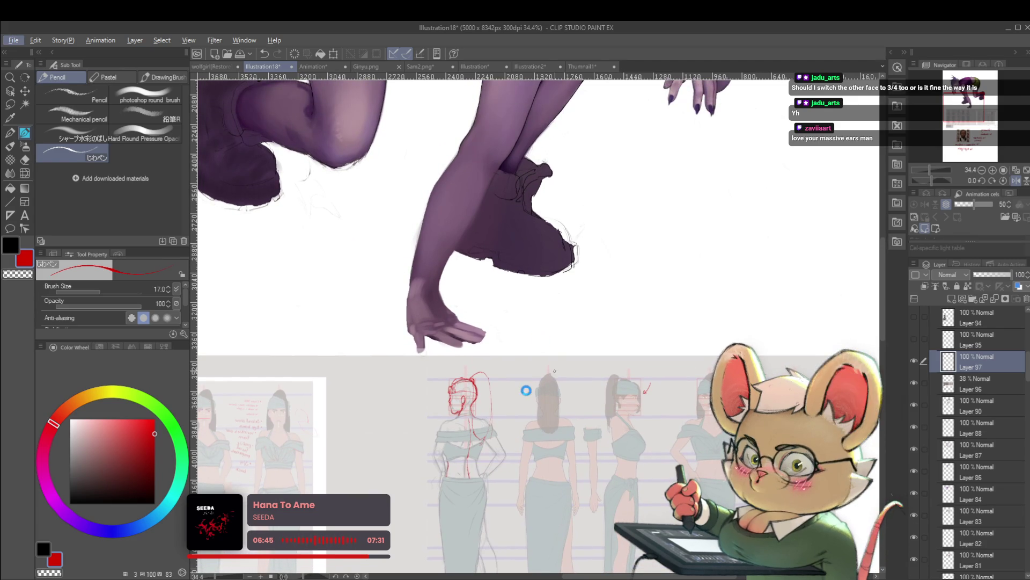
mouse_move(553, 370)
mouse_down()
mouse_move(560, 328)
mouse_move(553, 385)
mouse_up()
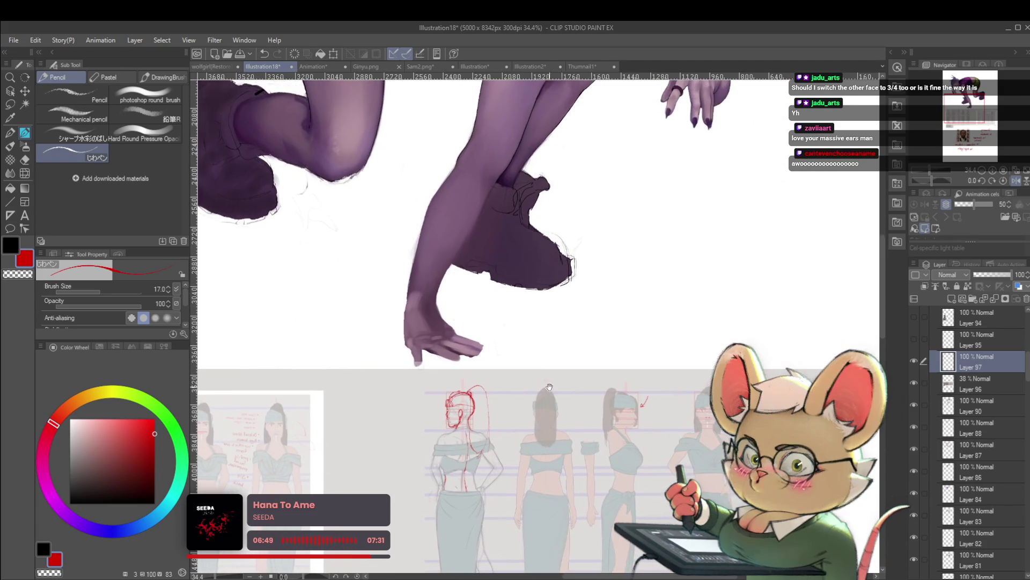
Step: Zoom out and centre the front-facing headband figure on the reference sheet
click(564, 360)
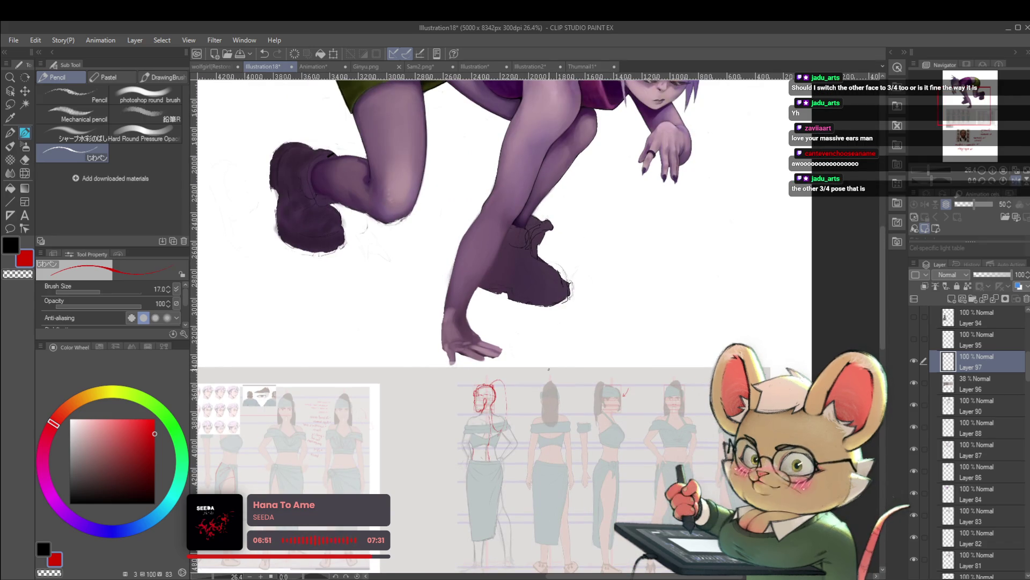
scroll(510, 409, up, 5)
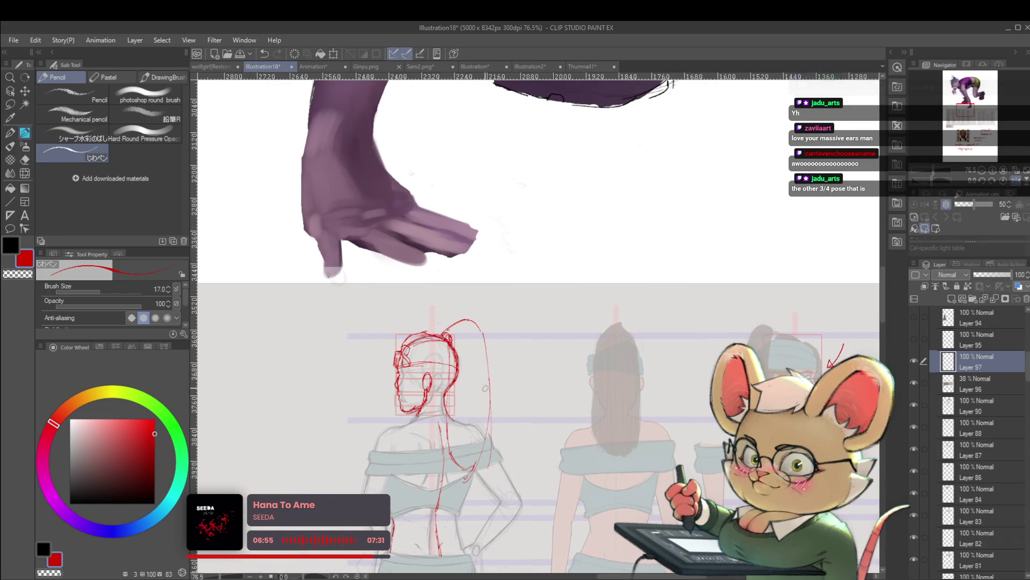
drag(480, 383, 641, 362)
drag(780, 420, 426, 376)
drag(659, 353, 452, 390)
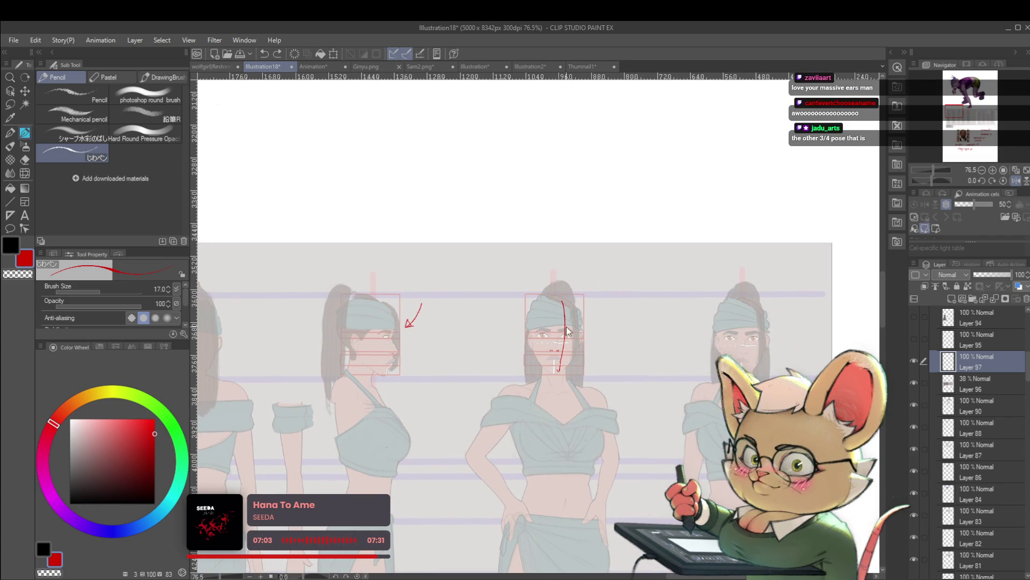
Step: Sketch the red cranium arc, jaw line and neck stroke over the front-facing figure's head
mouse_move(529, 342)
mouse_down()
mouse_move(533, 306)
mouse_move(553, 297)
mouse_move(572, 301)
mouse_move(578, 338)
mouse_up()
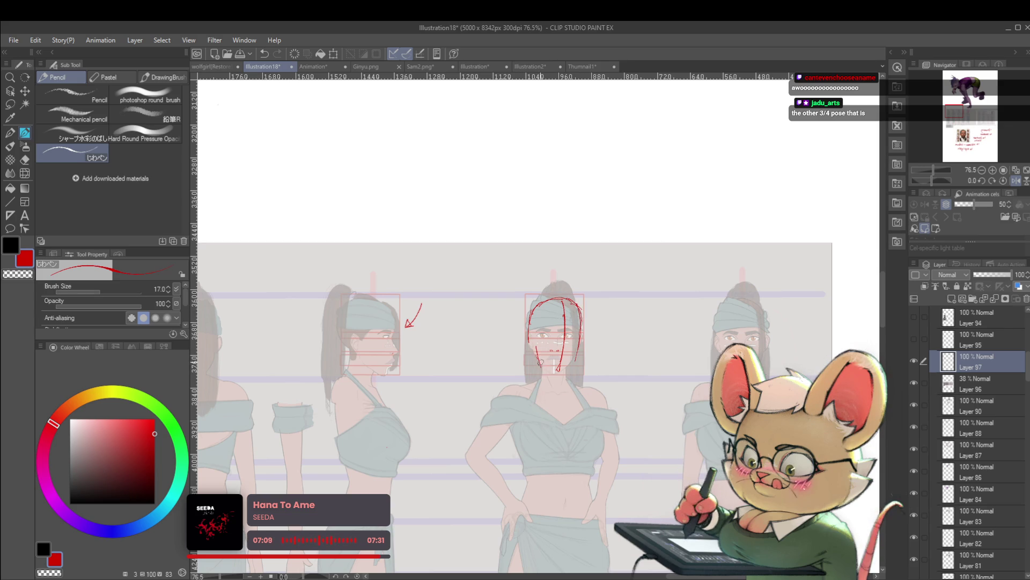
drag(576, 357, 558, 374)
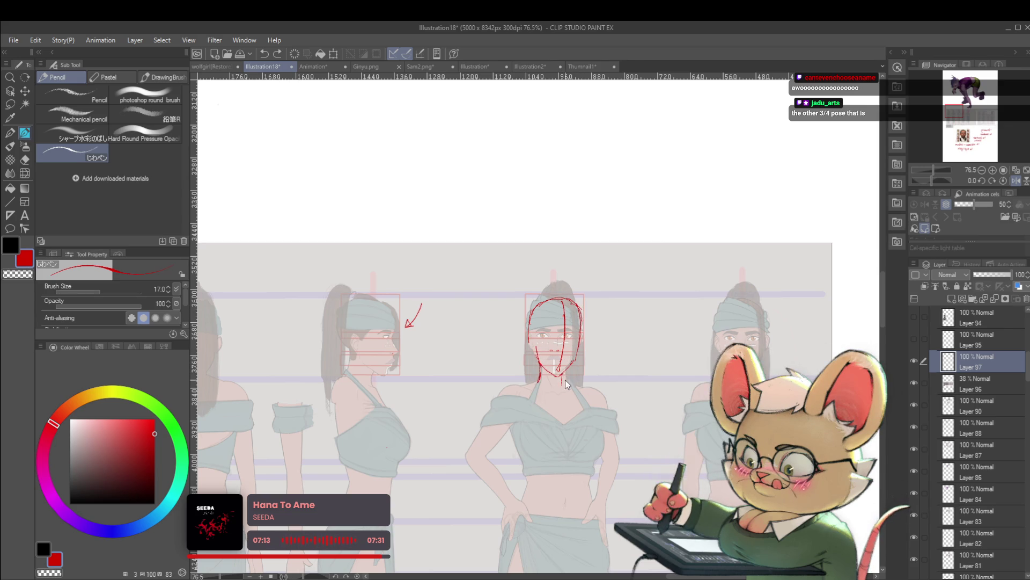
drag(563, 369, 563, 386)
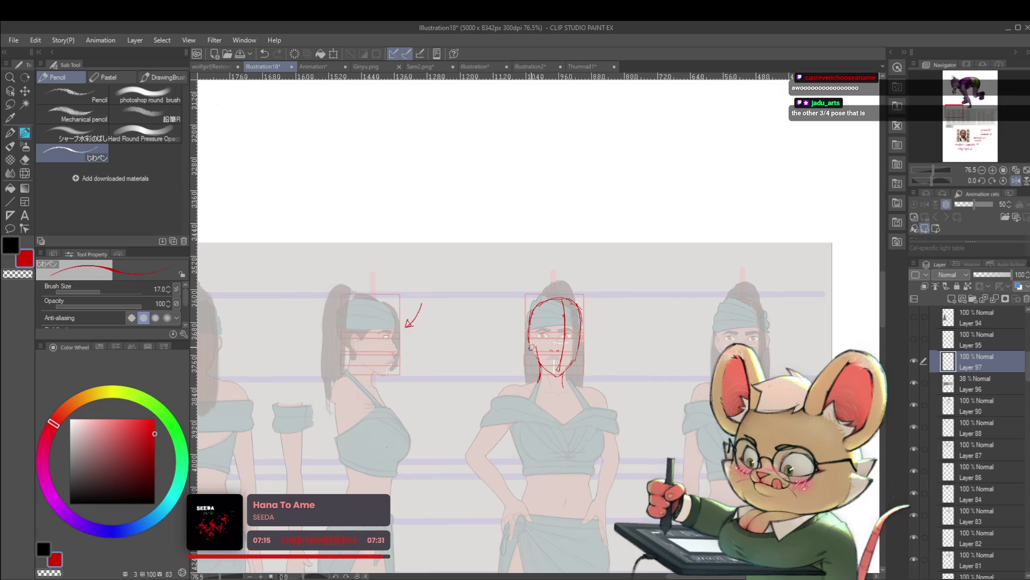
scroll(527, 346, down, 3)
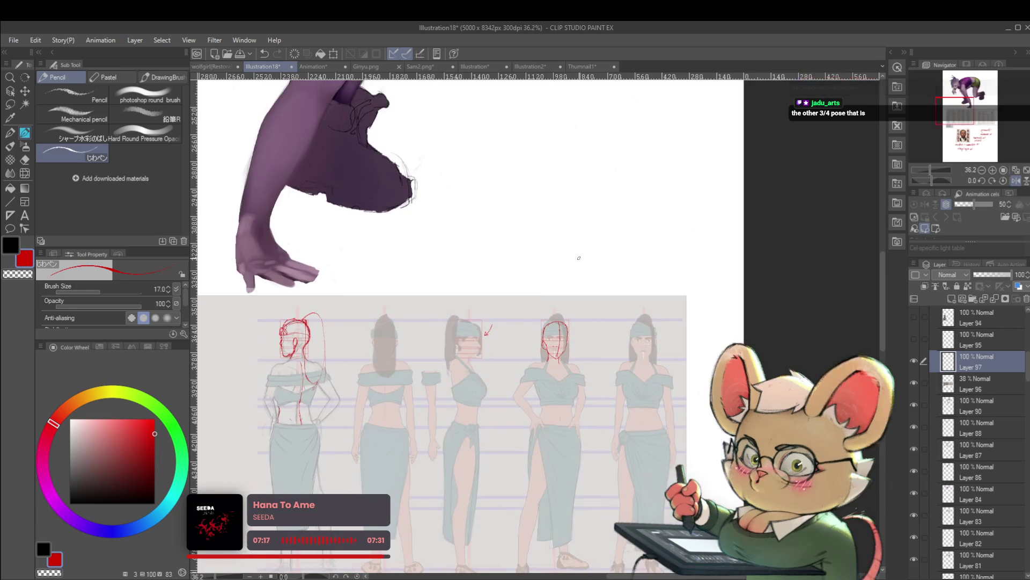
scroll(552, 343, up, 5)
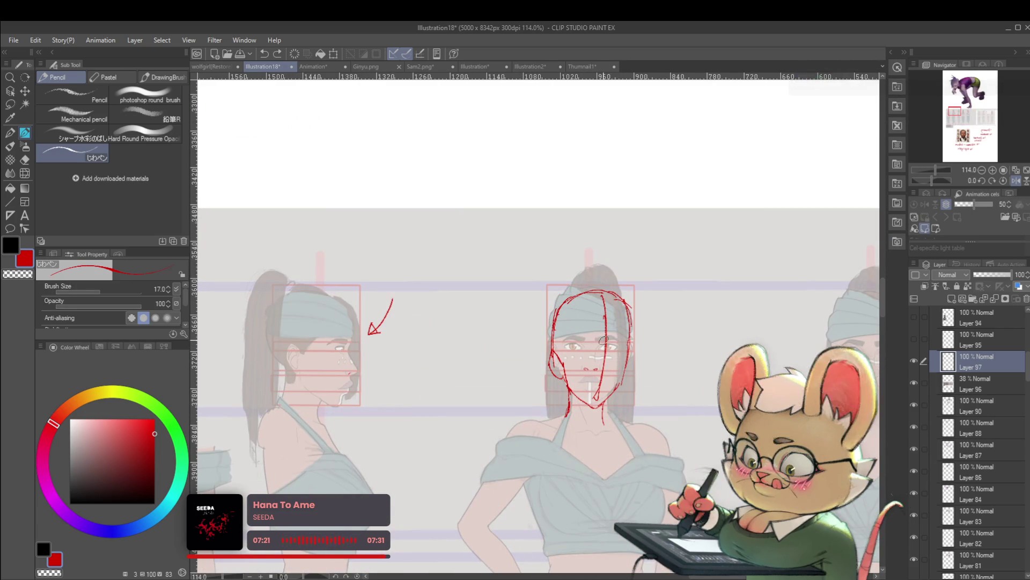
scroll(601, 322, down, 6)
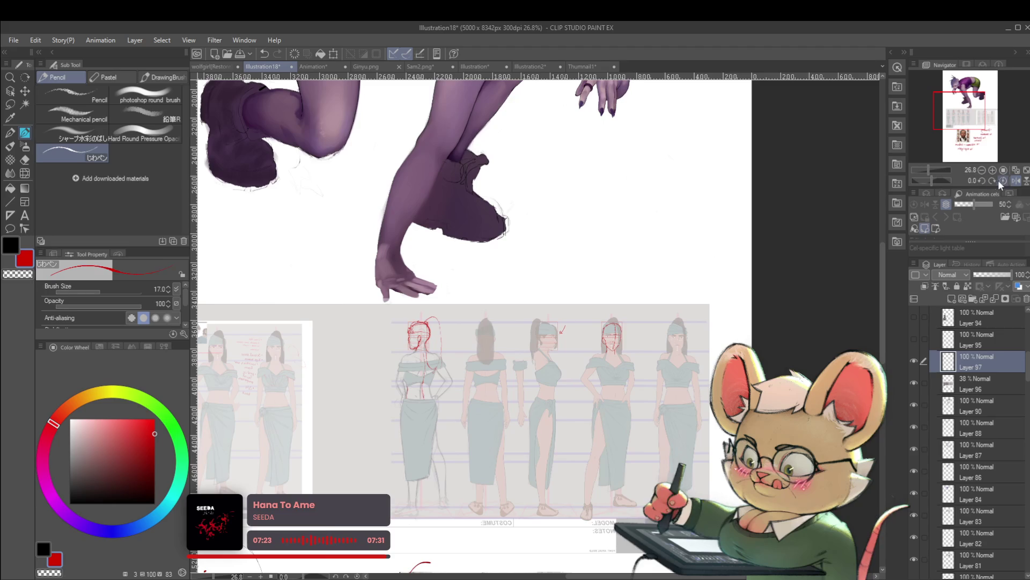
click(1018, 182)
Step: Zoom out to show more of the figure sheet
scroll(671, 343, up, 5)
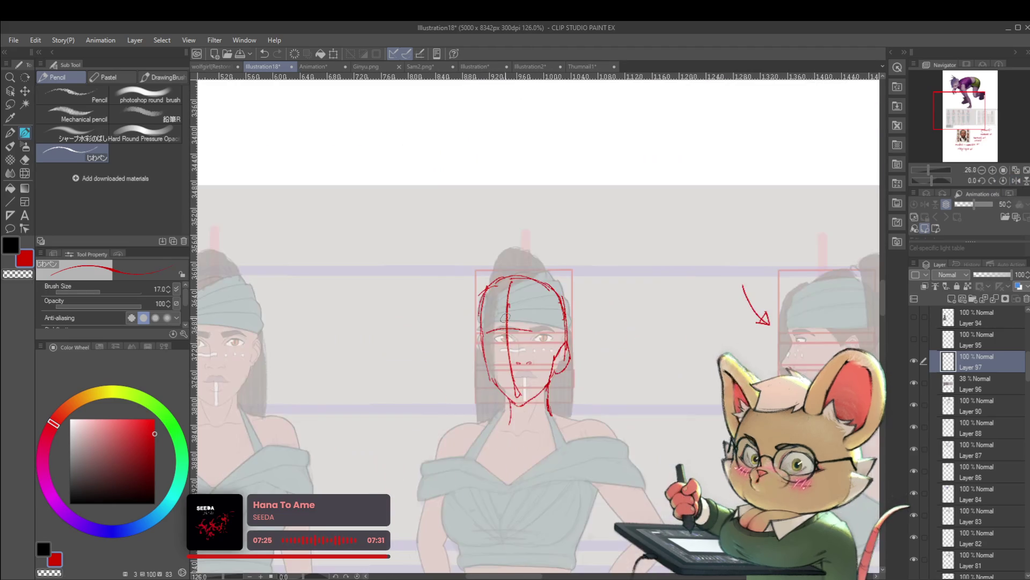
scroll(529, 272, down, 3)
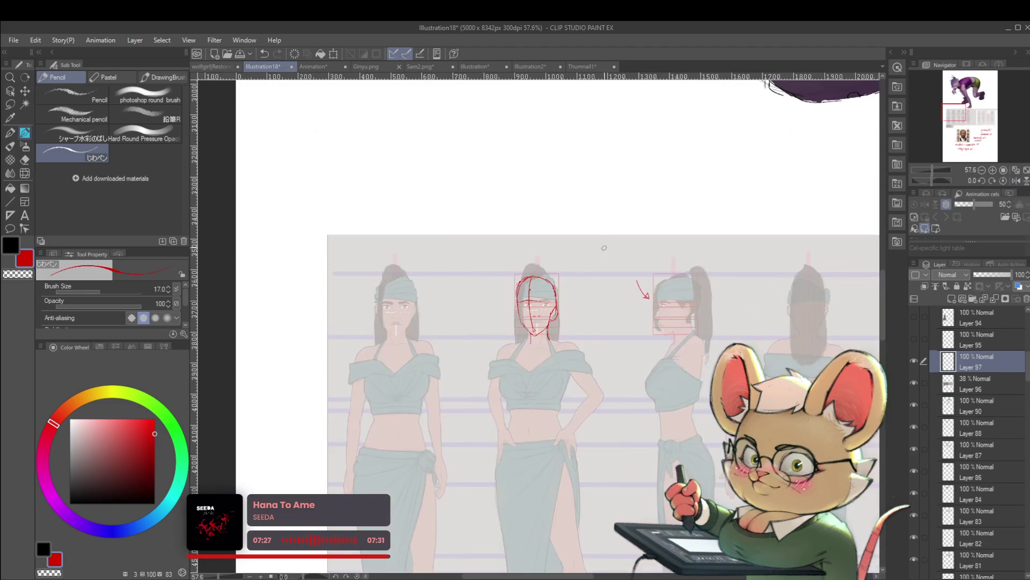
scroll(542, 284, up, 5)
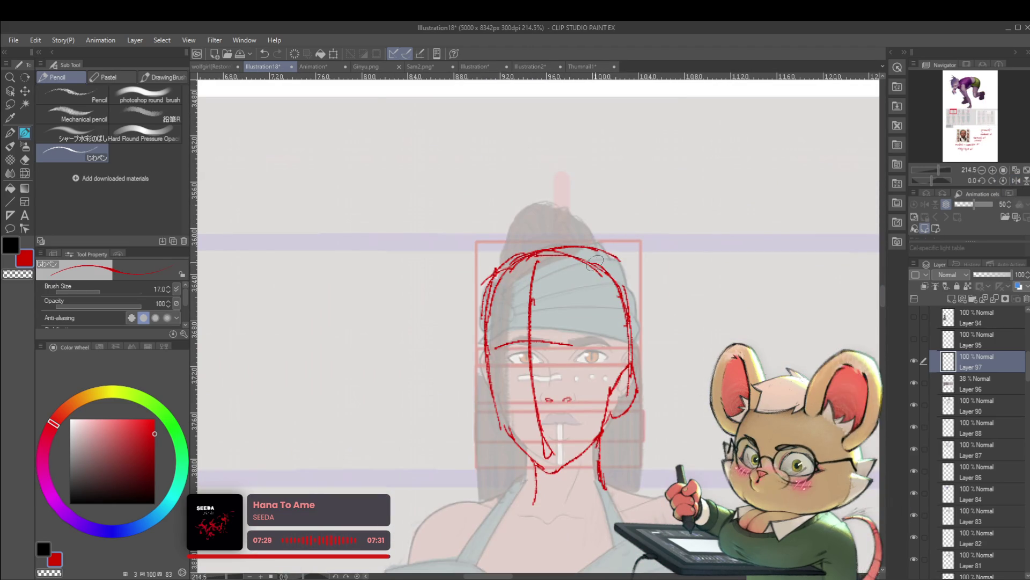
scroll(634, 303, down, 4)
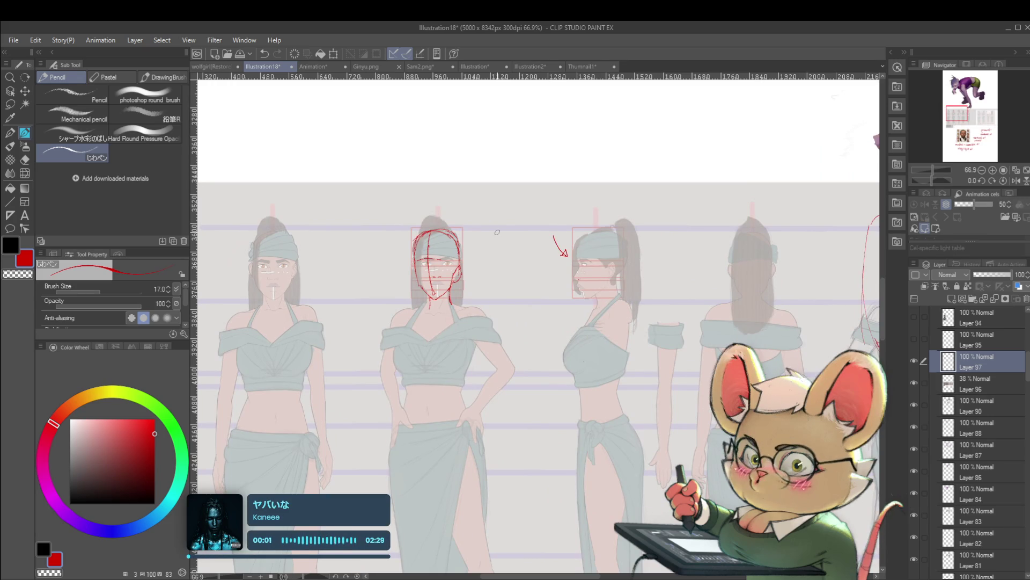
scroll(621, 208, down, 3)
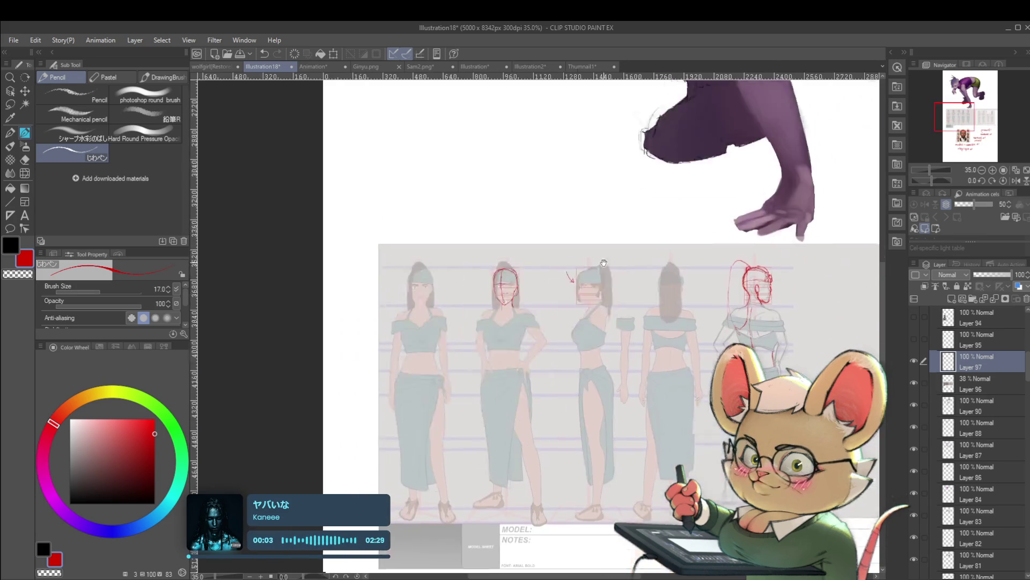
drag(687, 246, 622, 176)
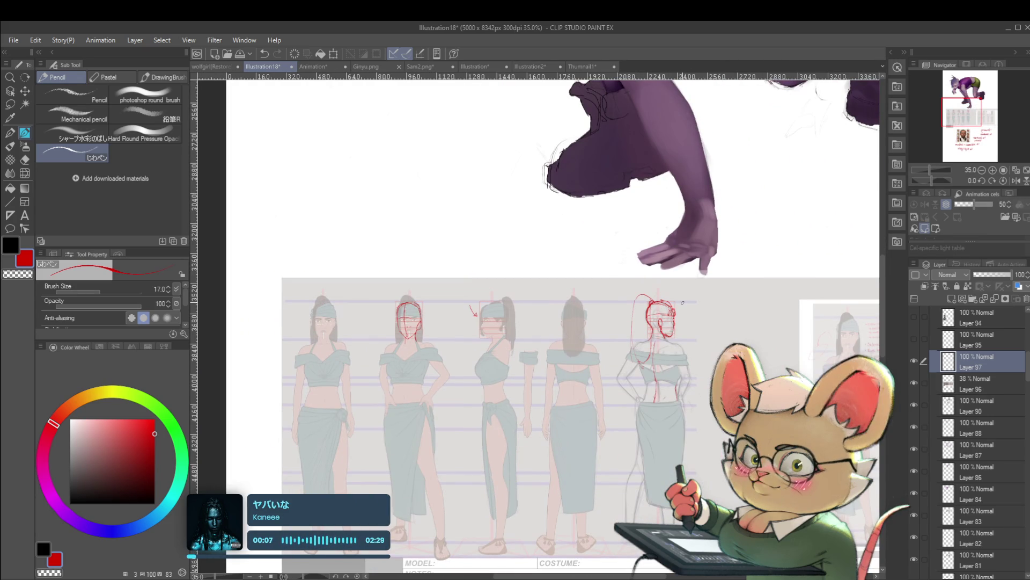
Step: Move across the figure lineup and add Layer 96 to the layer selection
scroll(651, 294, down, 1)
scroll(651, 294, down, 2)
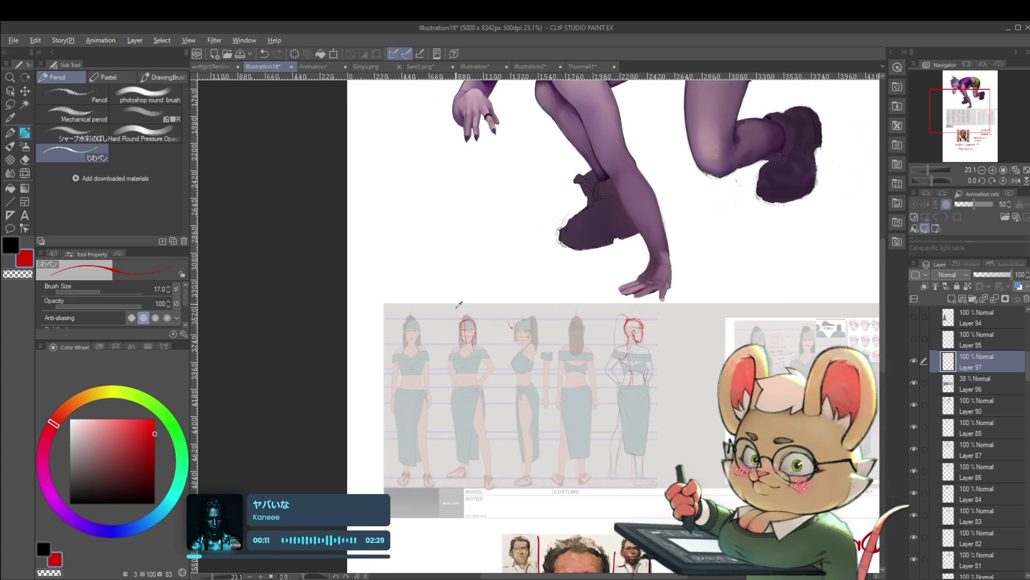
scroll(467, 317, up, 4)
scroll(479, 305, up, 4)
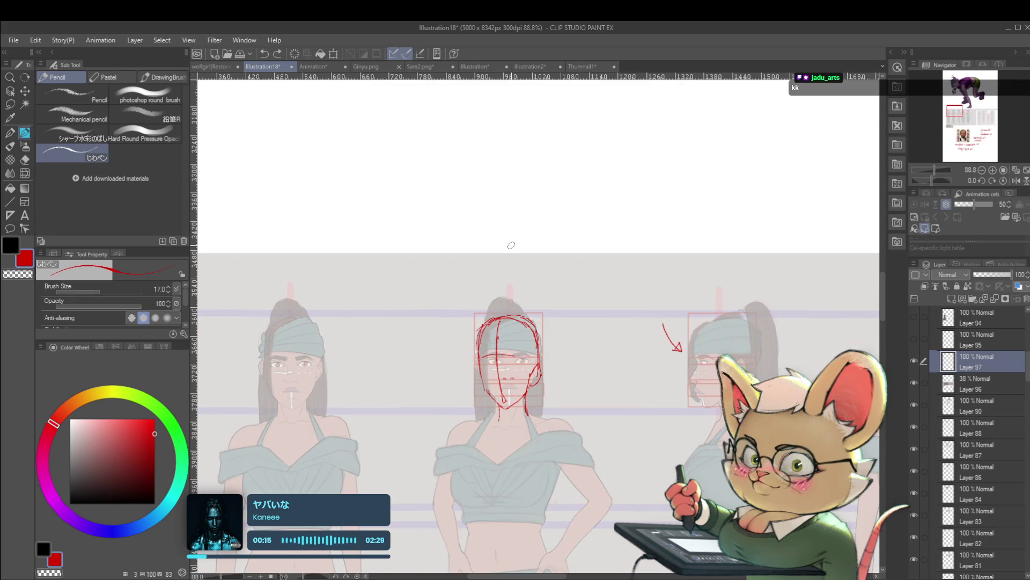
scroll(571, 317, down, 2)
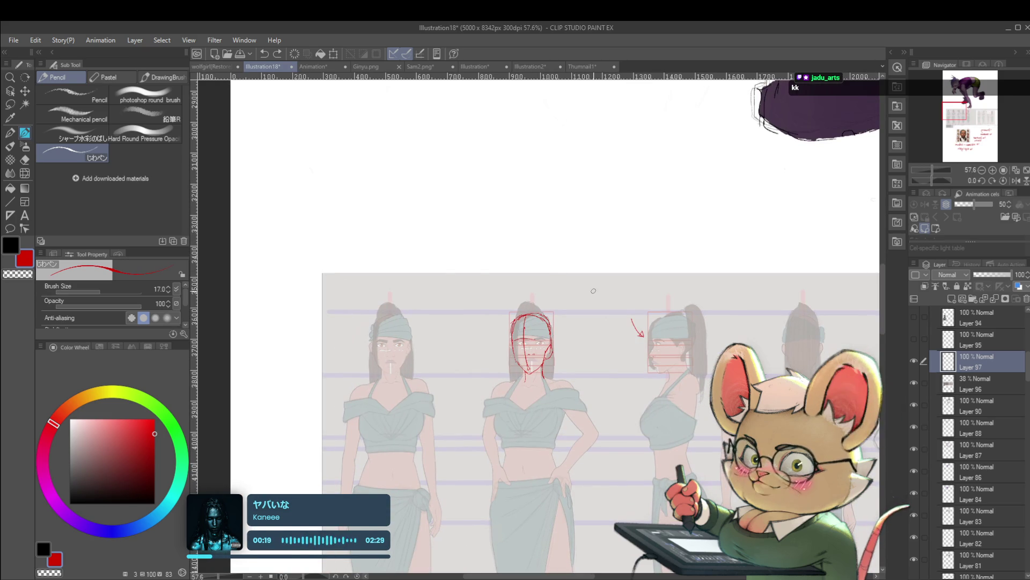
scroll(558, 344, down, 2)
scroll(568, 344, up, 3)
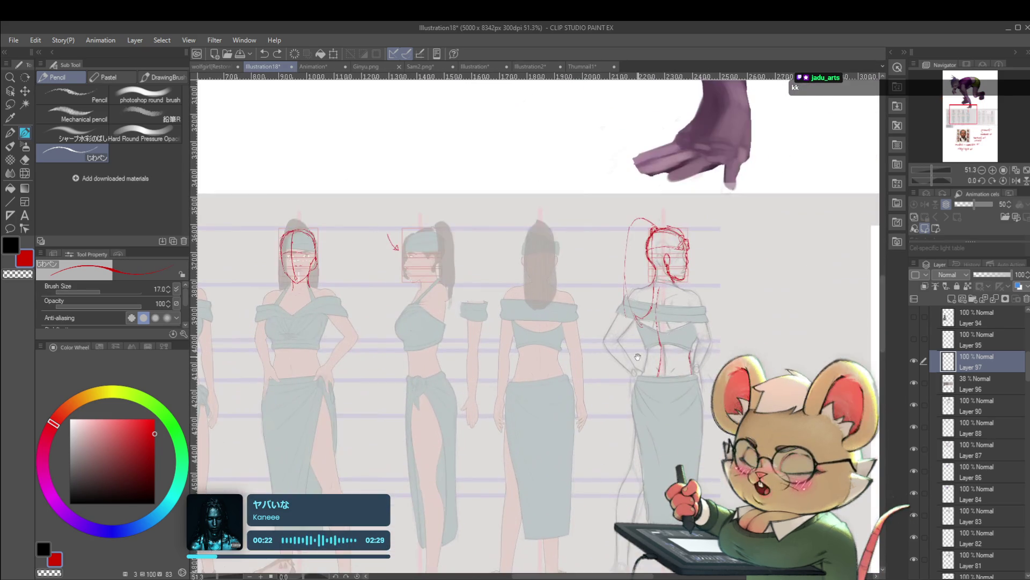
mouse_move(638, 357)
mouse_down()
mouse_move(718, 303)
mouse_move(713, 322)
mouse_up()
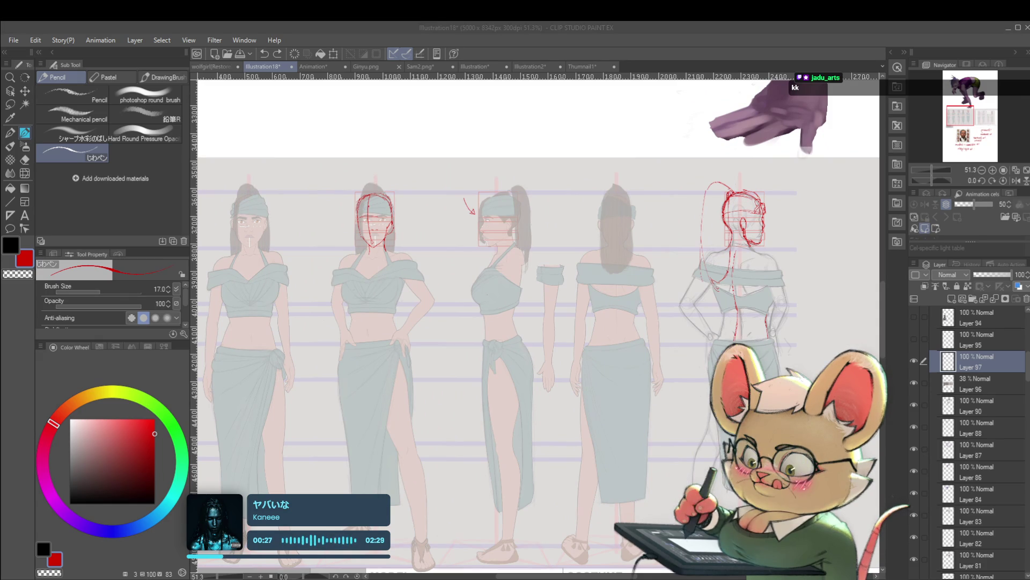
ctrl+click(958, 389)
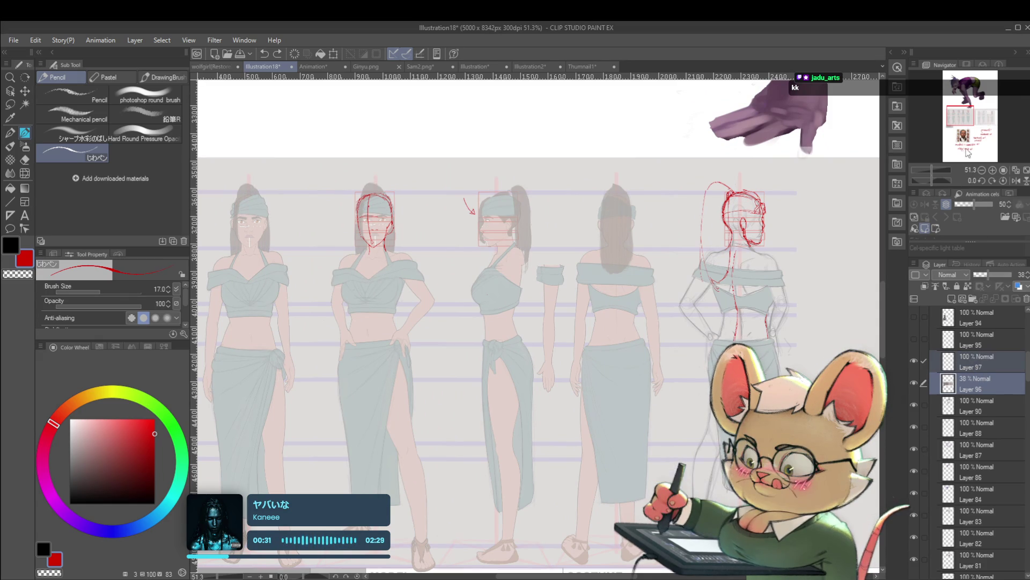
Step: Delete reference layers 96 and 97, then zoom and pan back onto the crouching figure
key(Delete)
scroll(616, 405, up, 10)
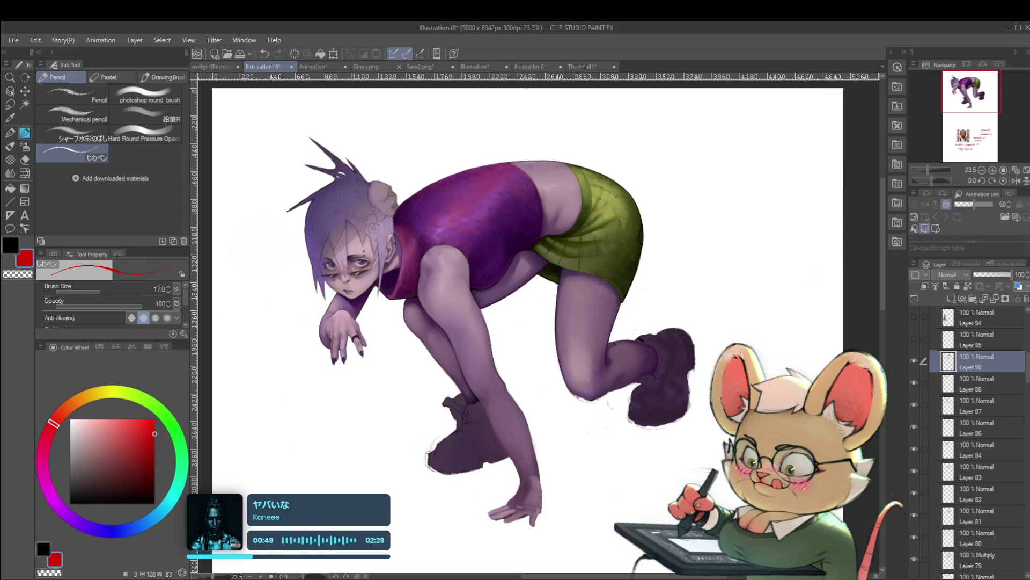
scroll(604, 446, up, 3)
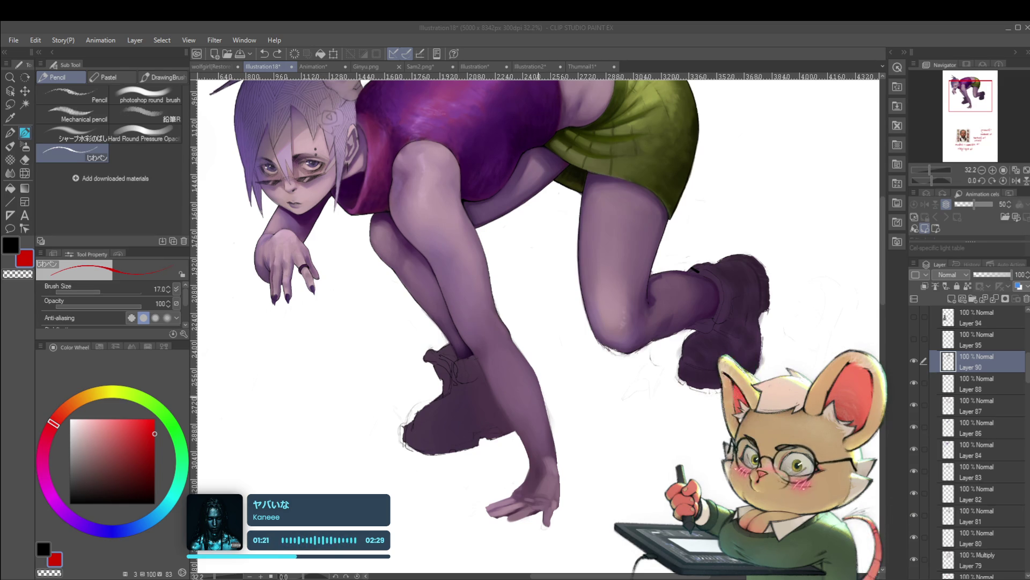
click(550, 438)
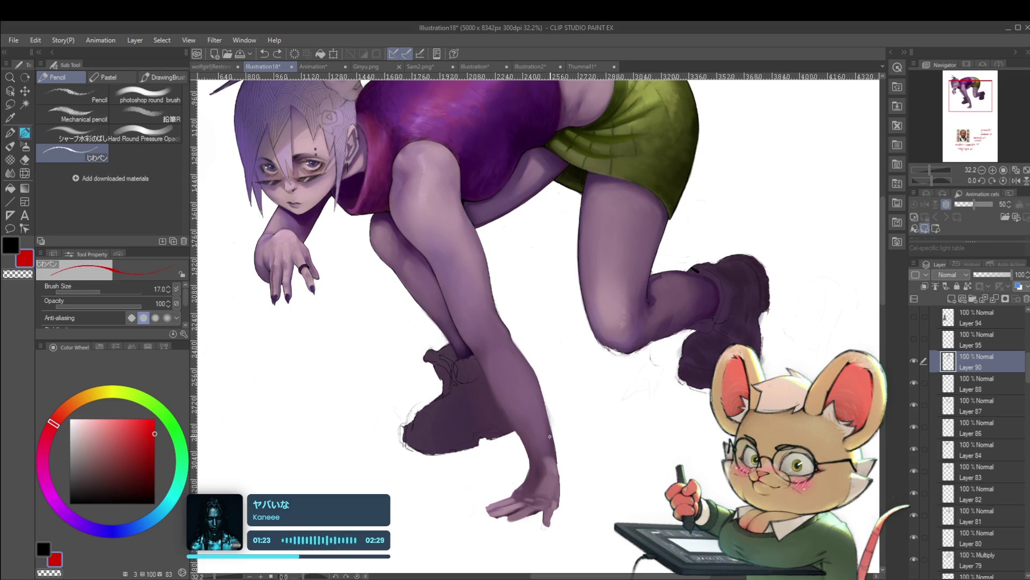
drag(563, 356, 576, 384)
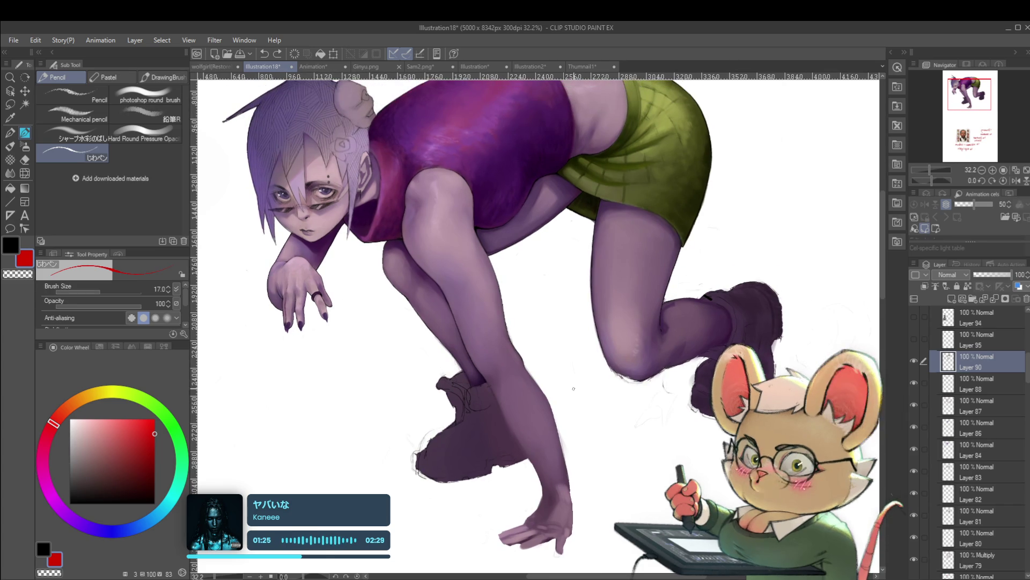
Step: Mirror the canvas view horizontally to check the figure
key(p)
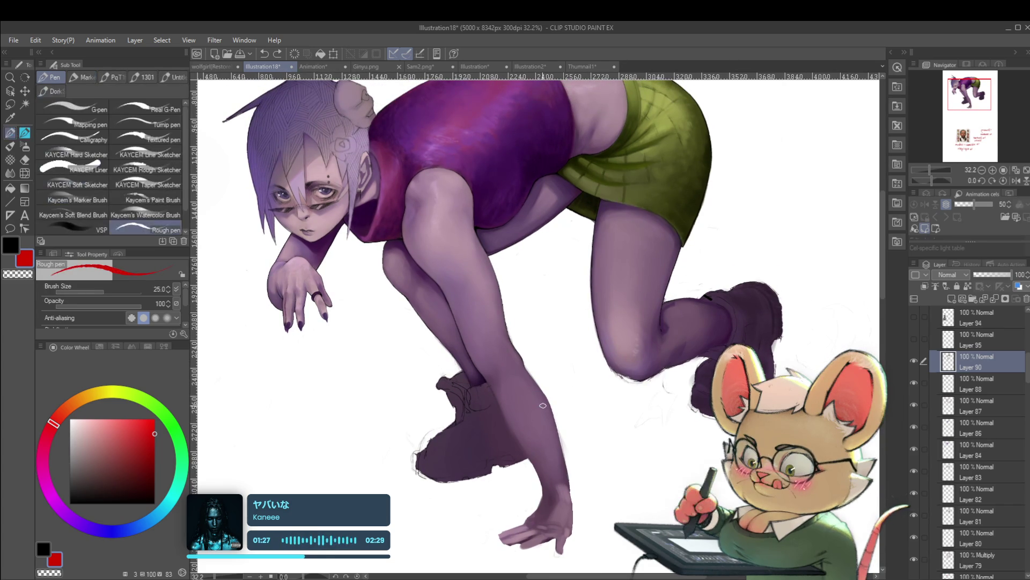
key(p)
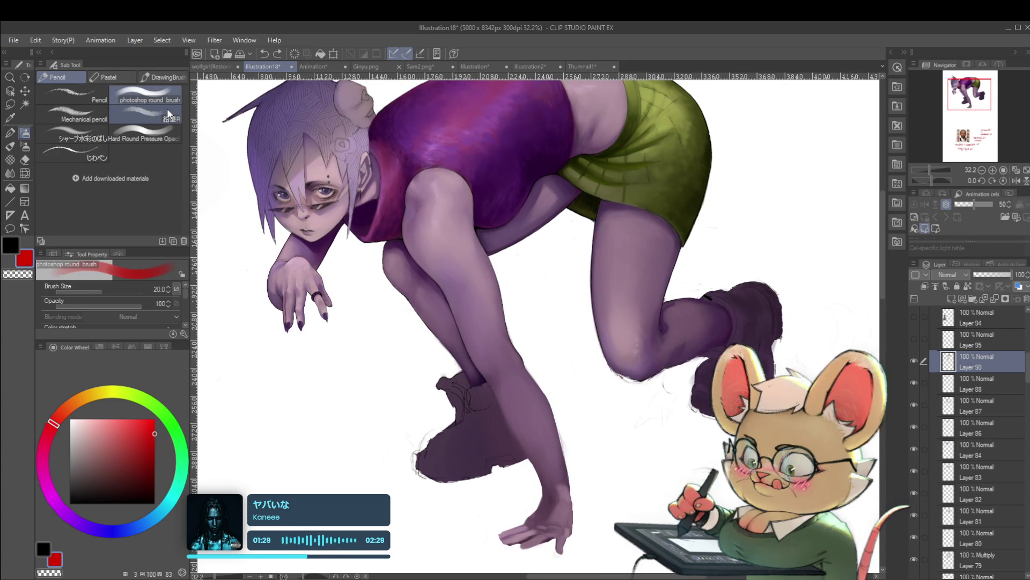
click(1016, 180)
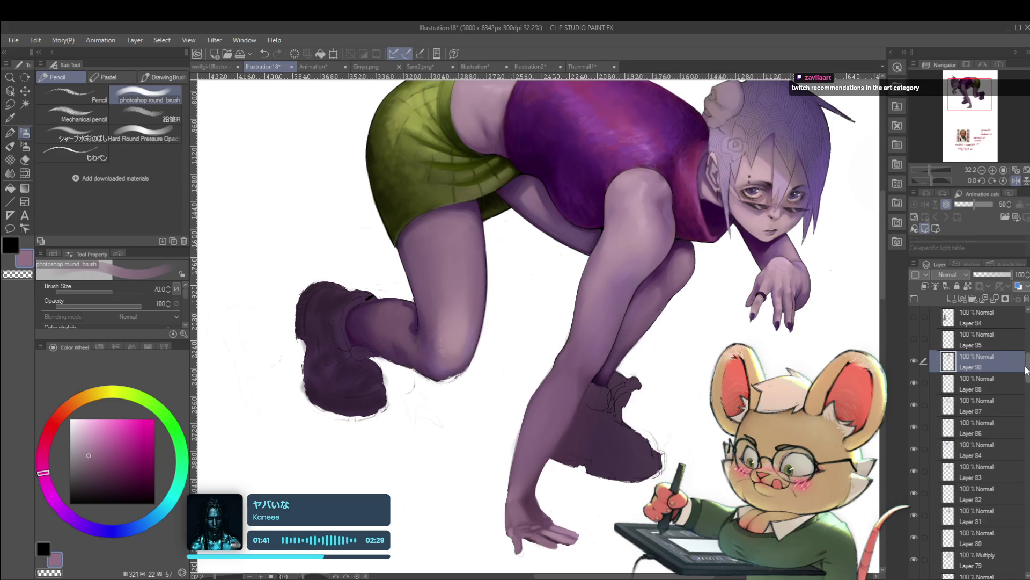
Step: Inspect the Hue/Saturation layers, then select Layer 90 and hide it to compare
drag(1026, 369, 1027, 397)
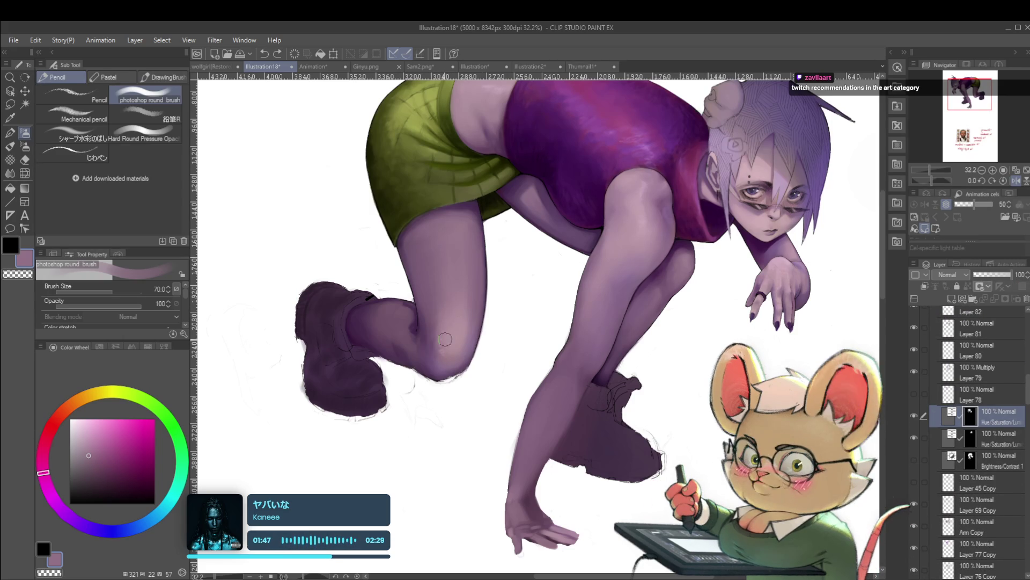
click(986, 438)
scroll(460, 299, down, 2)
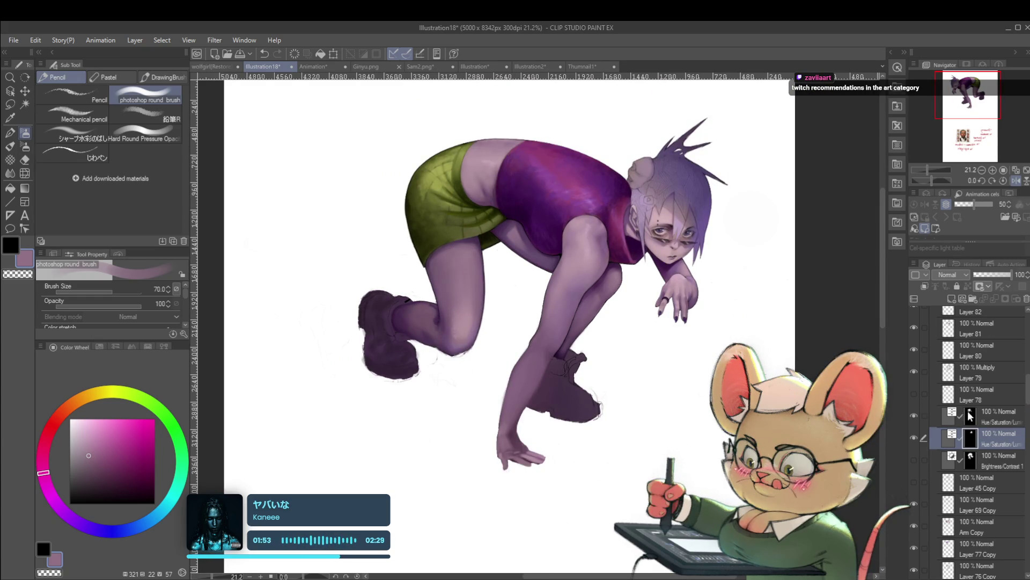
mouse_move(1024, 402)
mouse_down()
mouse_move(1021, 346)
mouse_move(1021, 378)
mouse_up()
click(915, 386)
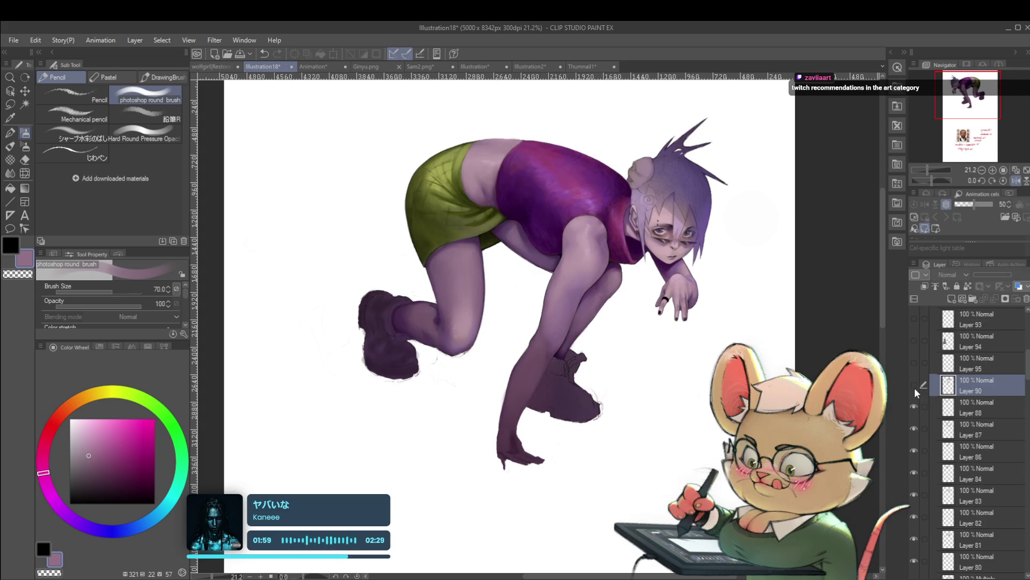
Step: Re-show Layer 90, unflip the canvas and zoom in on the hand area
click(914, 385)
click(1014, 181)
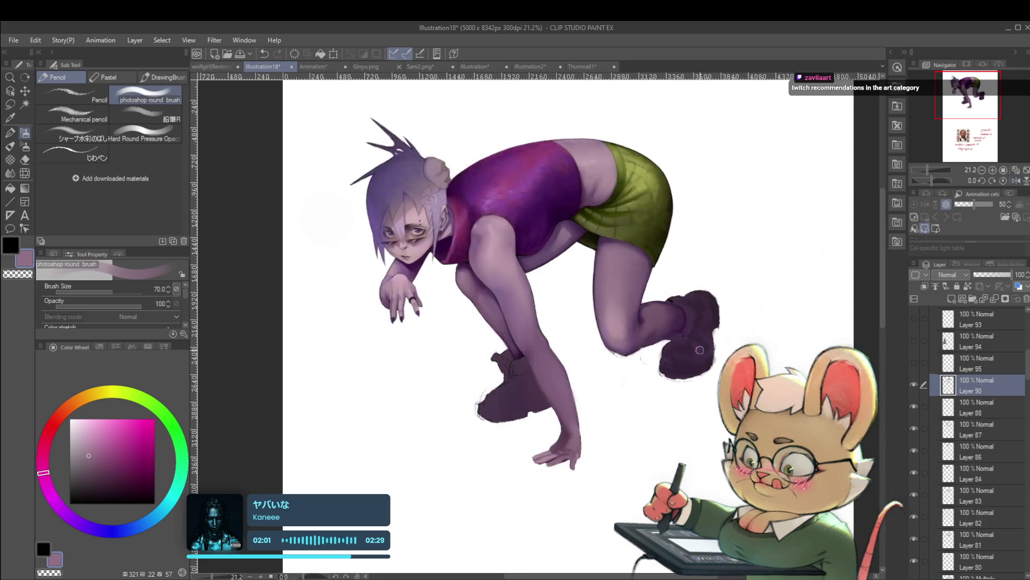
scroll(606, 386, up, 3)
mouse_move(587, 414)
mouse_down()
mouse_move(615, 360)
mouse_move(602, 395)
mouse_up()
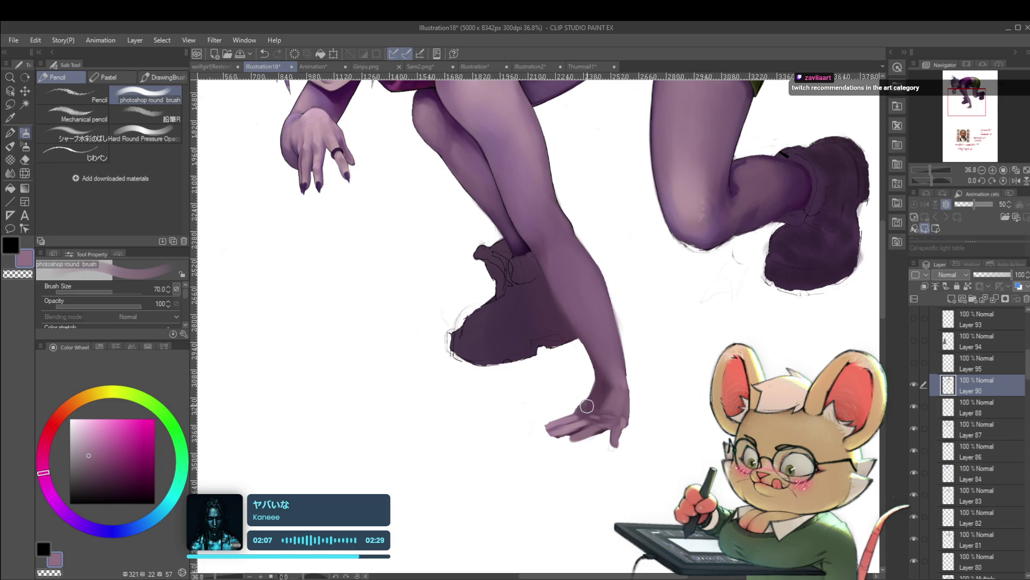
Step: Sample the hand's skin colour and shade it with a smaller brush
alt+click(613, 396)
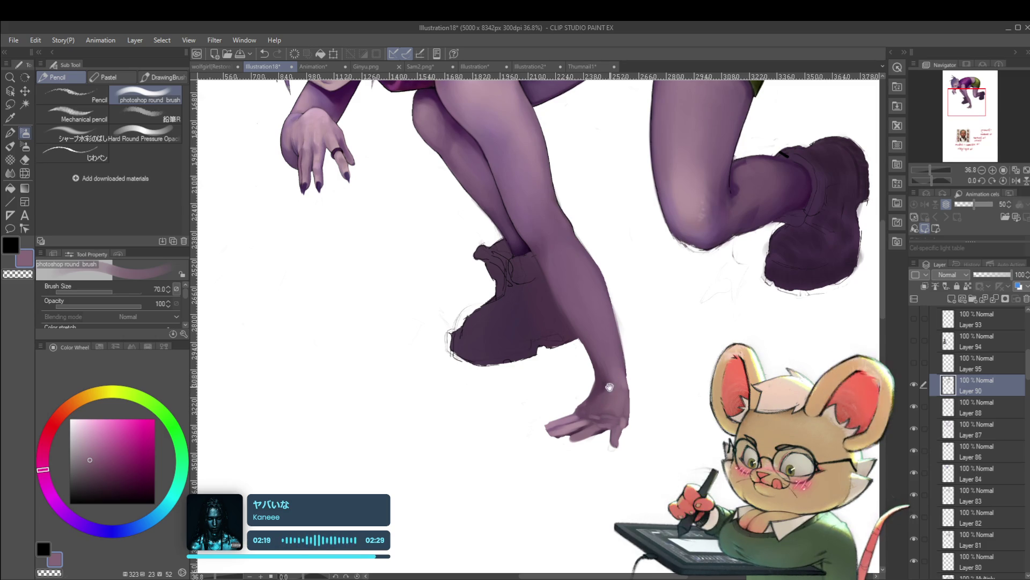
scroll(586, 406, up, 1)
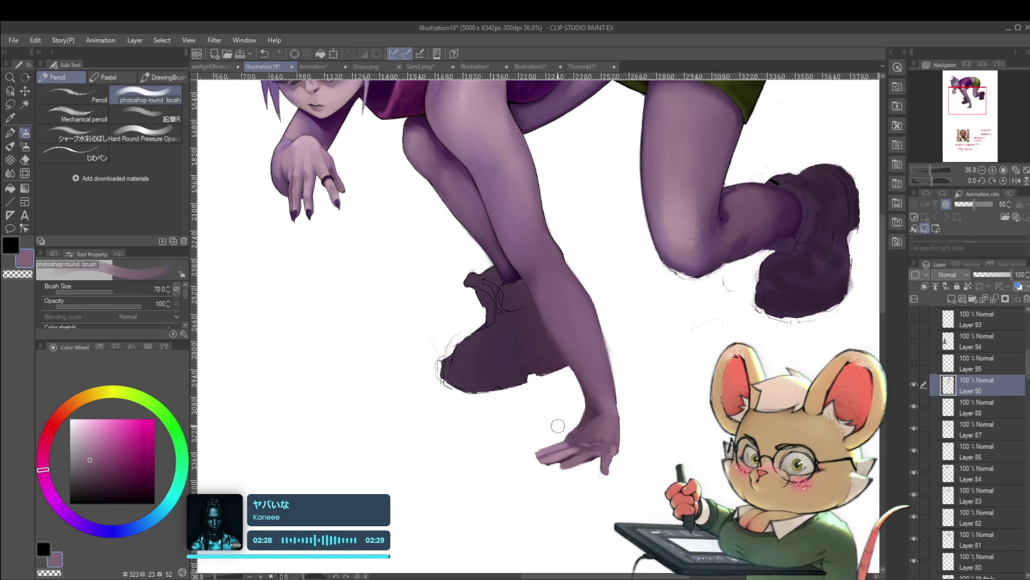
mouse_move(540, 428)
mouse_down()
mouse_move(598, 414)
mouse_move(529, 409)
mouse_move(555, 456)
mouse_up()
scroll(478, 481, down, 5)
drag(628, 415, 608, 434)
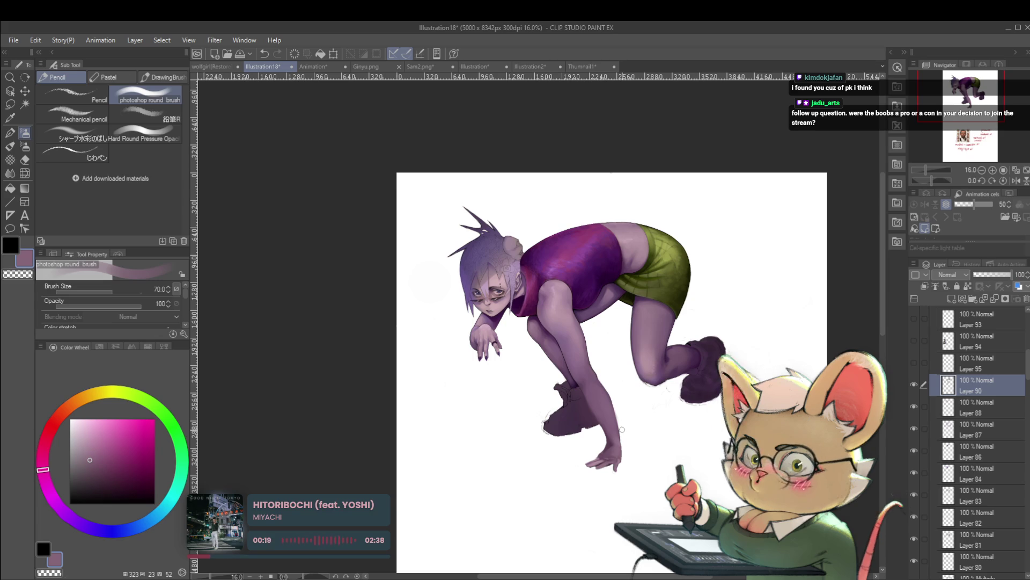
scroll(622, 429, up, 3)
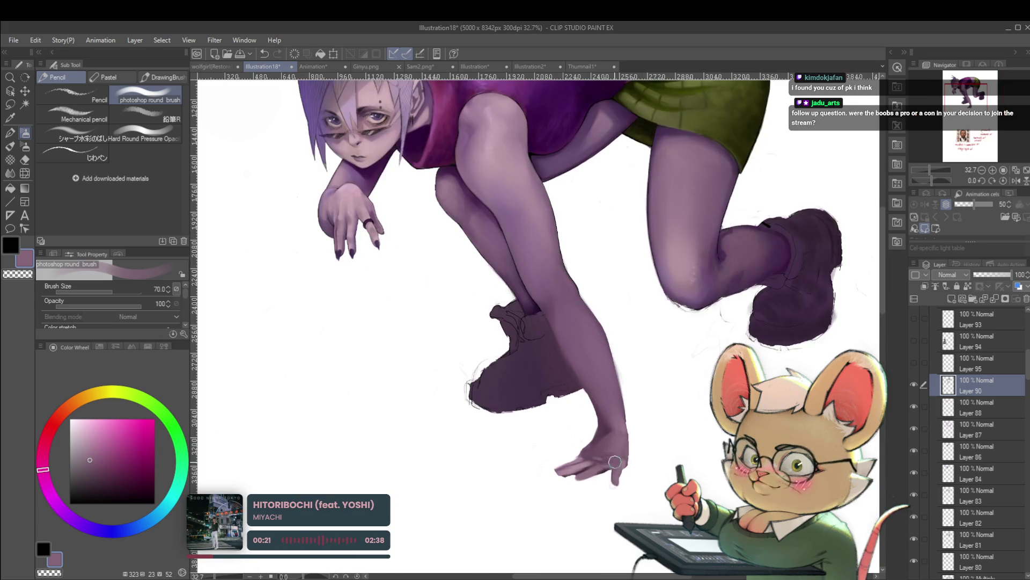
scroll(613, 461, up, 2)
key(bracketleft)
key(bracketleft)
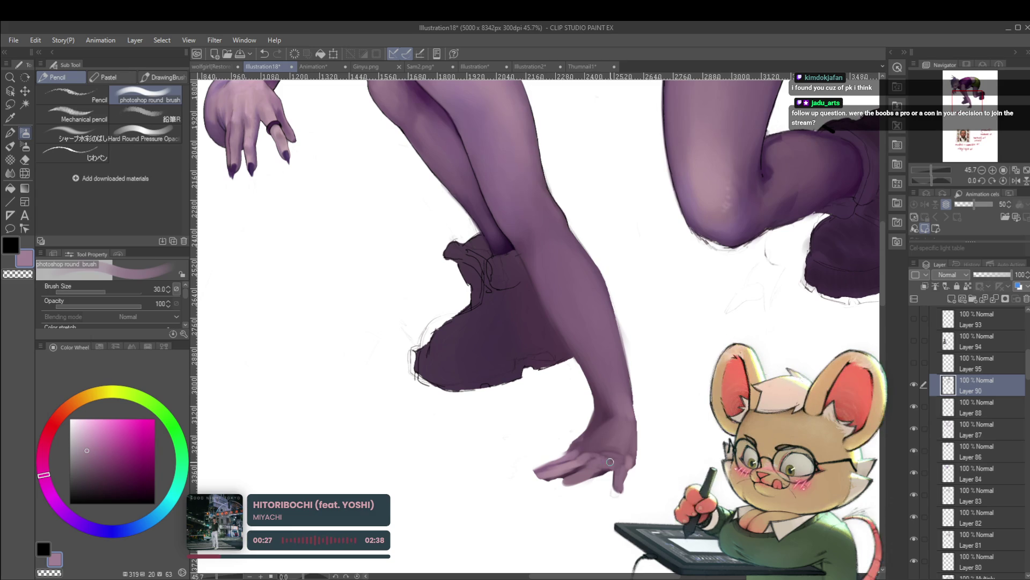
scroll(629, 455, down, 4)
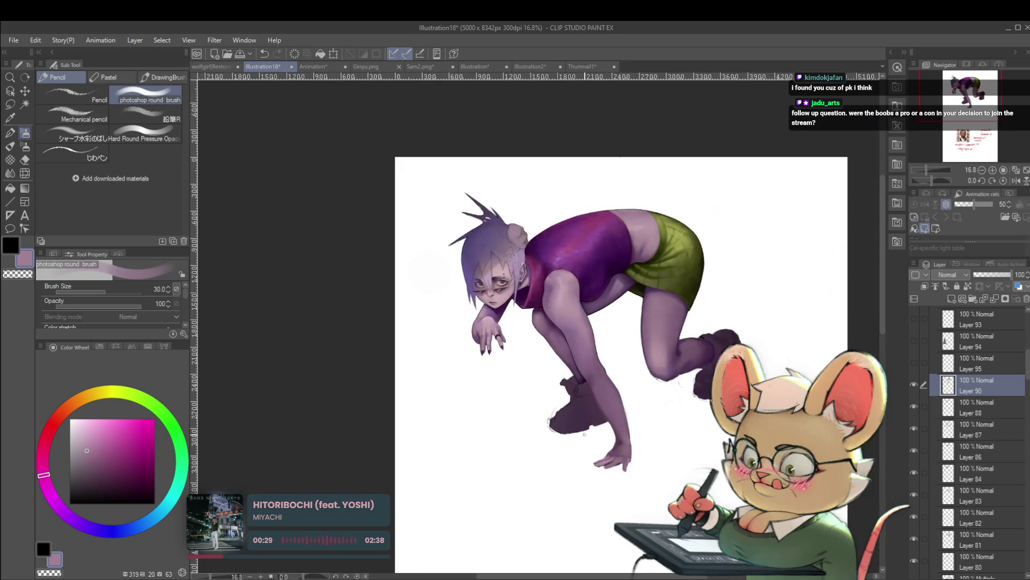
scroll(635, 435, up, 3)
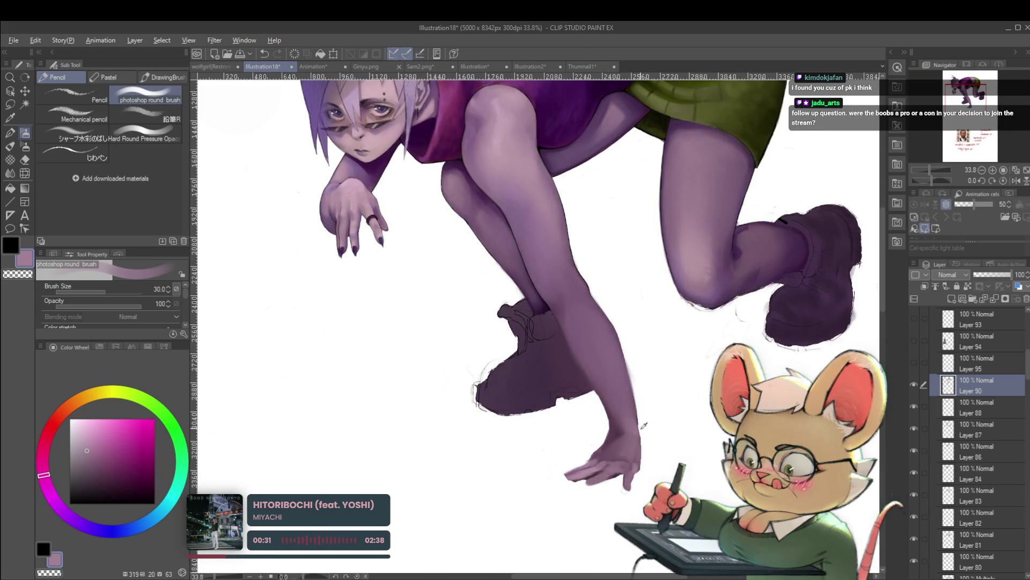
Step: Paint the forearm with alternating darker and lighter purples sampled from it
alt+click(613, 435)
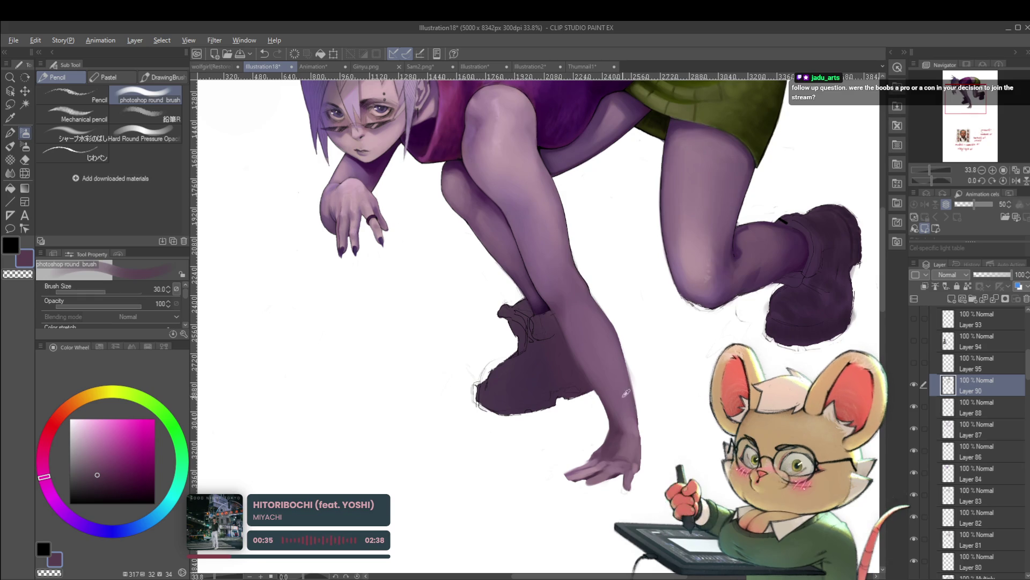
alt+click(624, 432)
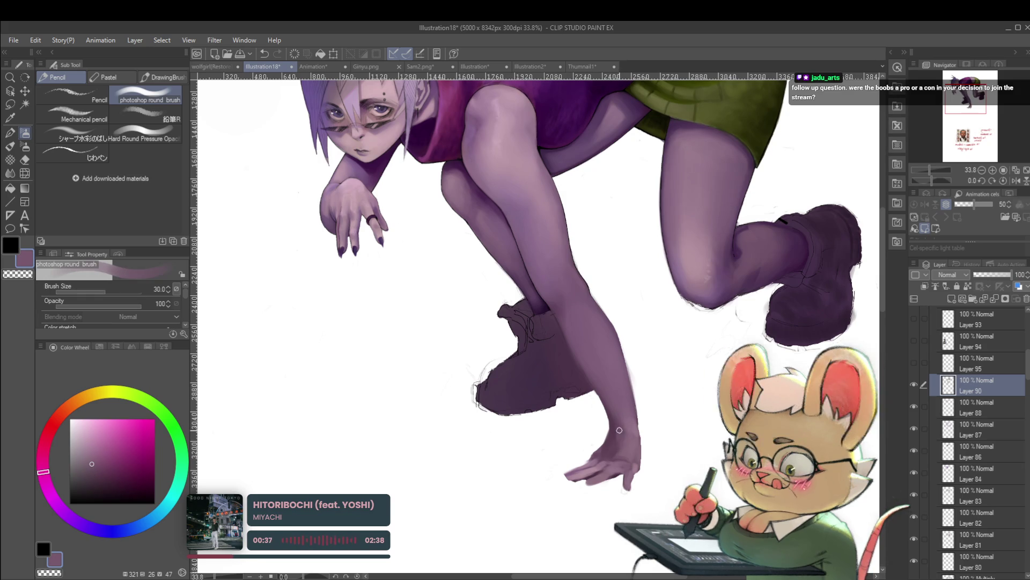
alt+click(615, 424)
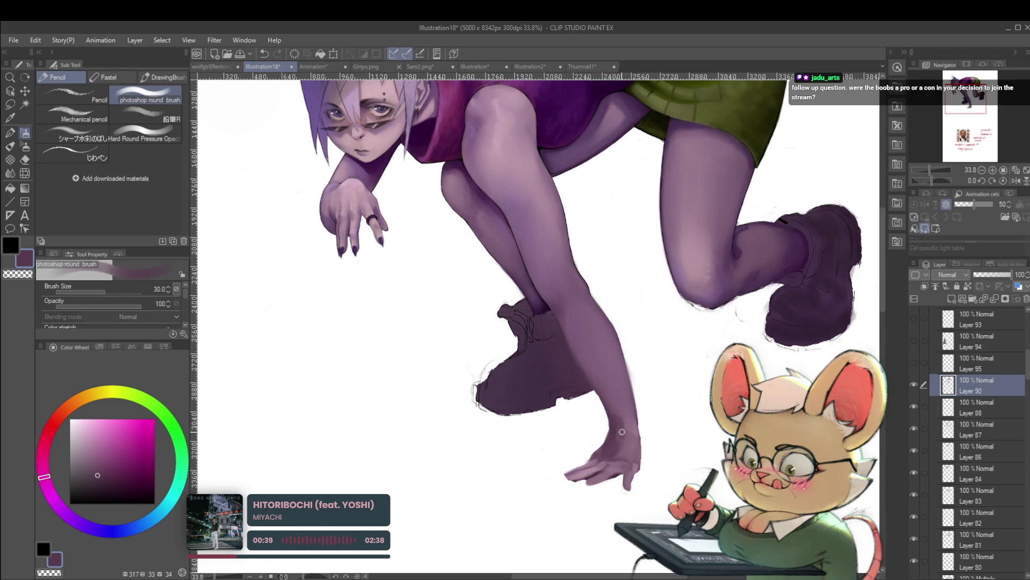
alt+click(623, 432)
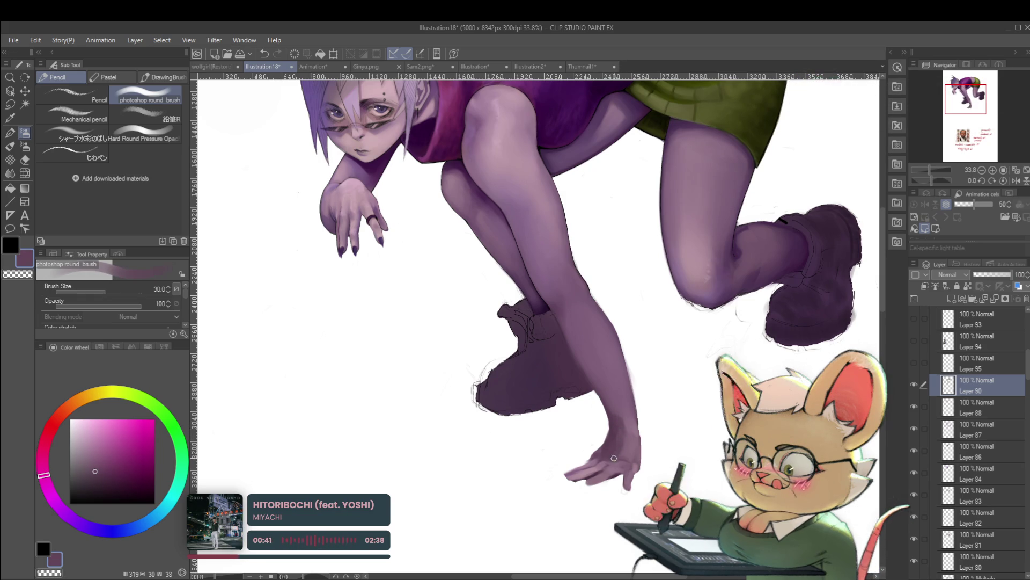
scroll(616, 378, down, 2)
Step: Mirror the canvas to check the figure, then flip it back to normal
click(1015, 181)
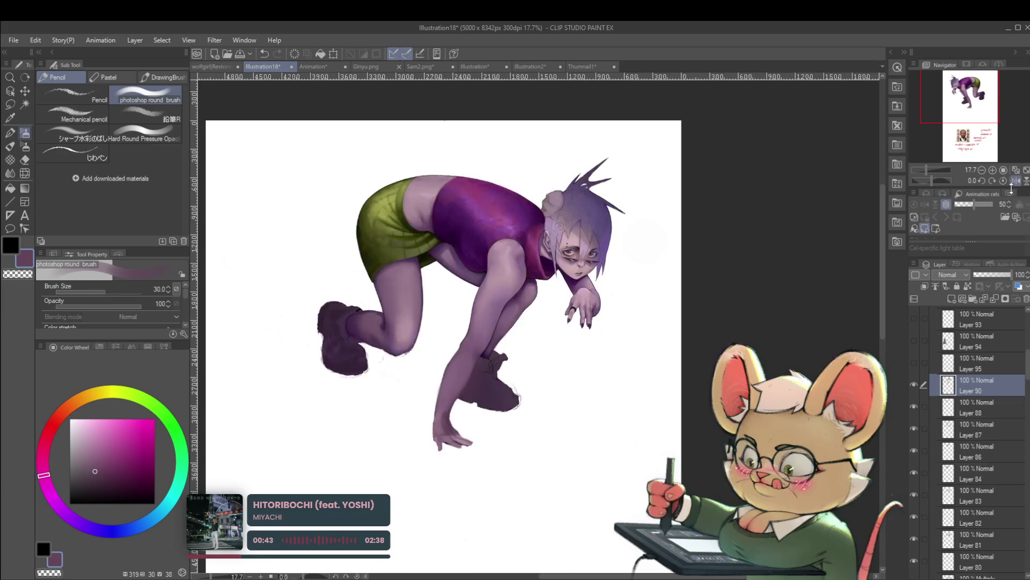
drag(552, 431, 574, 462)
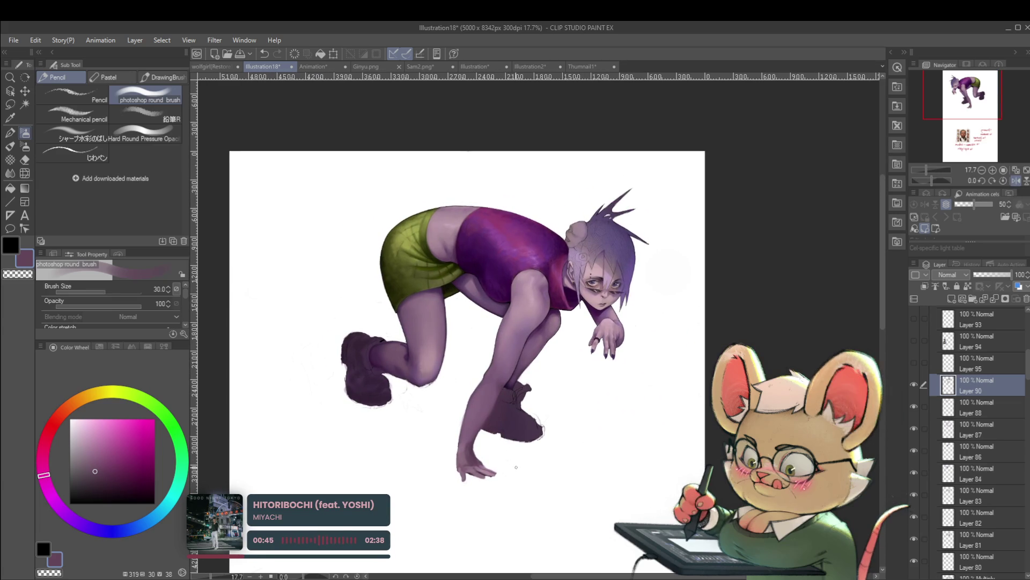
click(1016, 181)
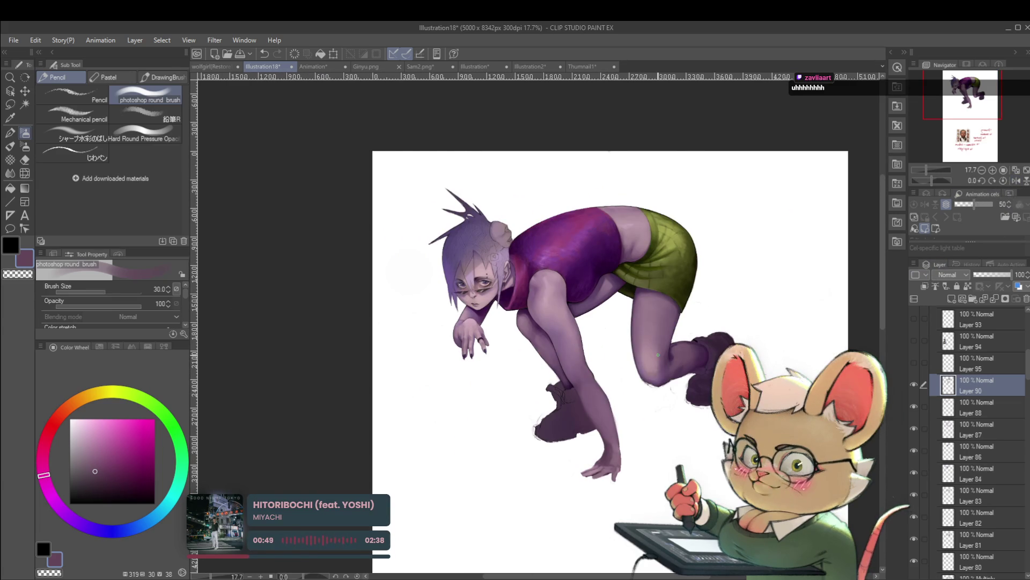
Step: Zoom onto the planted hand and paint it with light mauve and pinkish purple at size 20
click(627, 473)
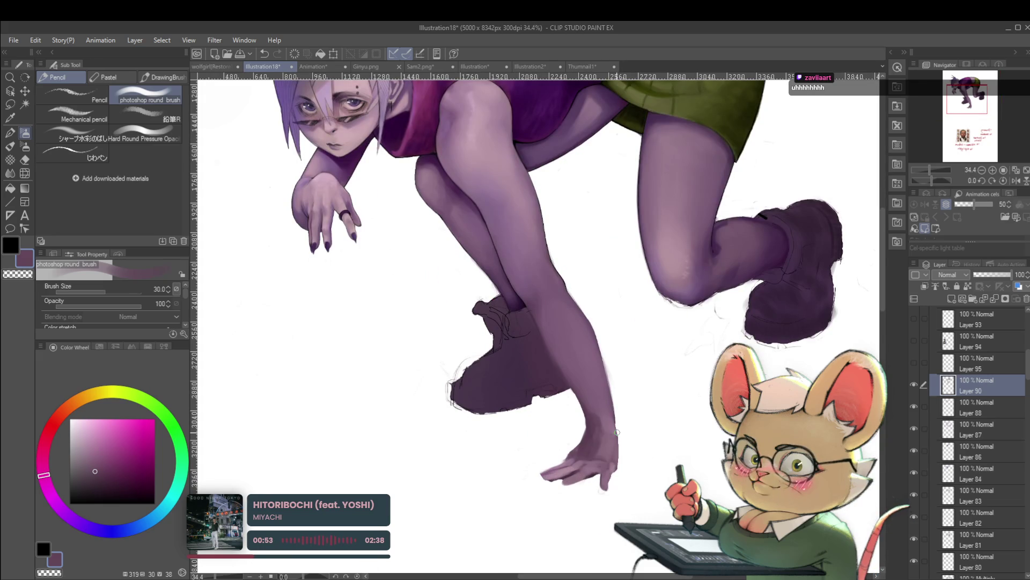
click(616, 477)
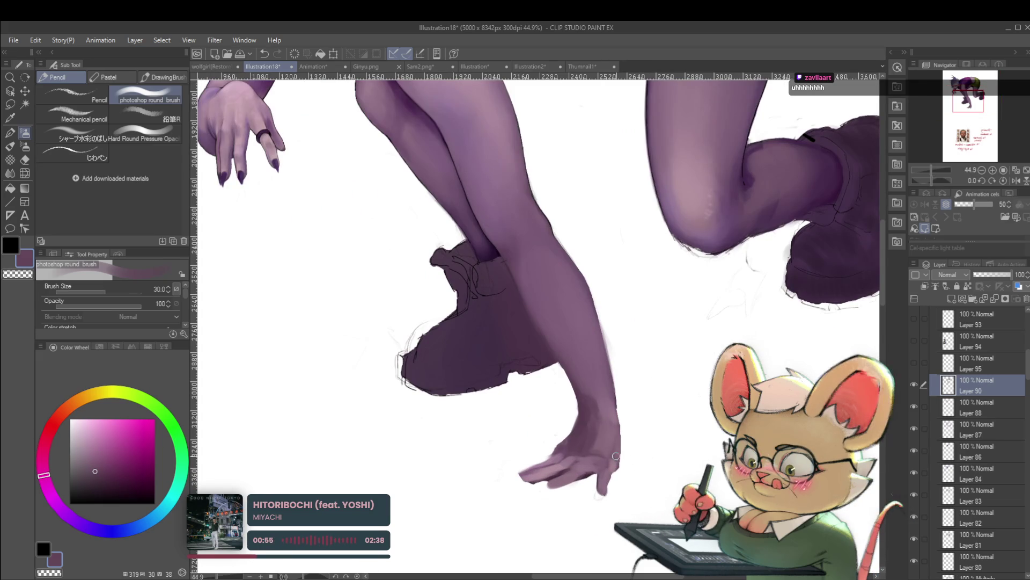
alt+click(554, 468)
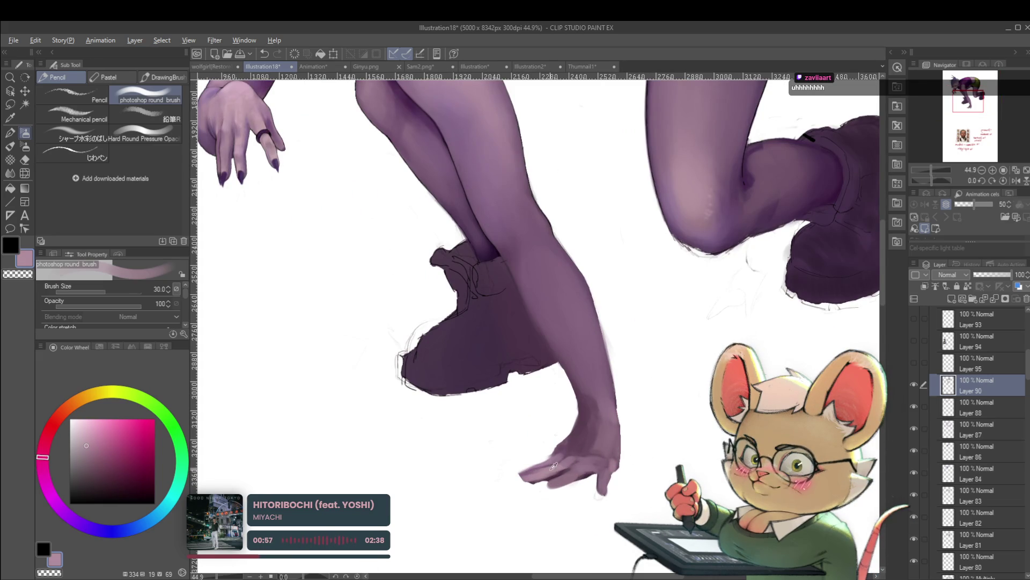
key(bracketleft)
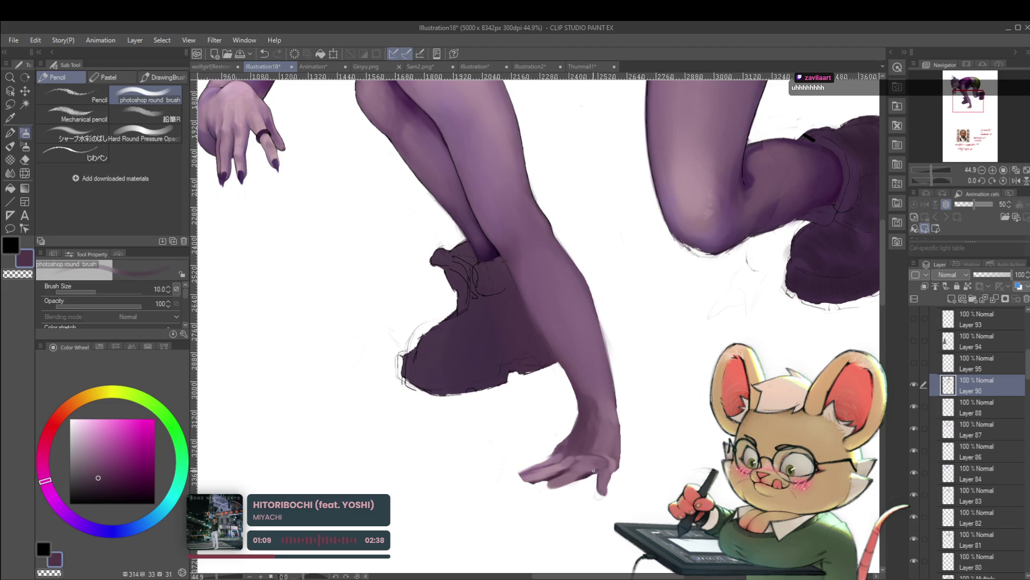
key(bracketright)
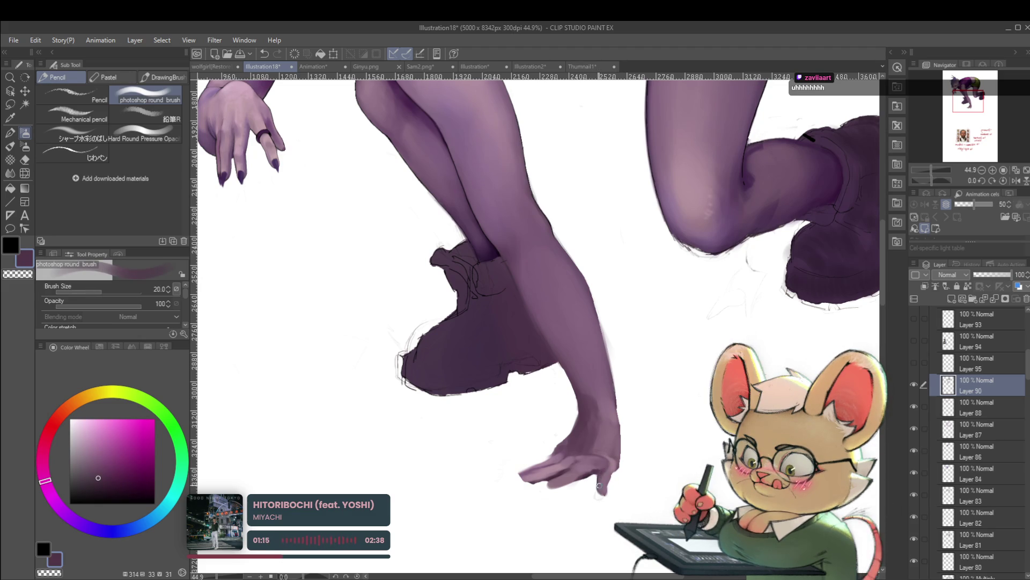
alt+click(616, 460)
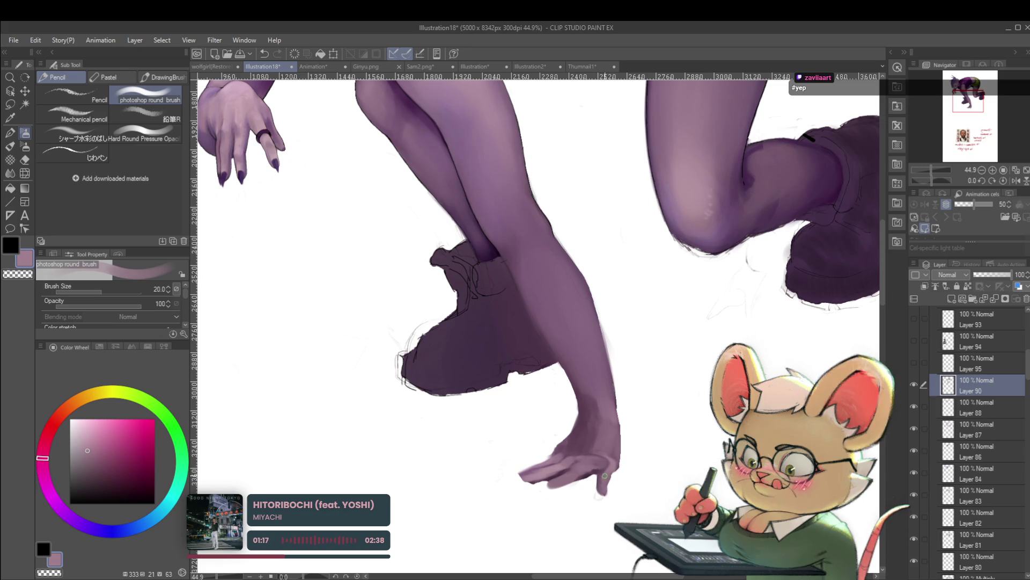
scroll(611, 489, up, 5)
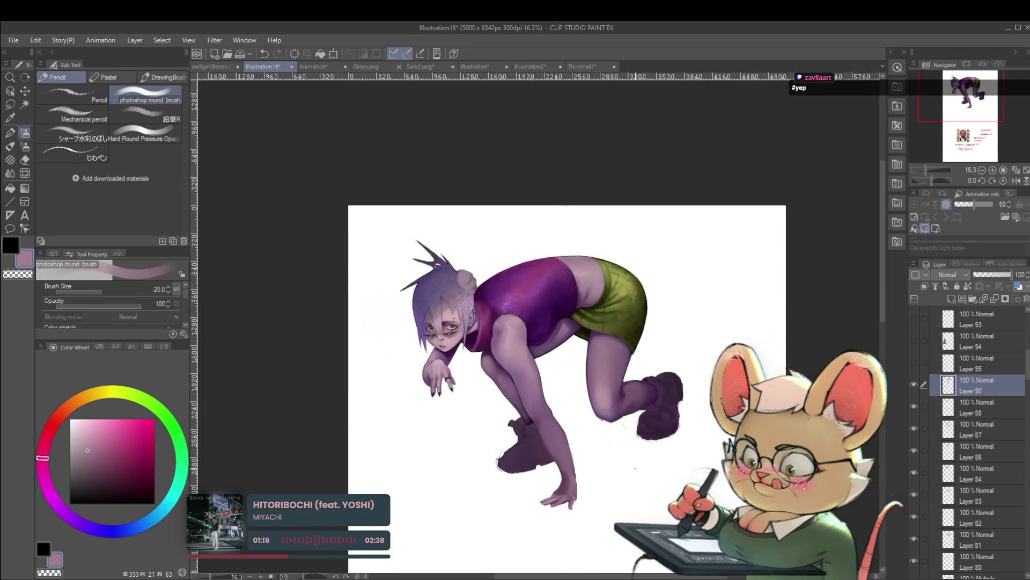
Step: Frame the planted hand and shade it with a darker sampled purple
drag(611, 489, 623, 456)
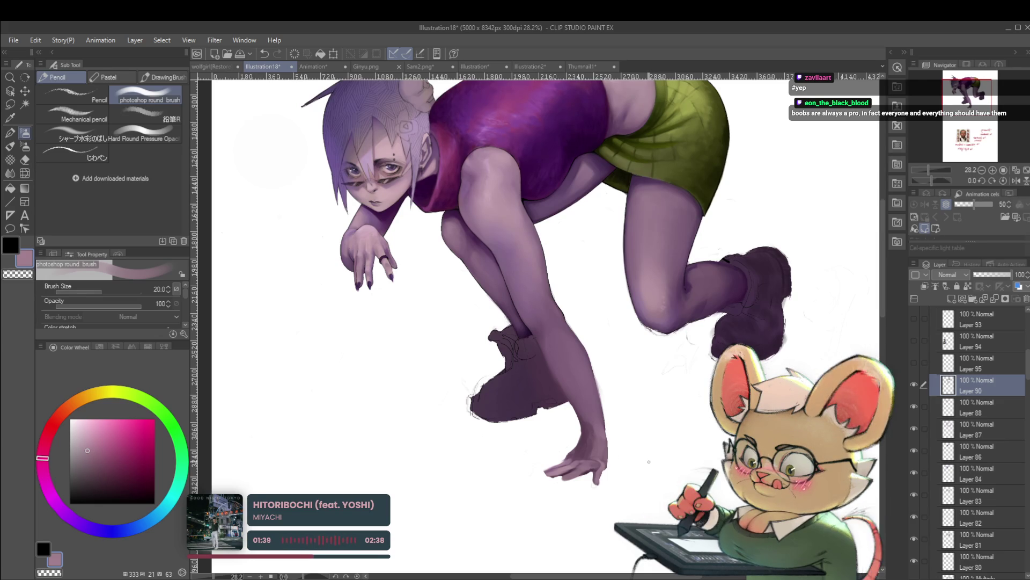
scroll(649, 462, right, 1)
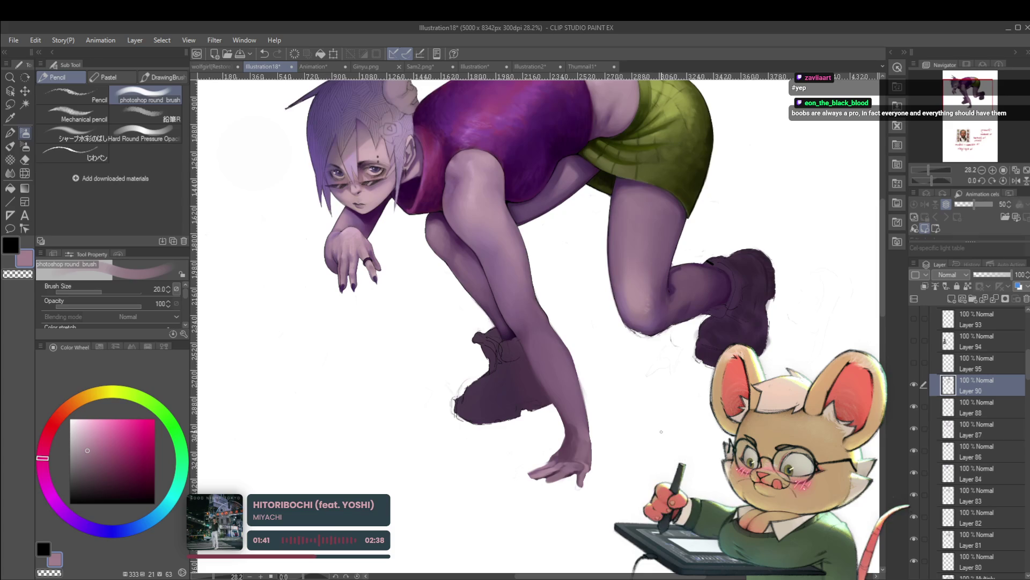
scroll(577, 484, up, 2)
drag(588, 485, 594, 503)
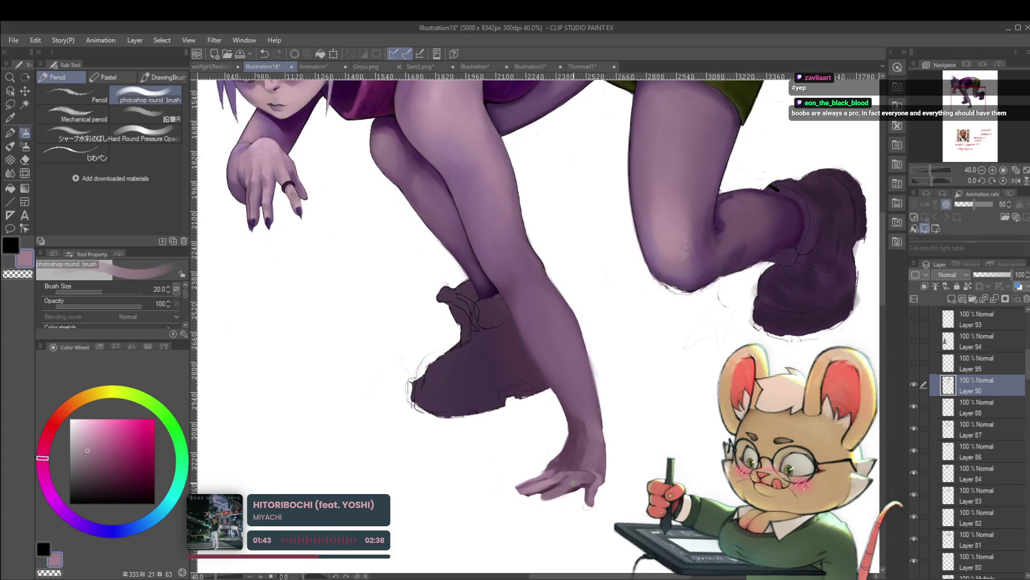
alt+click(566, 464)
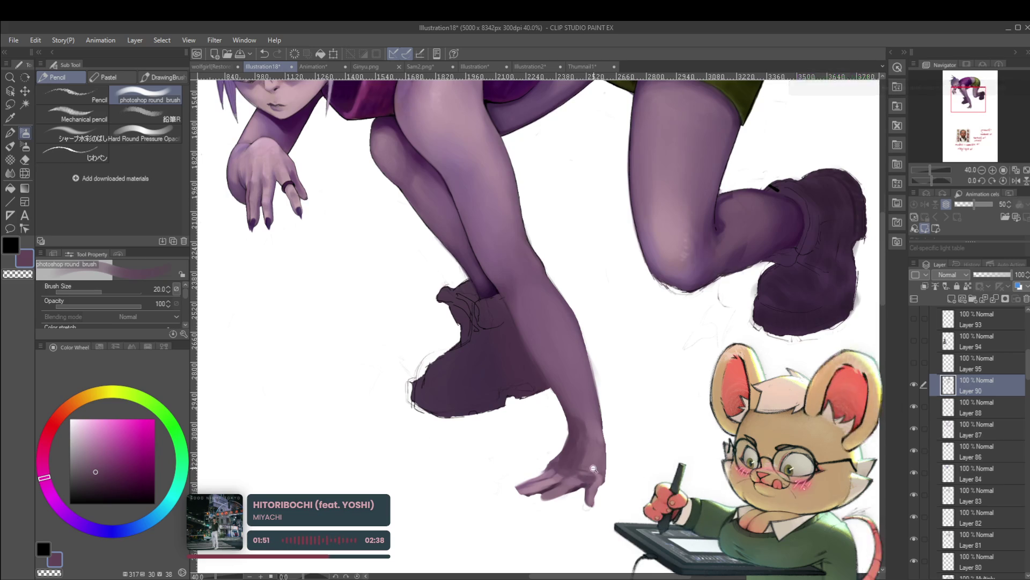
Step: Shade the hand and front leg with a sampled pinkish-mauve skin colour
scroll(590, 479, down, 5)
scroll(602, 438, up, 3)
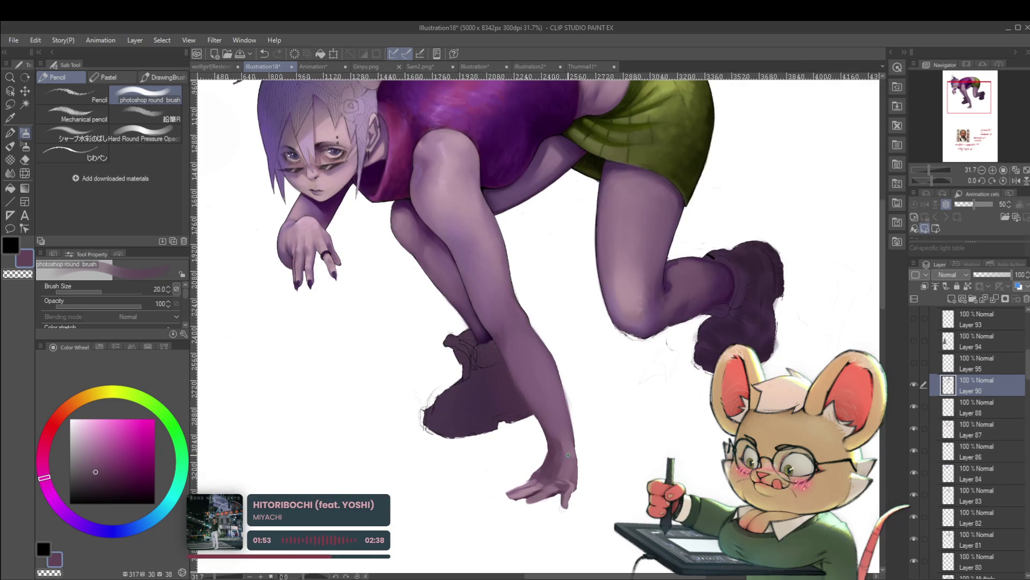
drag(566, 455, 534, 454)
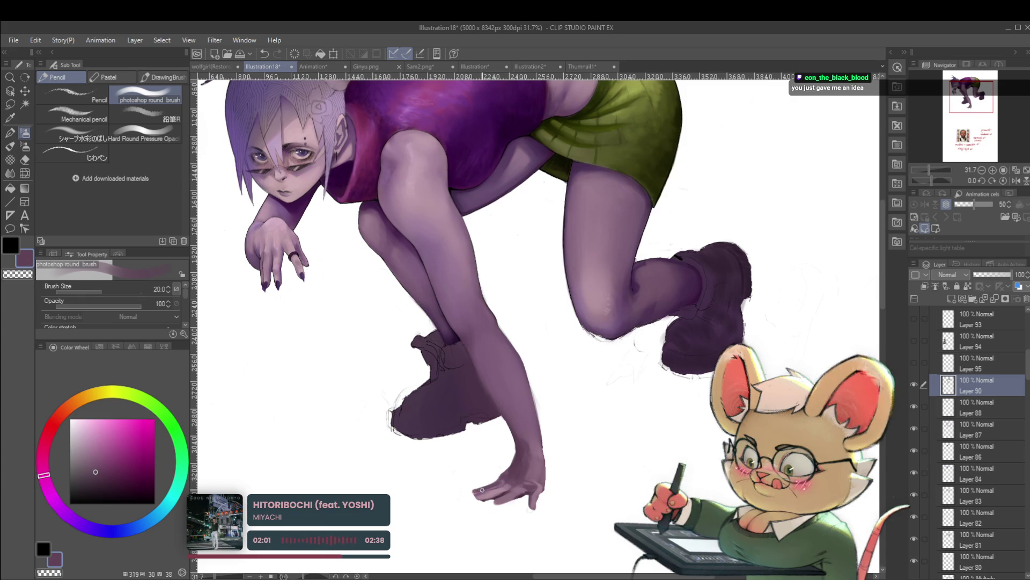
scroll(519, 473, down, 3)
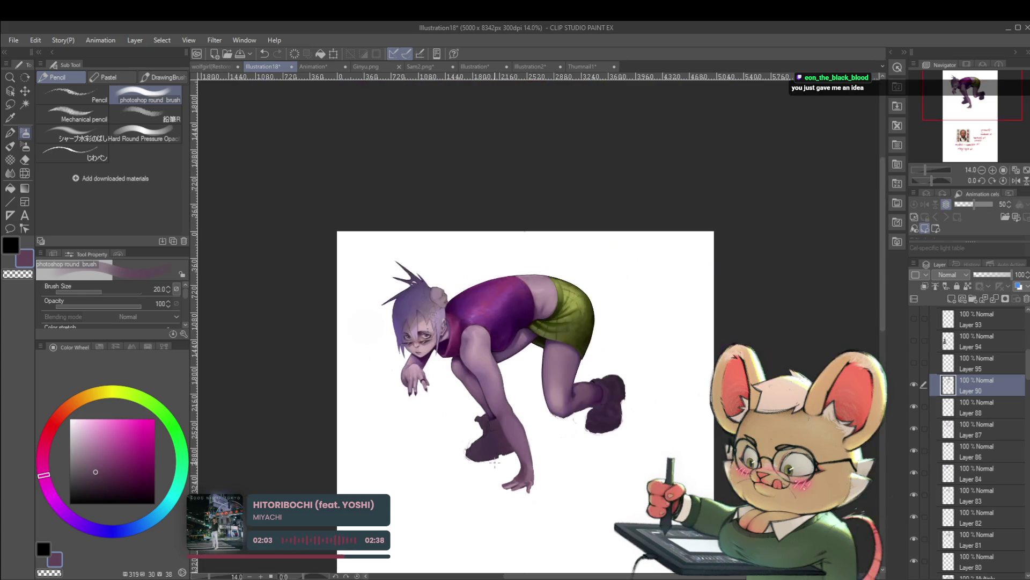
scroll(531, 478, up, 4)
alt+click(491, 476)
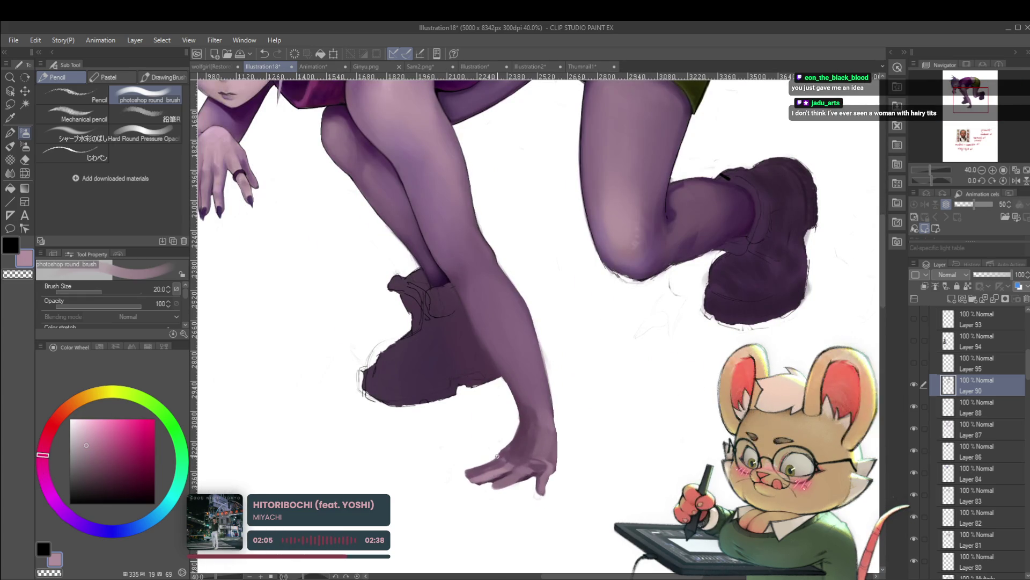
drag(491, 475, 506, 470)
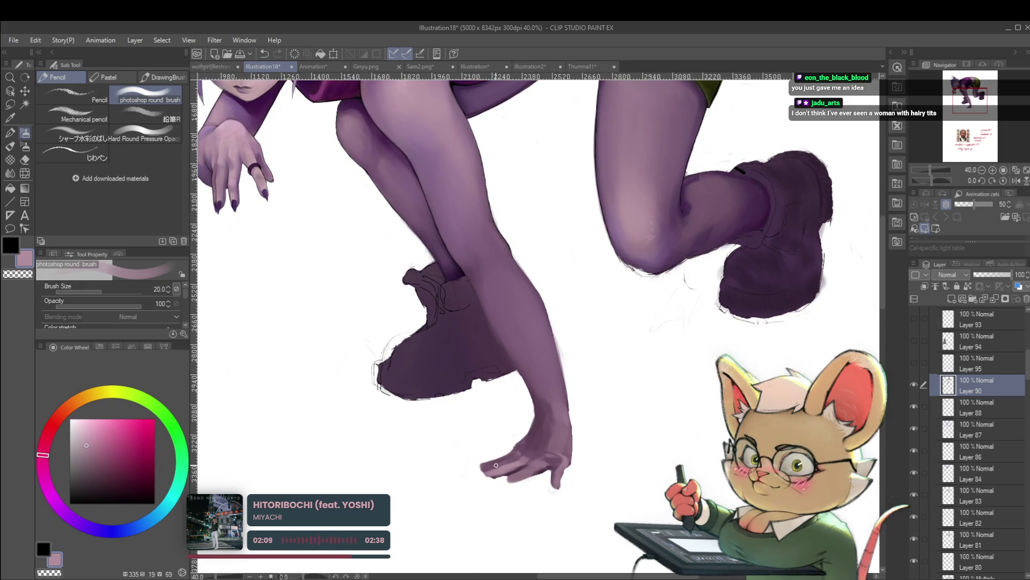
Step: Tidy the fingertip edges with the round painting brush
key(p)
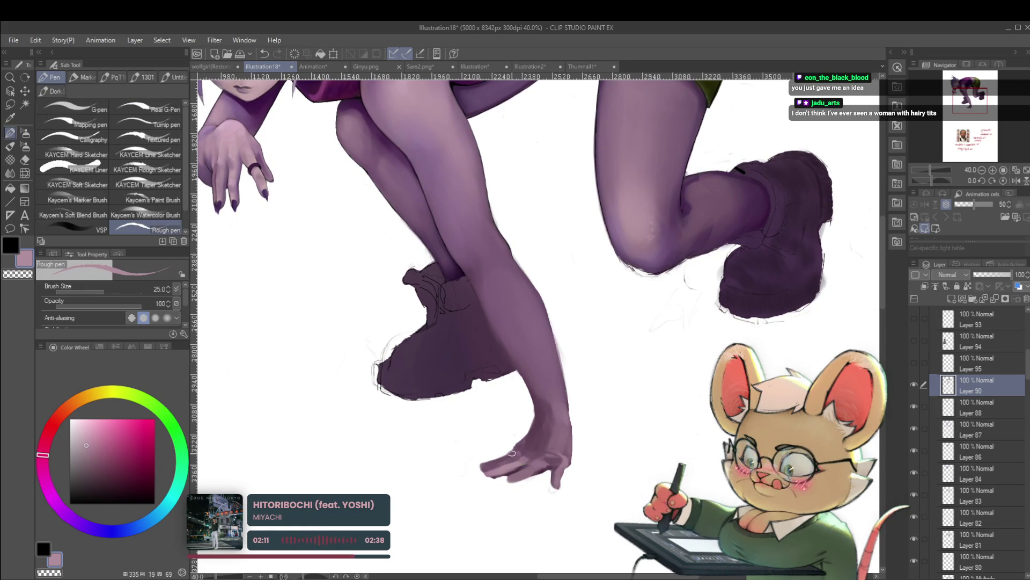
key(p)
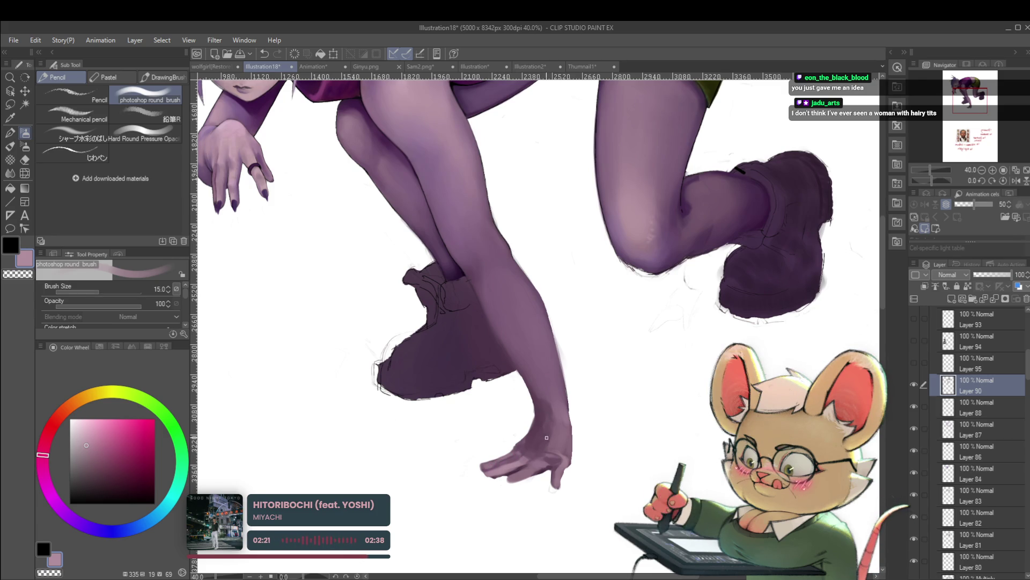
drag(537, 426, 575, 429)
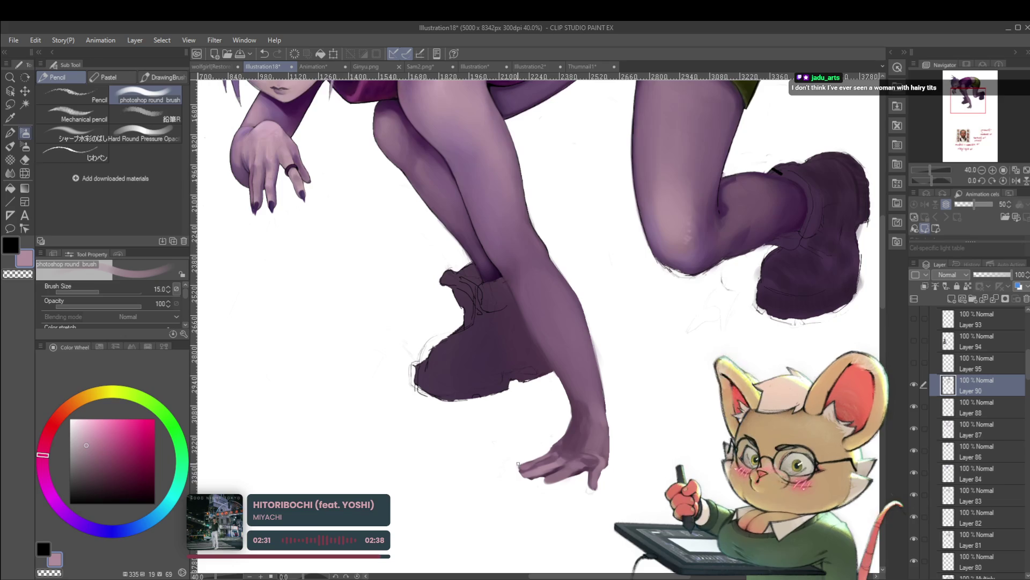
scroll(517, 418, up, 2)
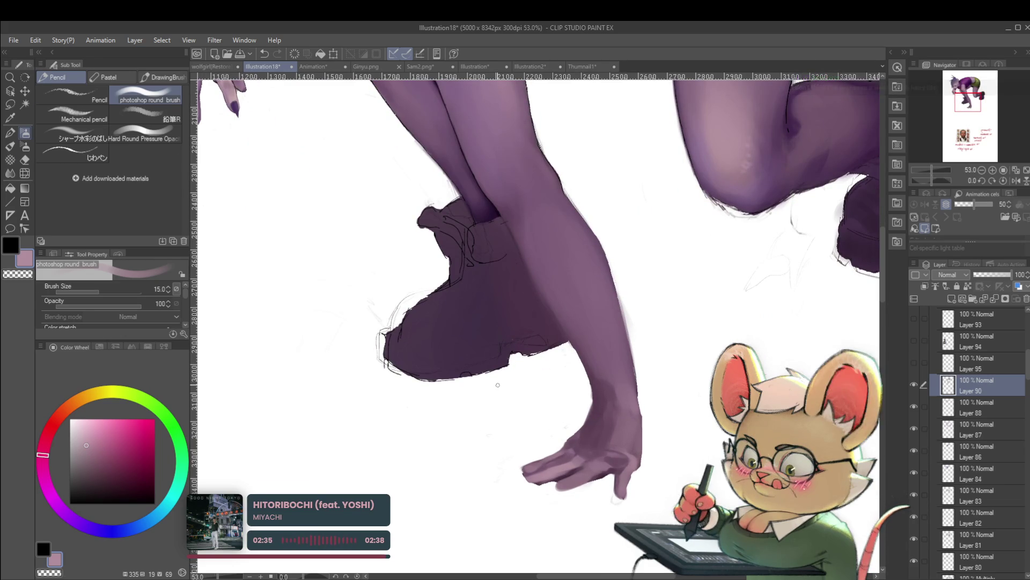
Step: Erase stray marks with the multiple-layers eraser, then repaint the fingers and shin
key(e)
click(151, 139)
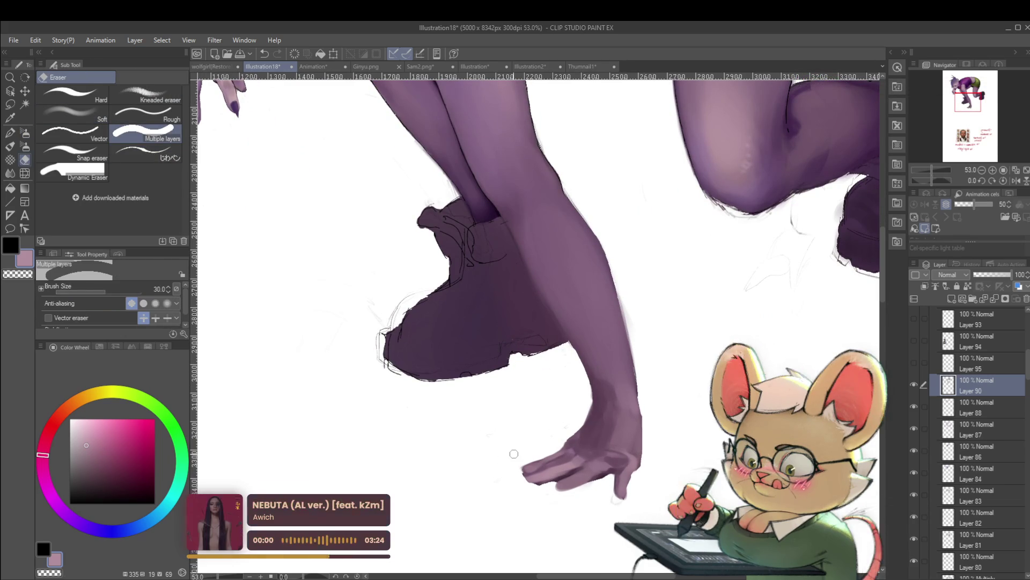
key(p)
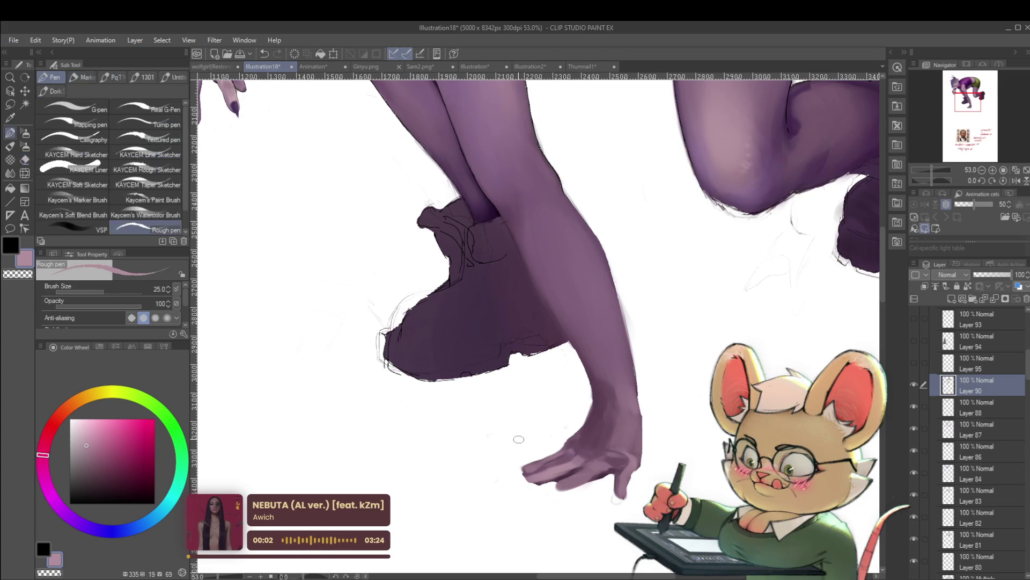
key(p)
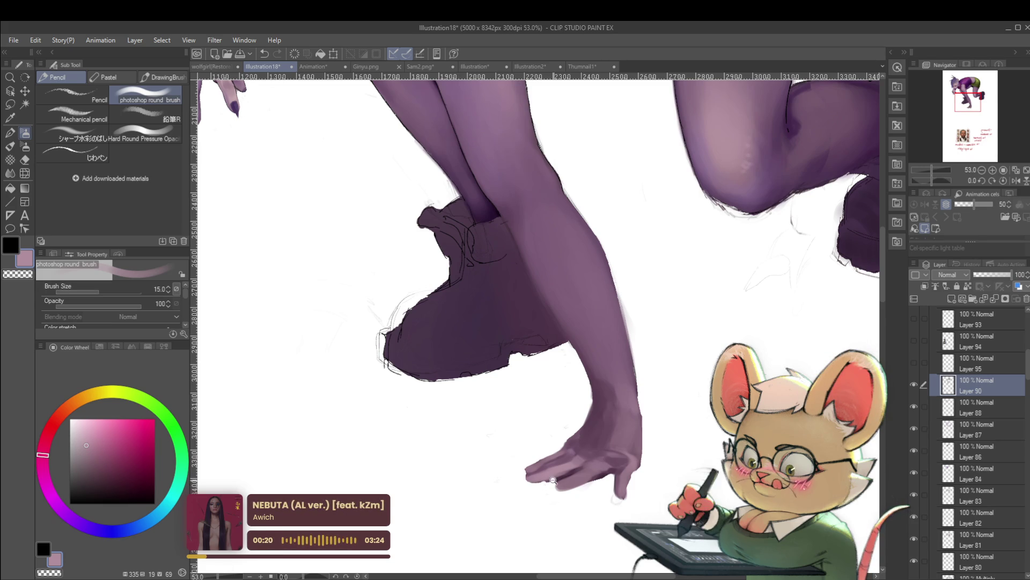
scroll(518, 396, down, 3)
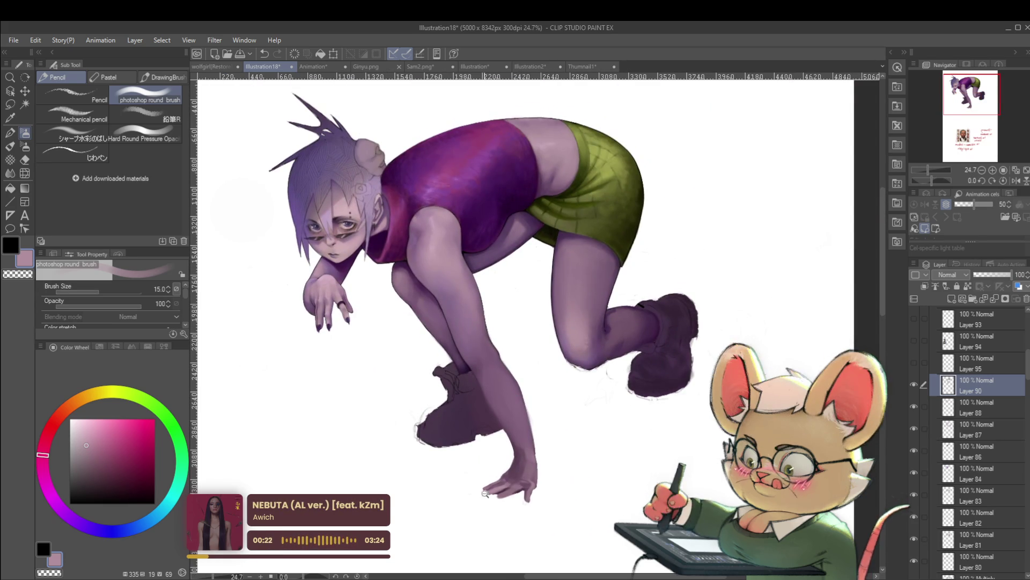
Step: Frame the legs, boots and hand, shrink the brush to 10 and paint soft knee, leg and hand shading
scroll(518, 396, up, 3)
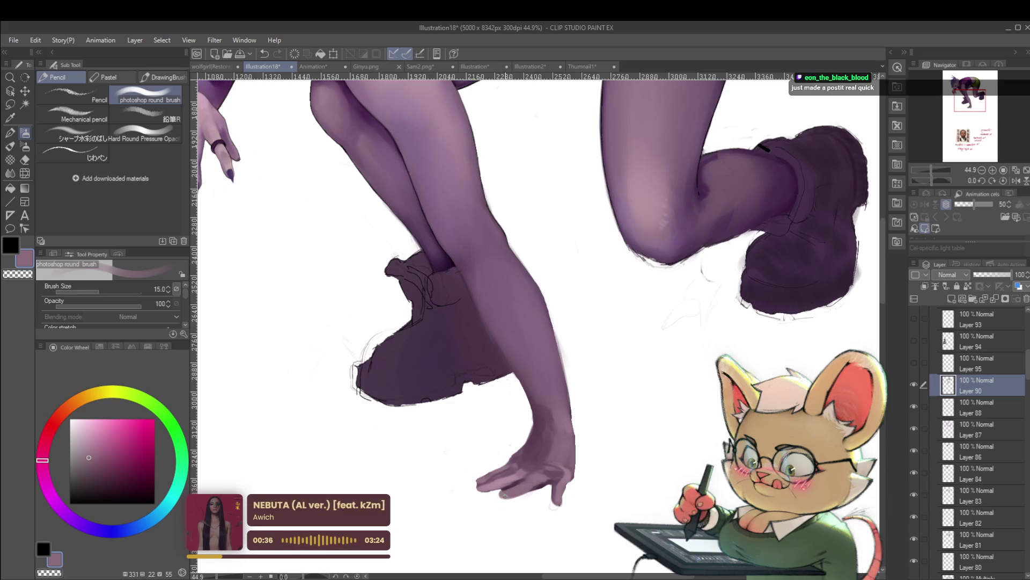
scroll(540, 475, down, 3)
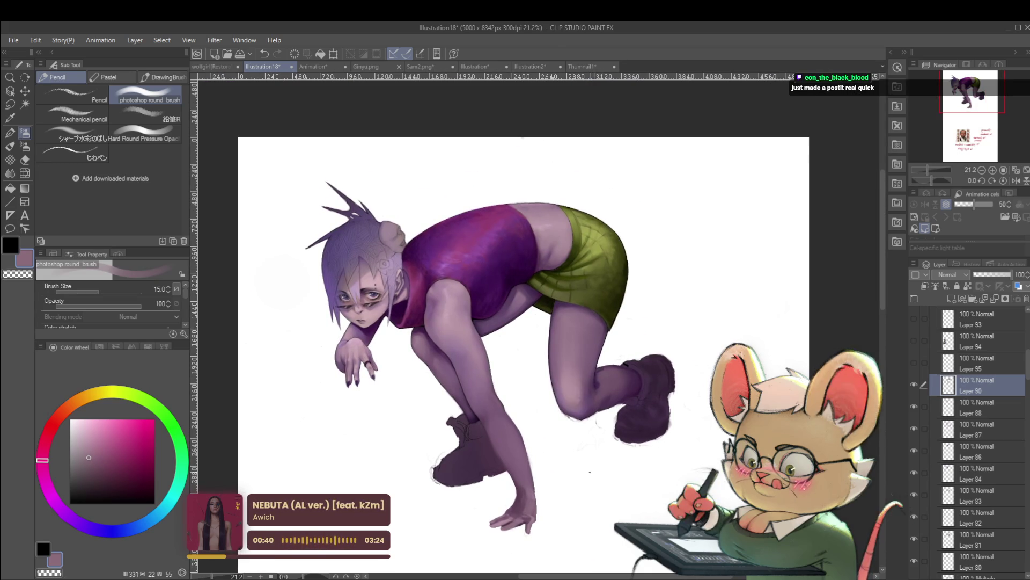
scroll(589, 472, up, 1)
drag(544, 478, 554, 441)
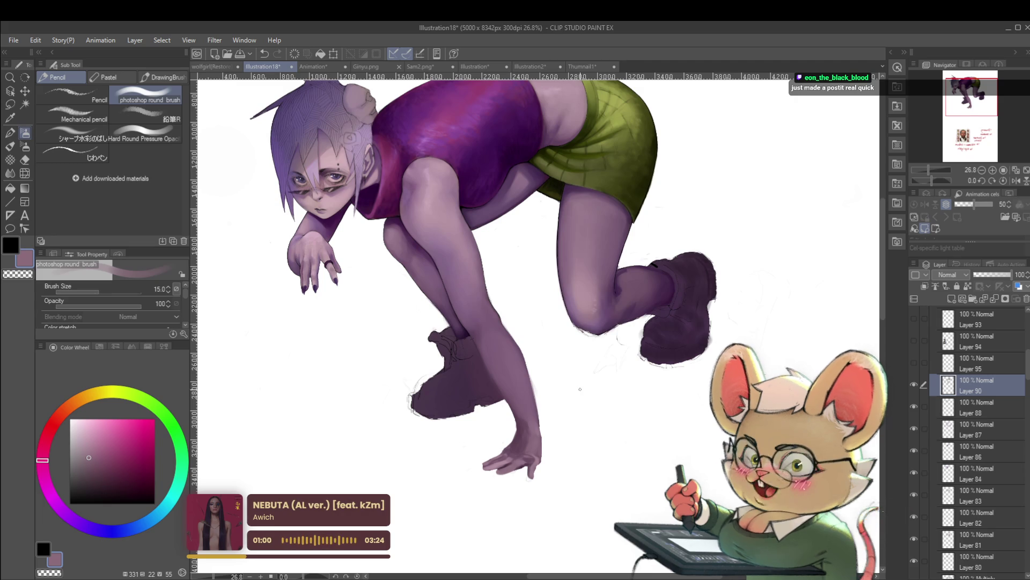
scroll(563, 383, up, 2)
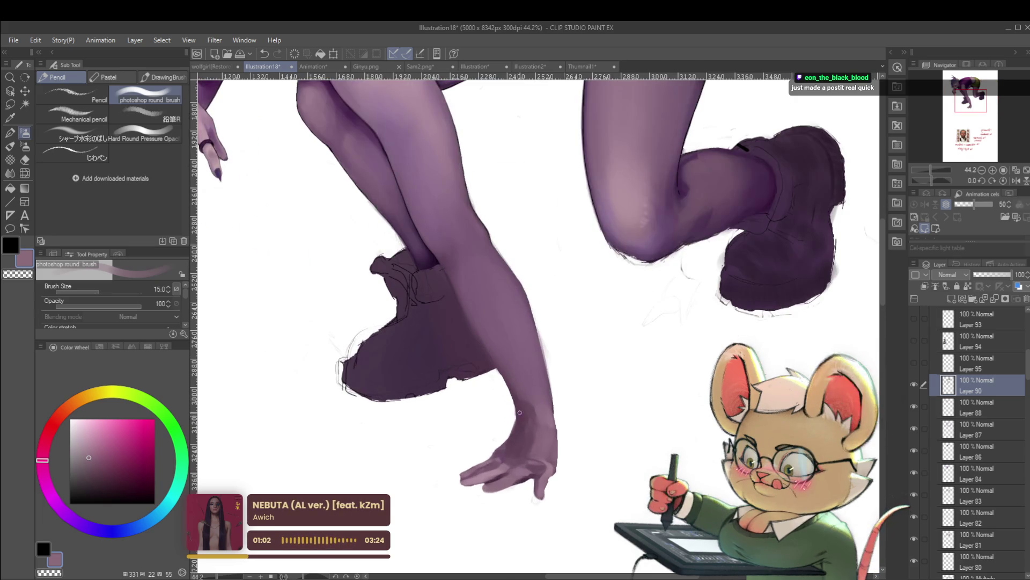
scroll(334, 173, up, 2)
drag(622, 390, 517, 318)
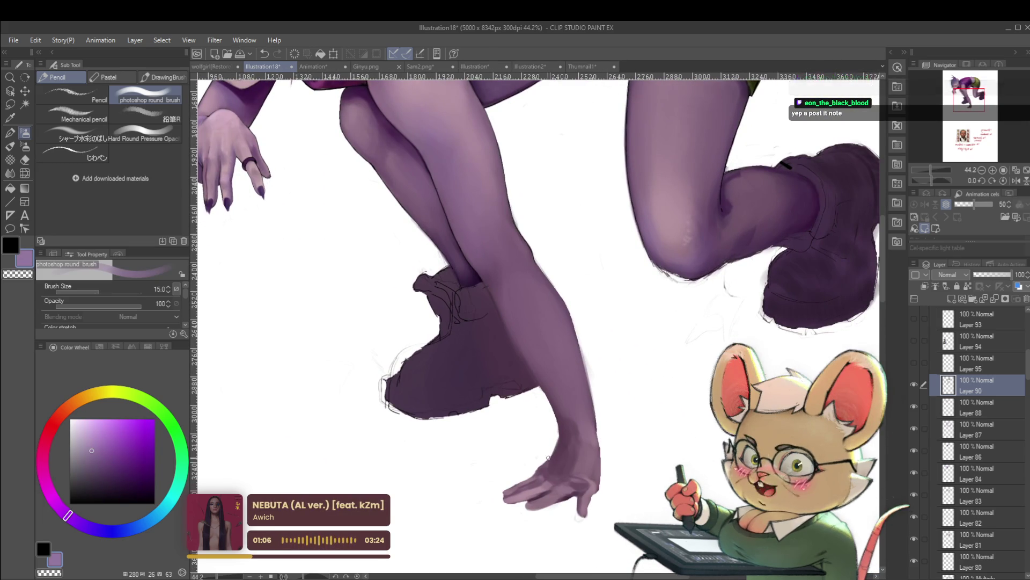
key(bracketleft)
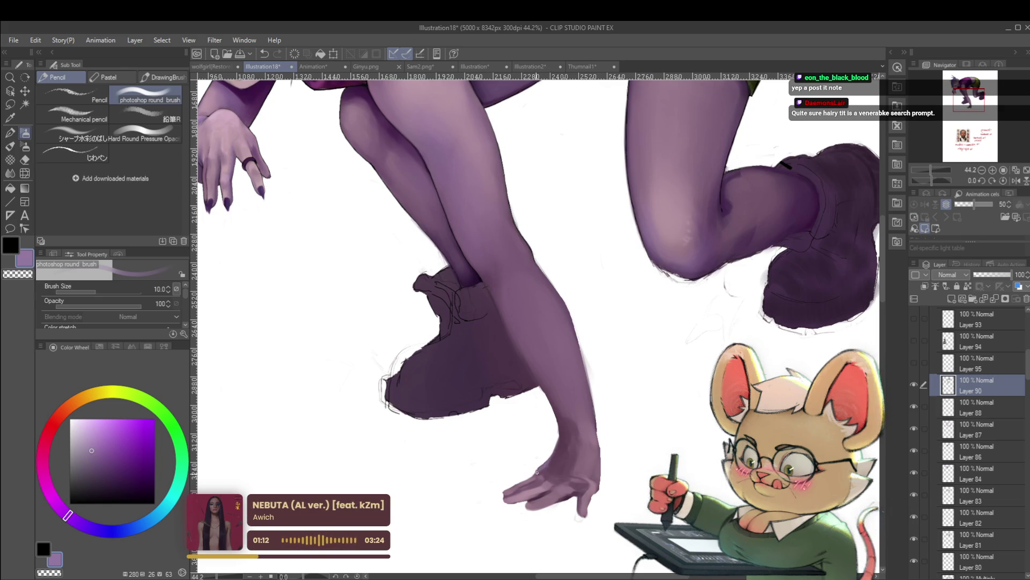
scroll(534, 474, down, 3)
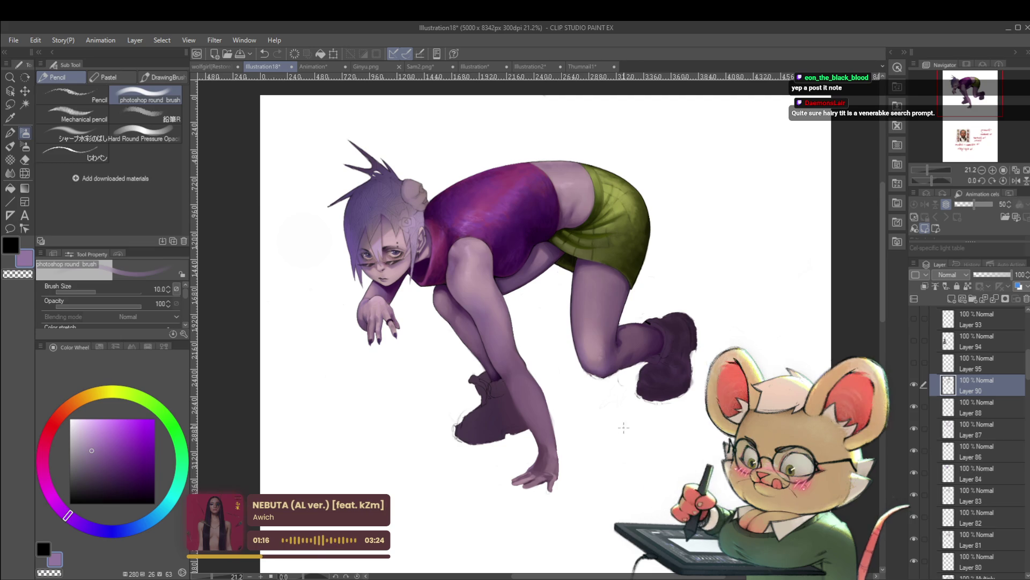
Step: Undo a stroke and reshade the hand with dark mauve and darker purple sampled from it
scroll(535, 477, up, 2)
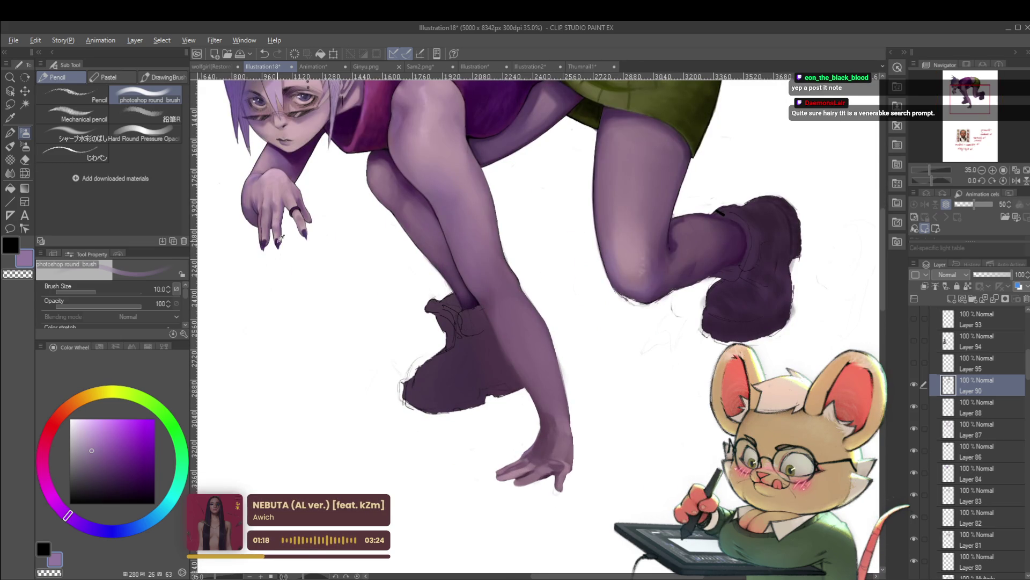
scroll(534, 475, up, 2)
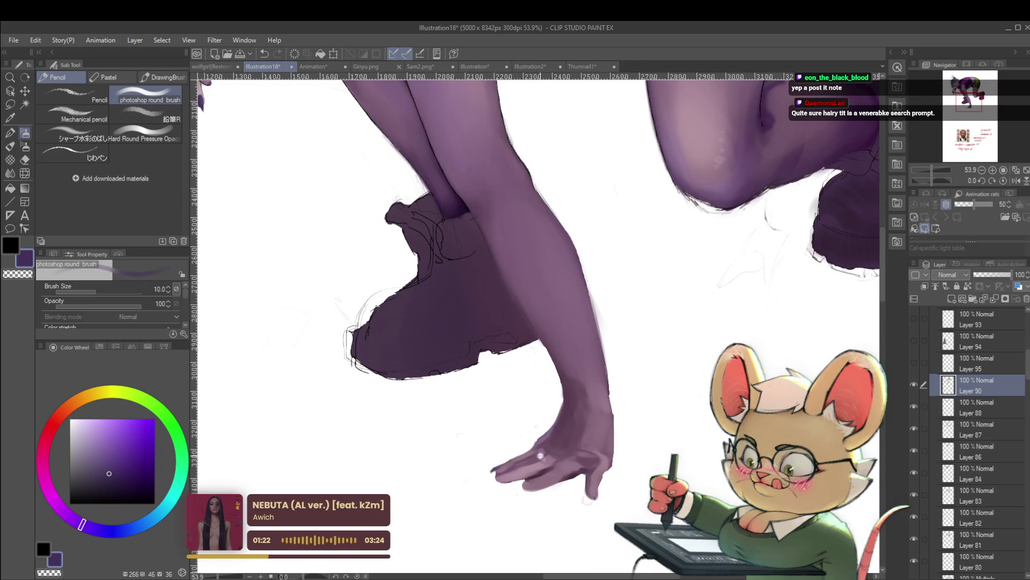
scroll(521, 456, down, 5)
key(ctrl+z)
scroll(551, 476, up, 4)
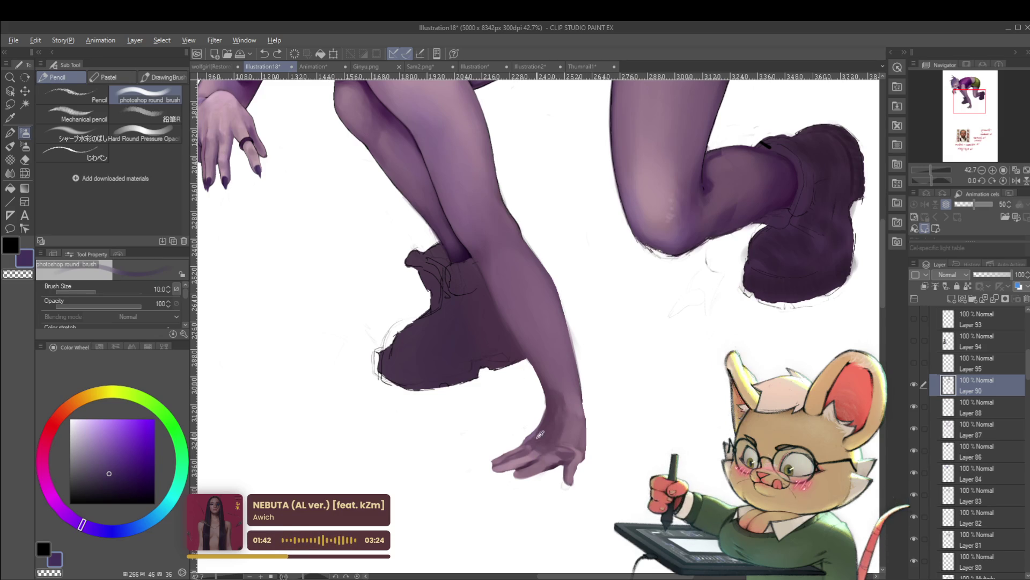
alt+click(553, 464)
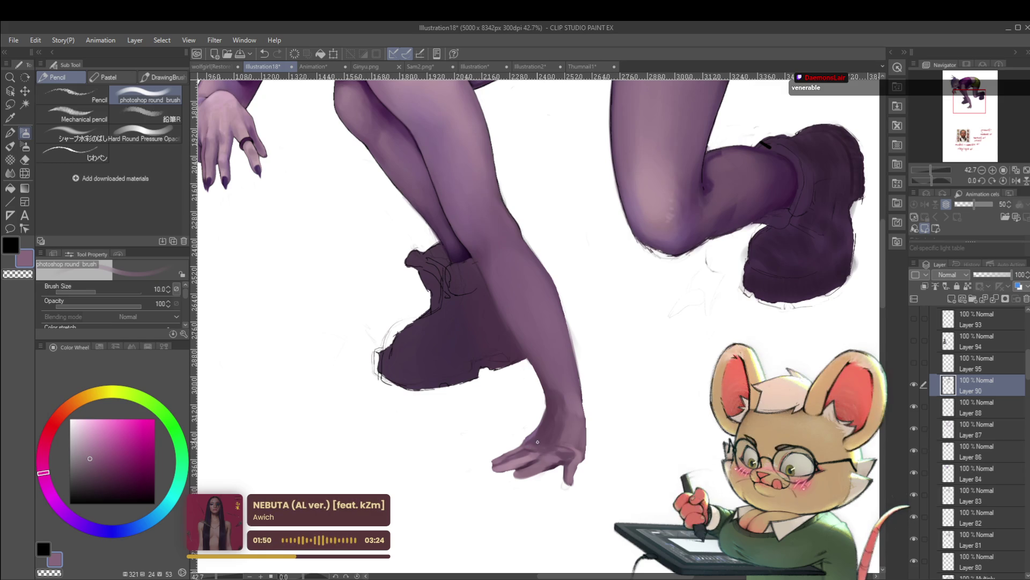
alt+click(558, 461)
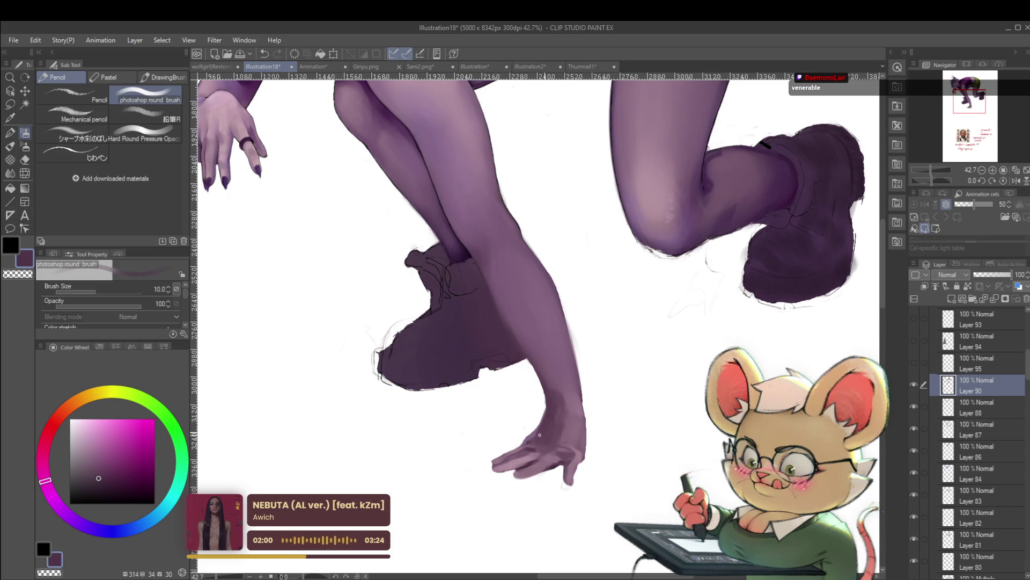
scroll(532, 439, down, 3)
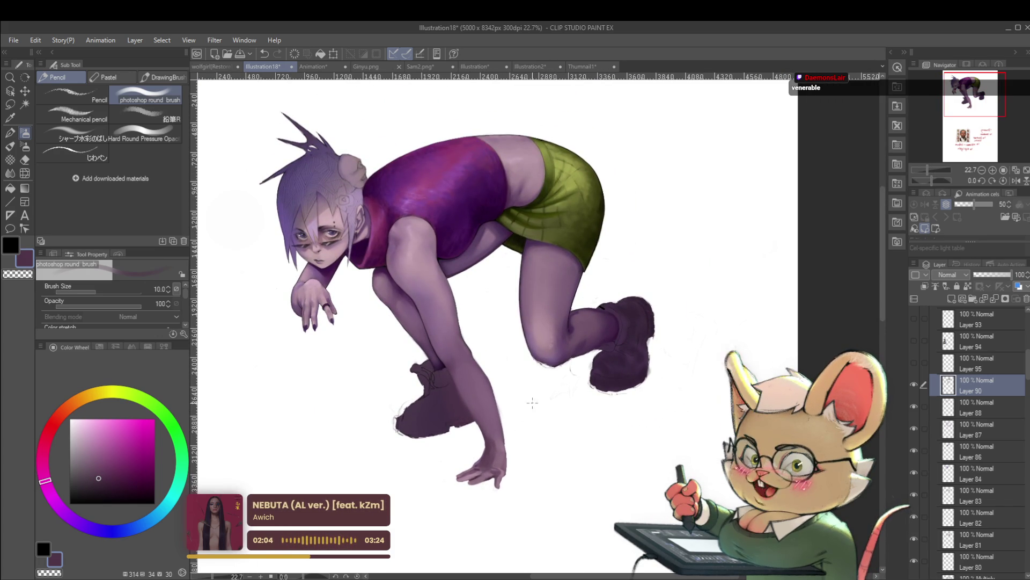
Step: Smooth the fingers and forearm with several skin purples sampled from the hand at size 15
drag(535, 446, 587, 415)
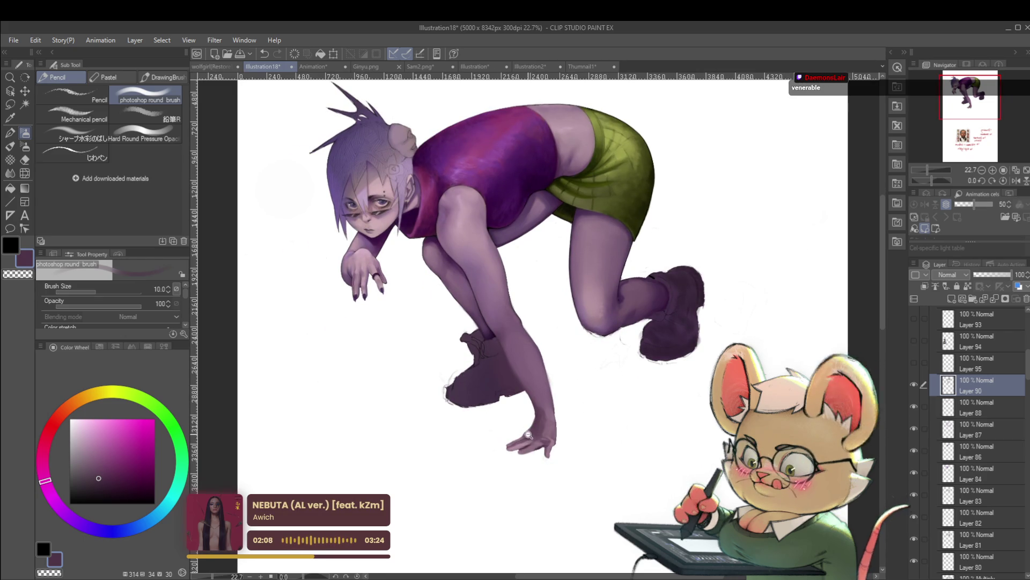
scroll(533, 428, up, 5)
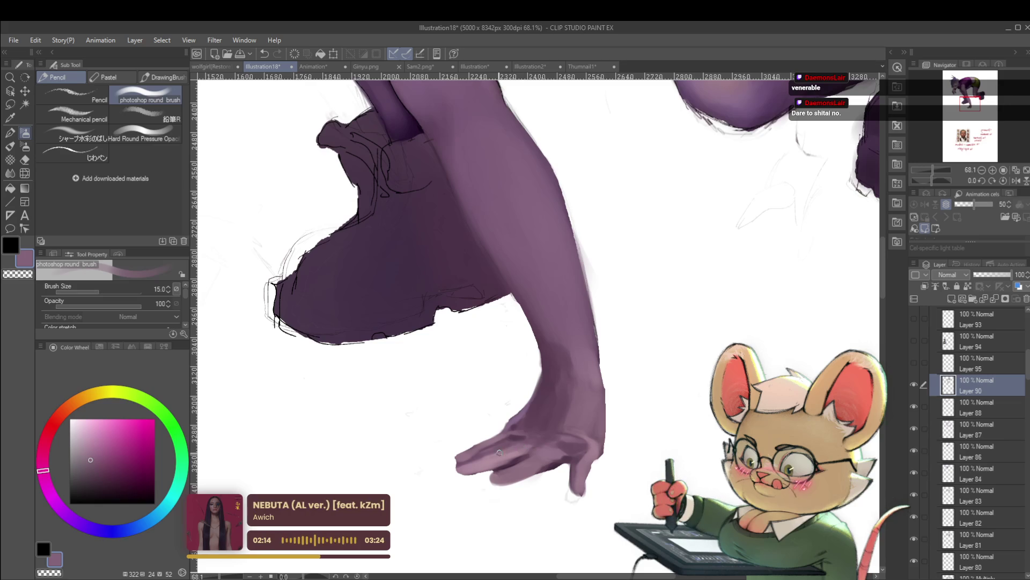
alt+click(509, 441)
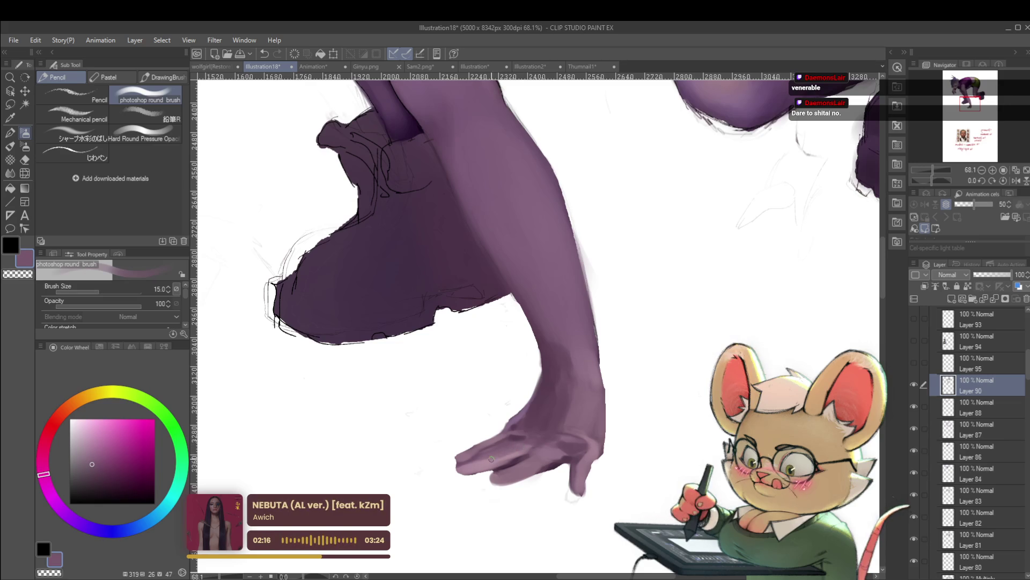
alt+click(468, 452)
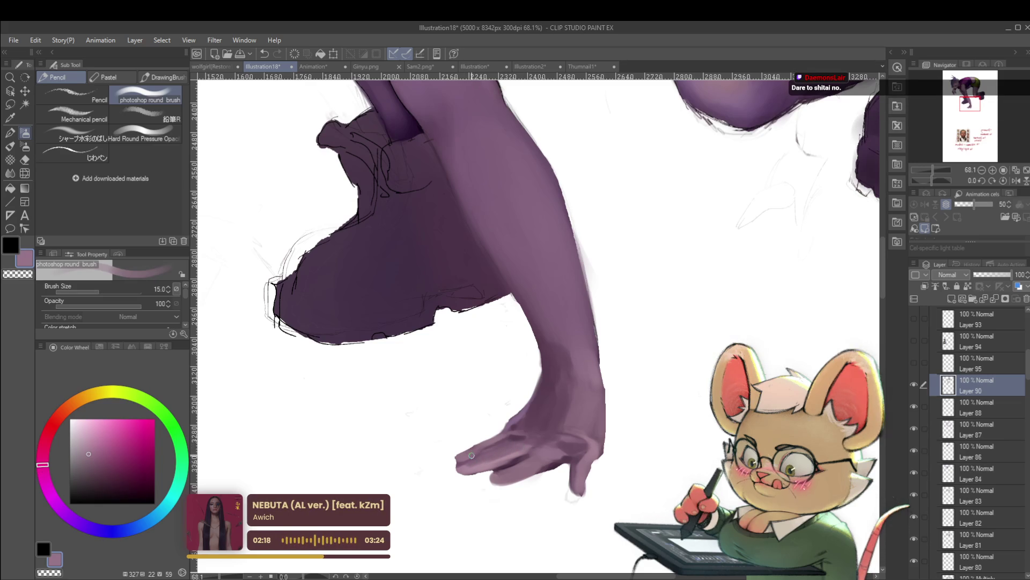
scroll(499, 445, down, 5)
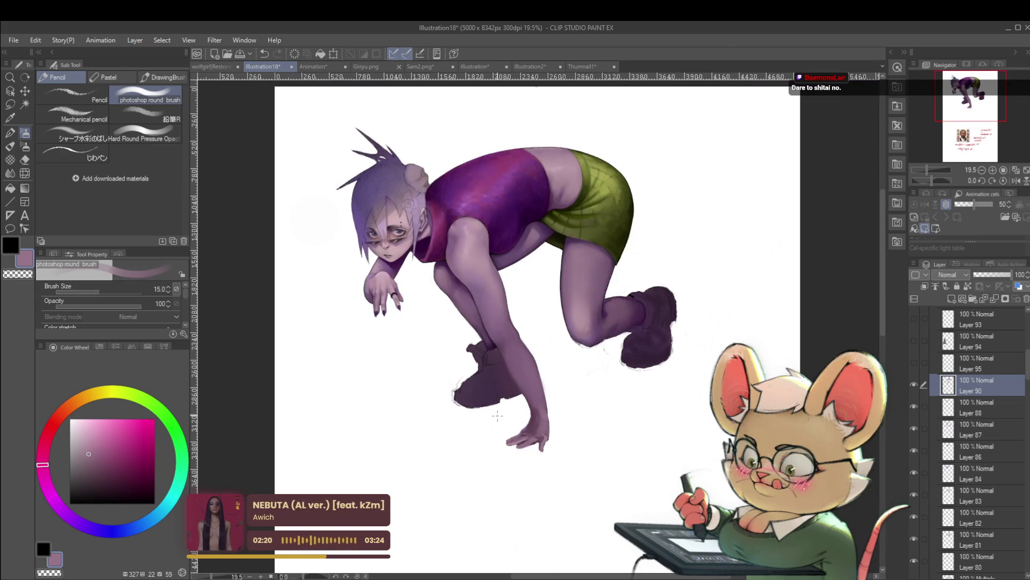
drag(585, 436, 597, 458)
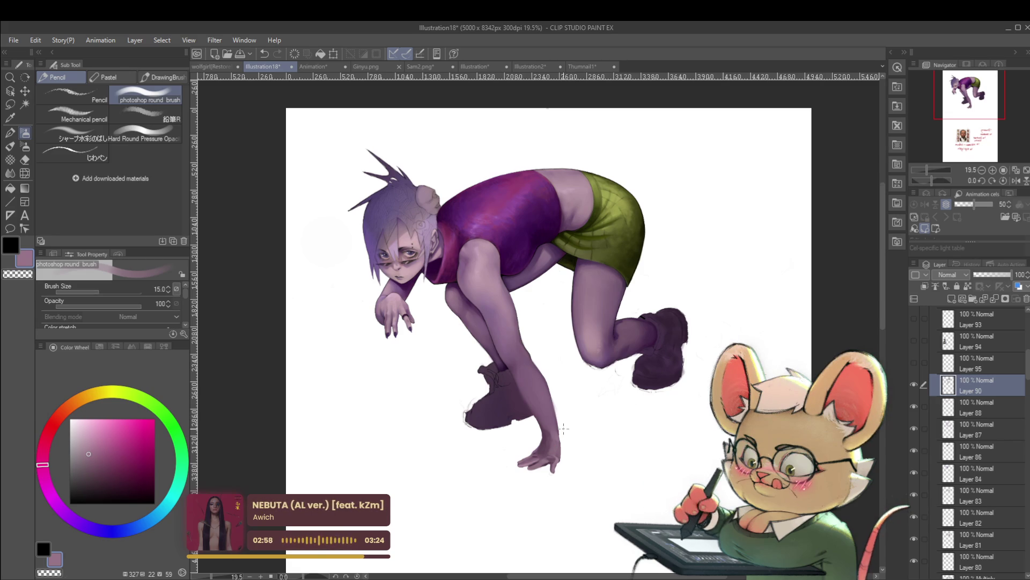
scroll(546, 458, up, 5)
alt+click(538, 443)
drag(538, 443, 525, 455)
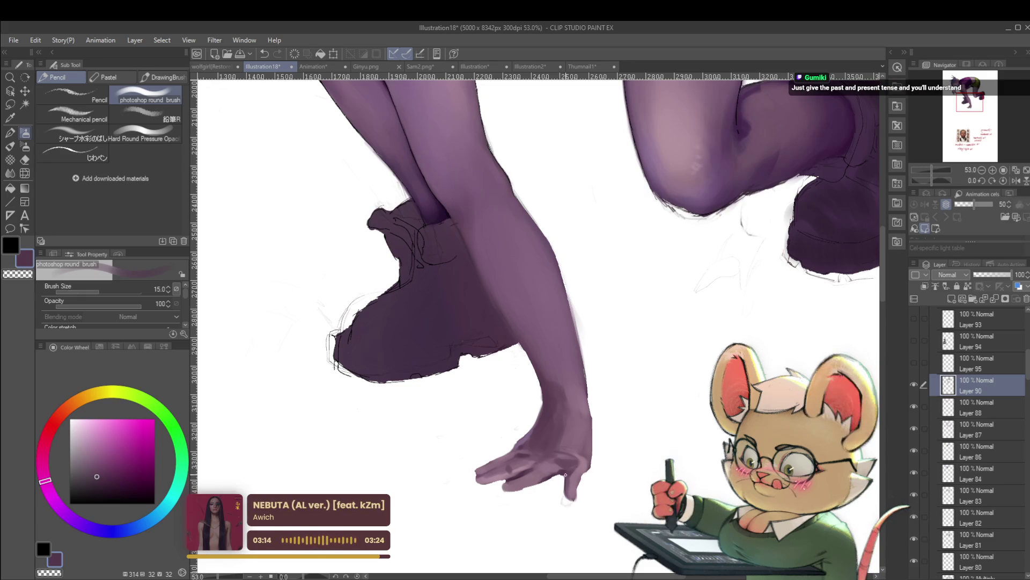
Step: Paint over the hand with a lighter sampled mauve, then zoom out and recentre the figure
scroll(575, 427, down, 5)
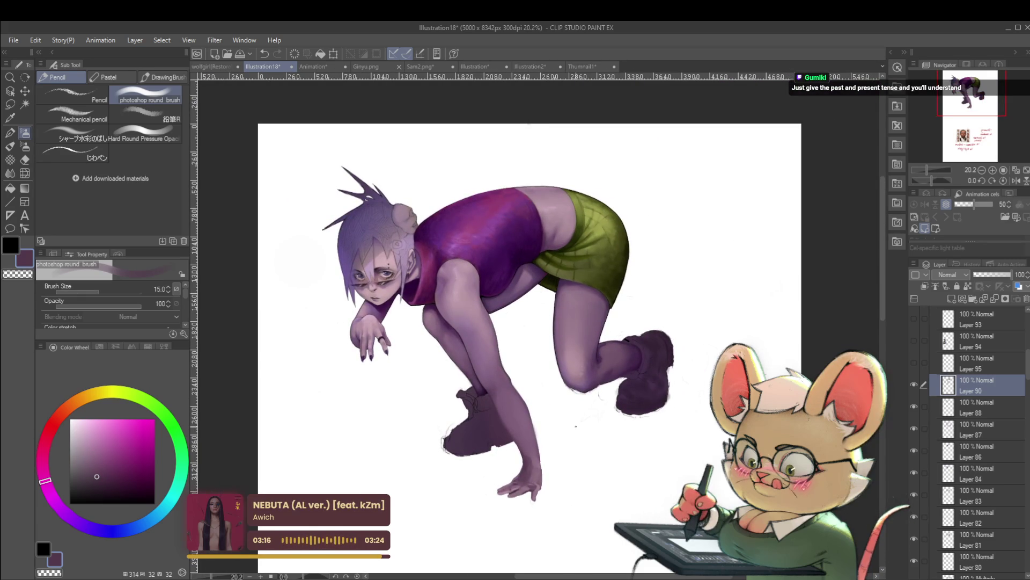
scroll(495, 484, up, 5)
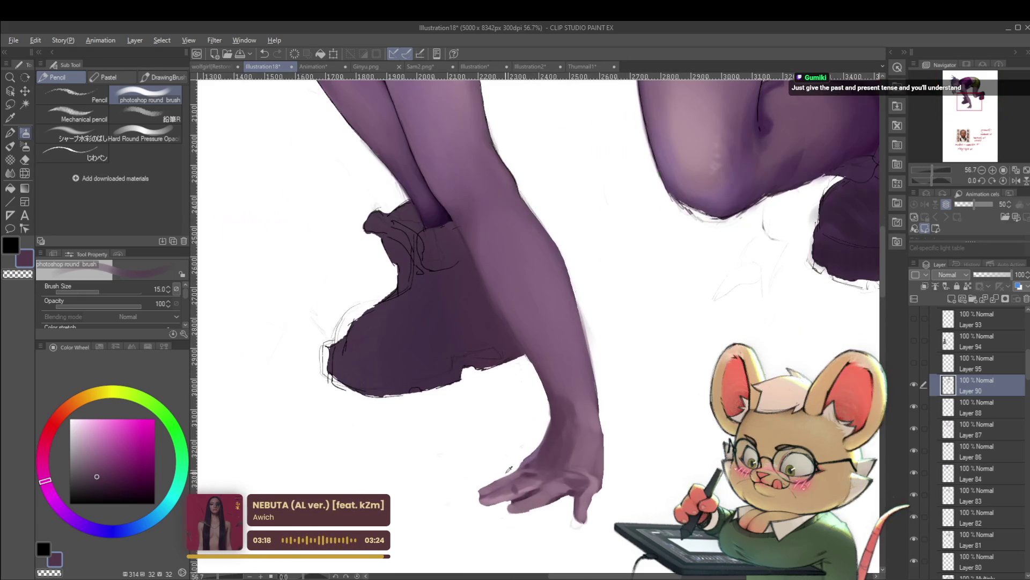
alt+click(496, 484)
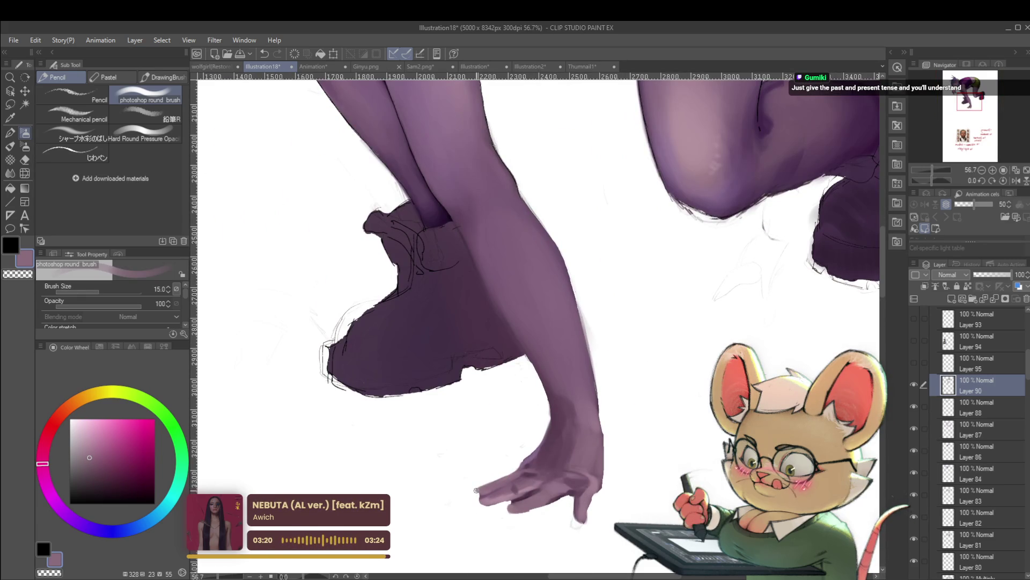
scroll(475, 486, down, 5)
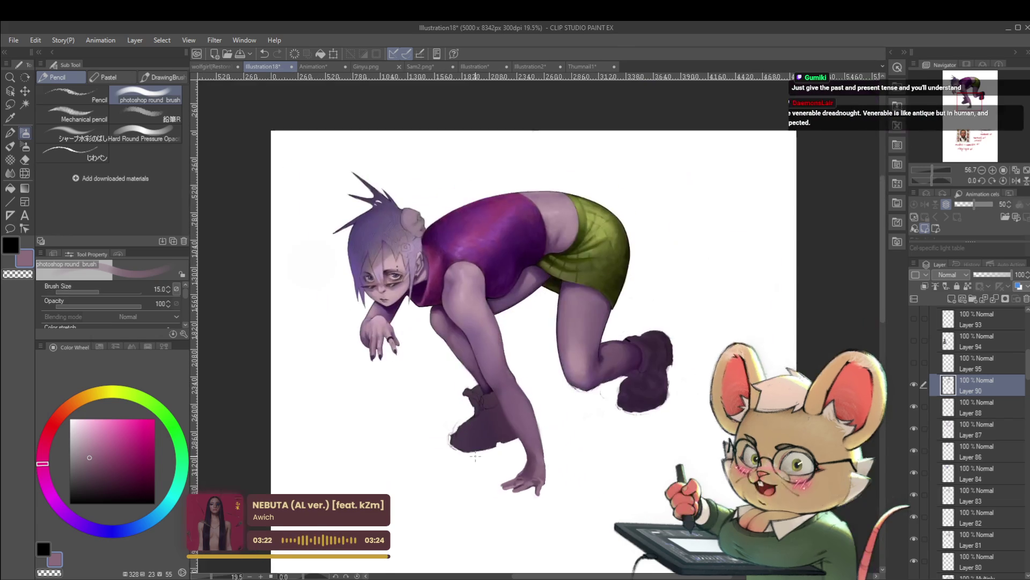
scroll(520, 494, down, 1)
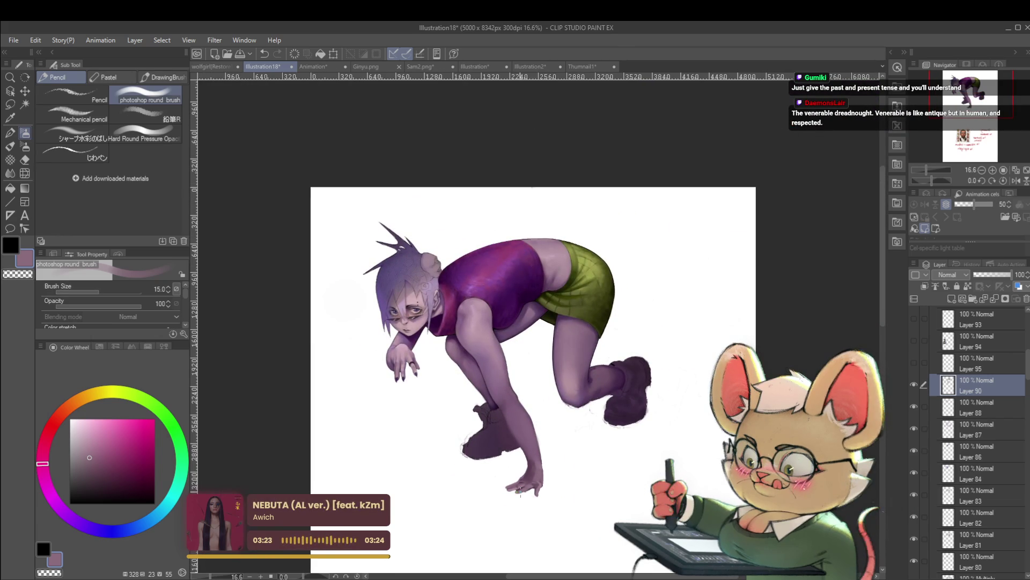
scroll(520, 494, up, 7)
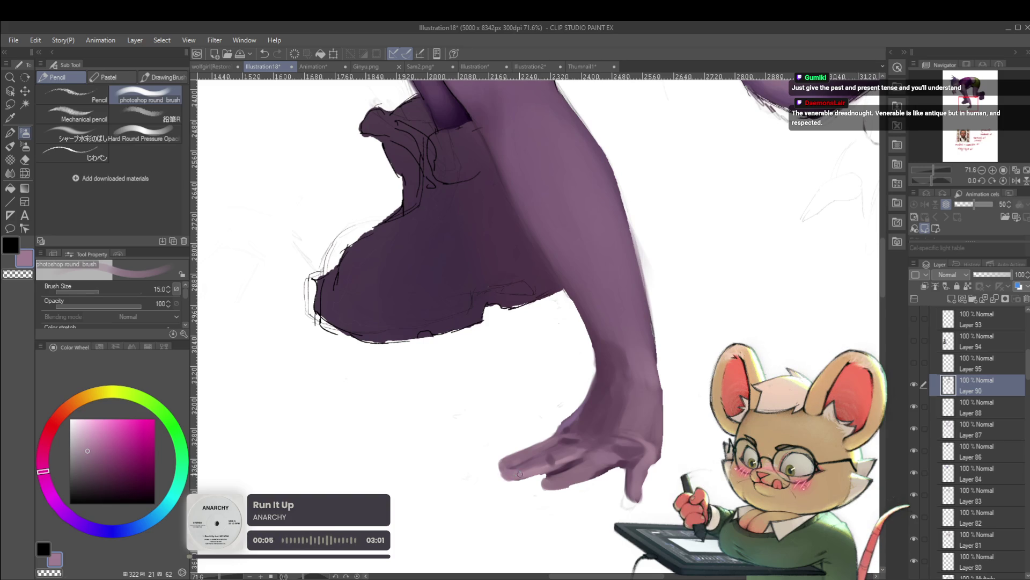
scroll(512, 475, down, 8)
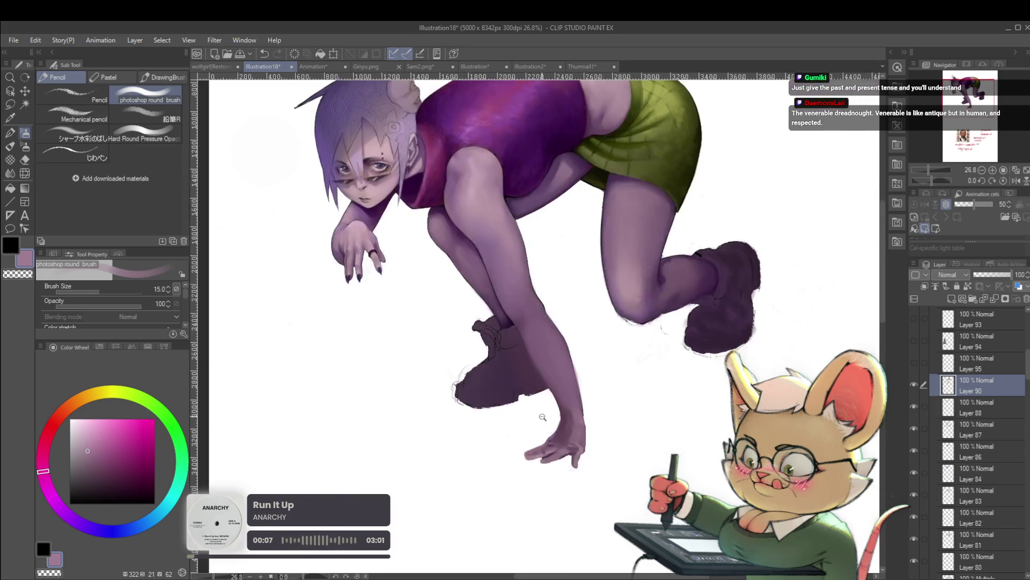
drag(805, 309, 783, 361)
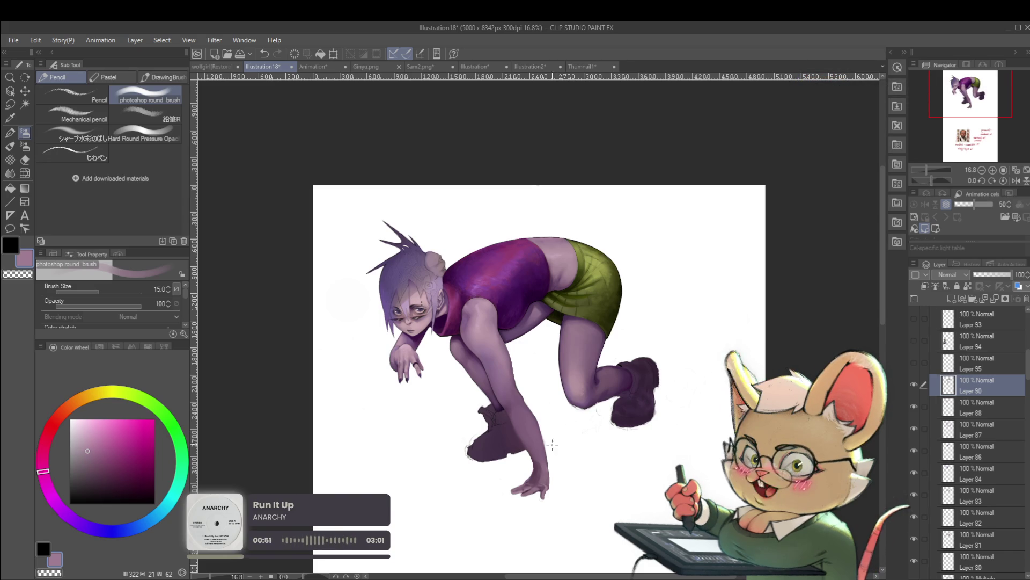
Step: Enlarge the brush to 50 and brighten the front lower leg with a lighter sampled purple
scroll(541, 457, up, 3)
scroll(564, 489, up, 3)
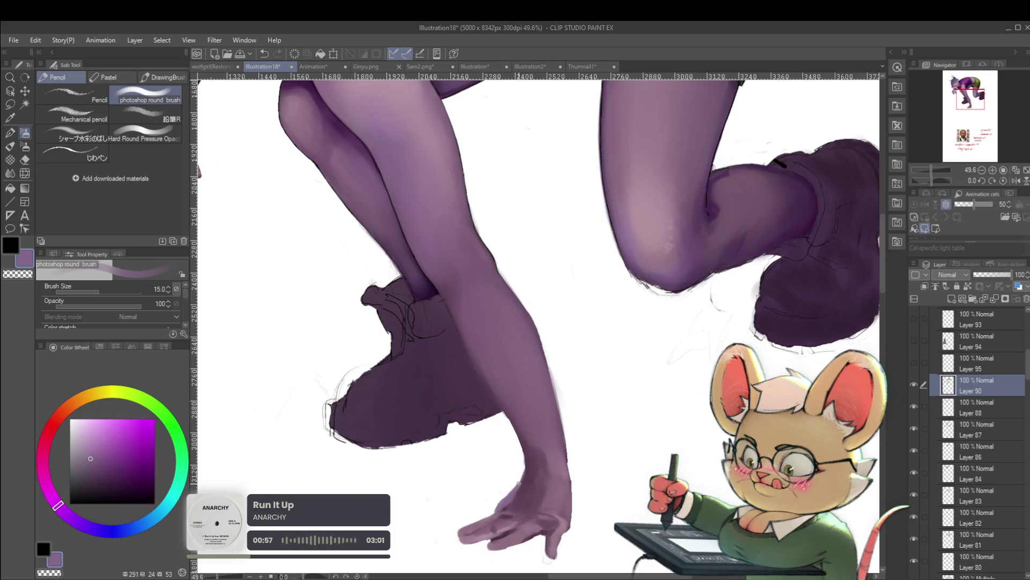
scroll(545, 474, down, 4)
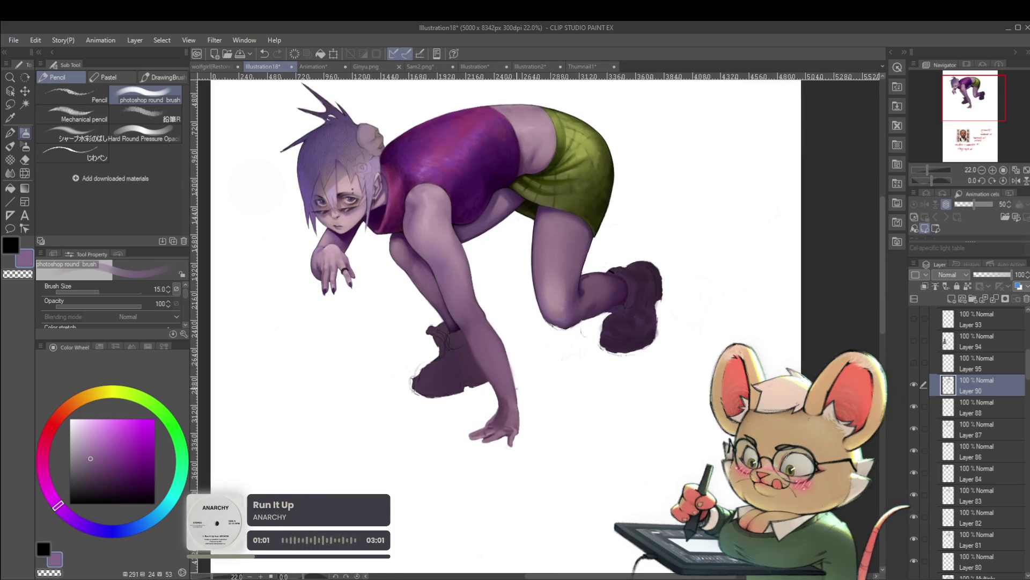
scroll(525, 393, up, 3)
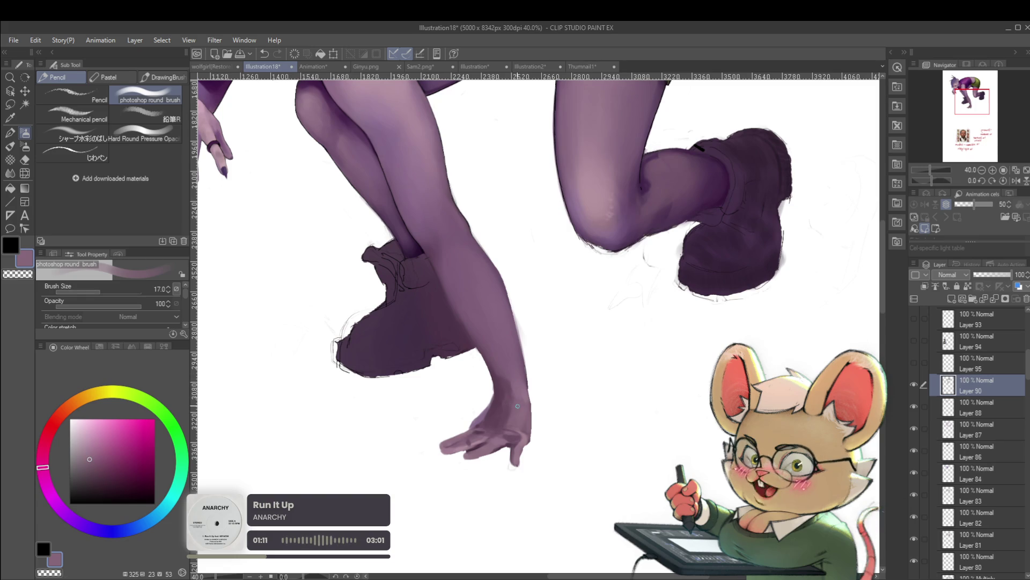
scroll(499, 403, up, 2)
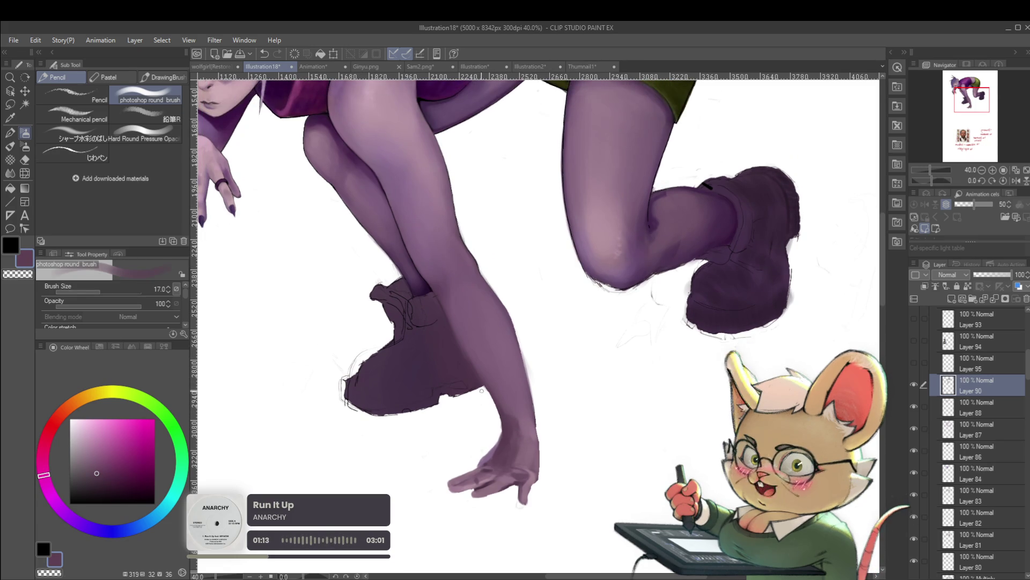
key(bracketright)
key(bracketright)
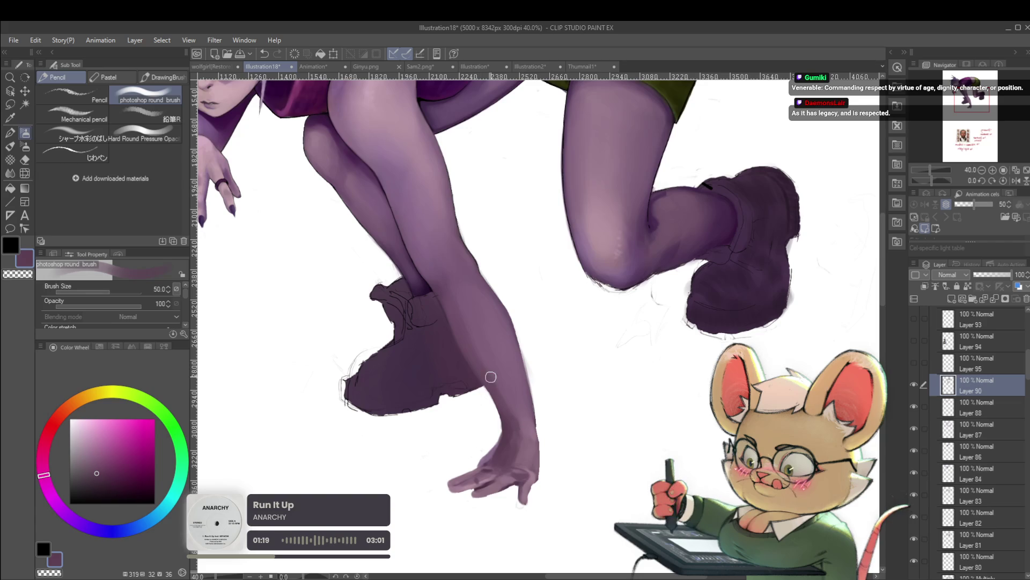
alt+click(466, 302)
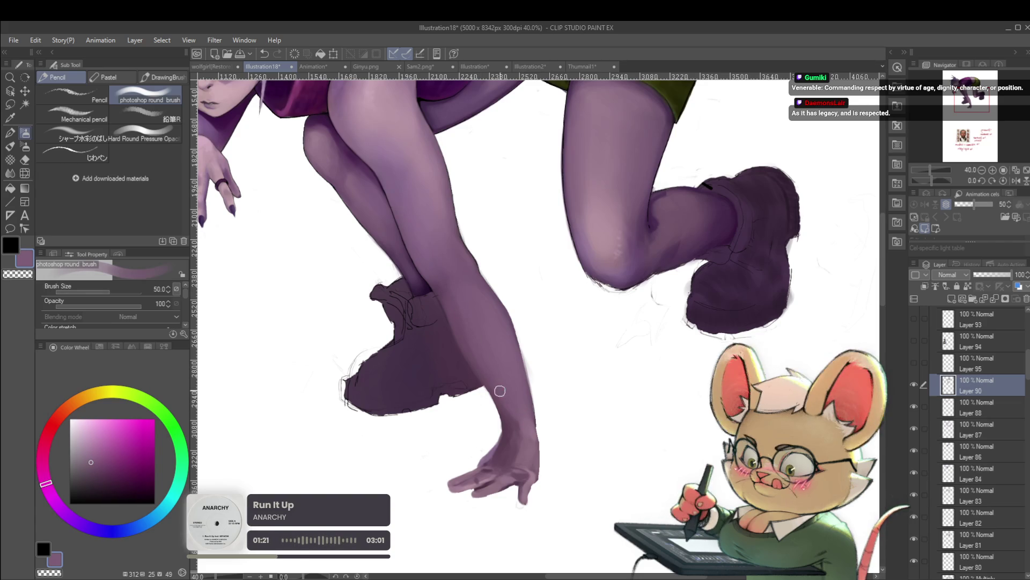
scroll(482, 240, down, 5)
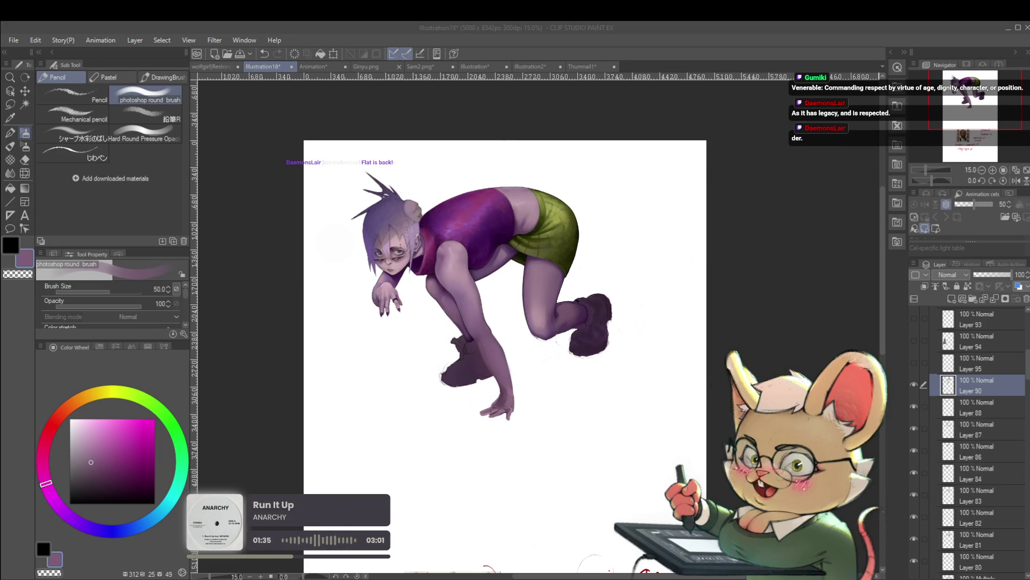
Step: Shade the front shin with dark purple at brush size 30, then blend in a lighter purple
scroll(465, 335, up, 5)
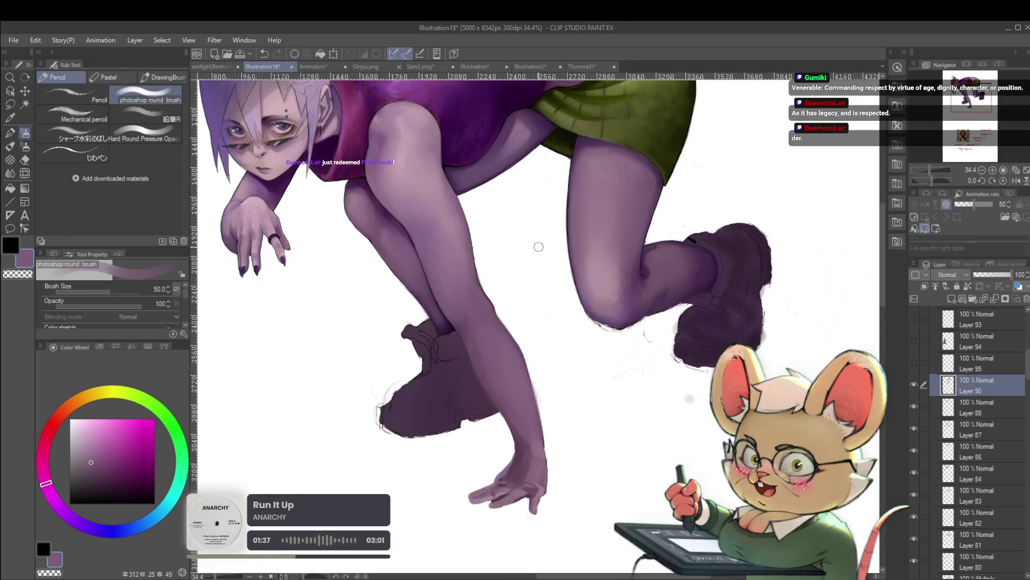
alt+click(646, 267)
key(bracketleft)
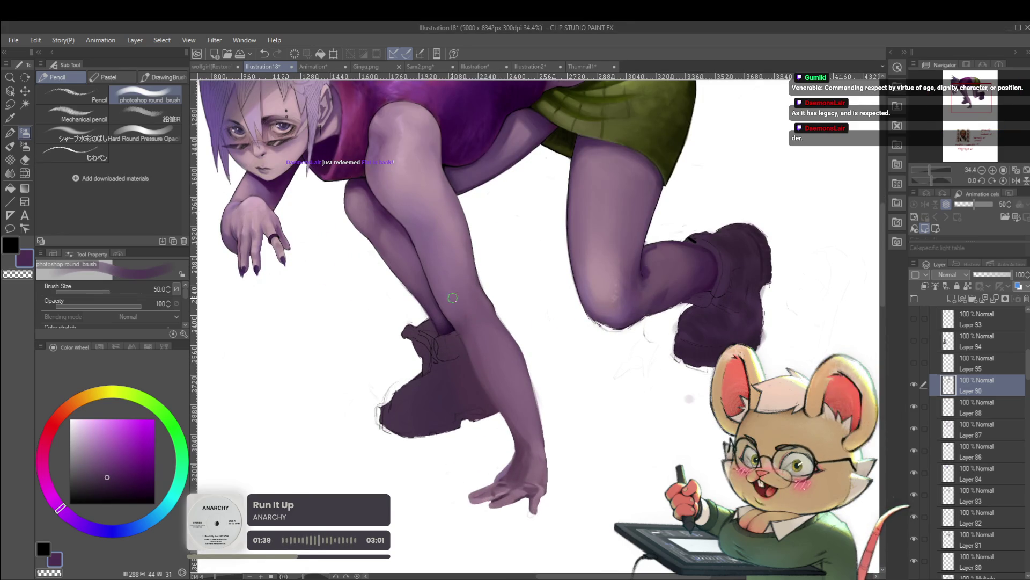
key(bracketleft)
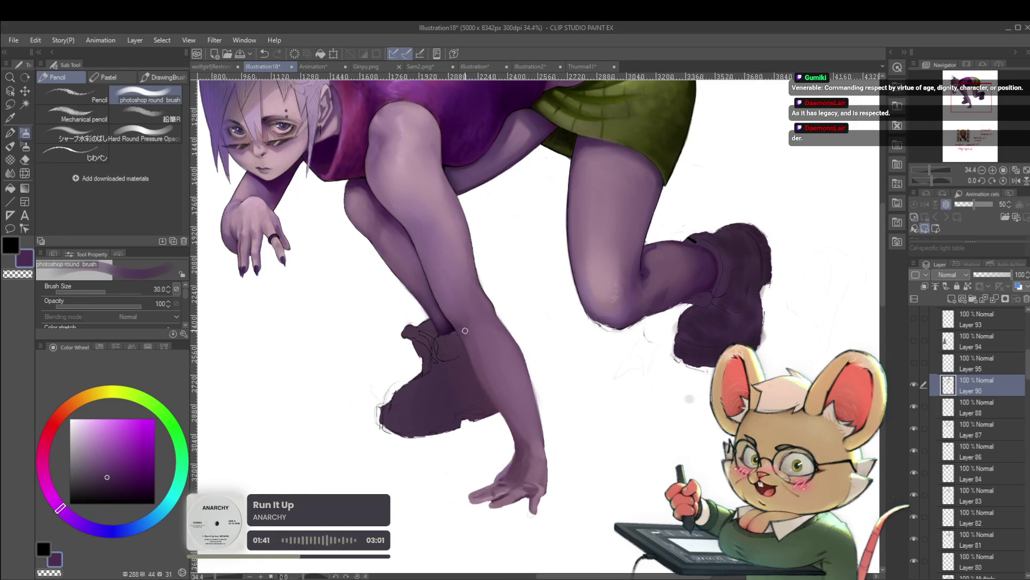
alt+click(456, 302)
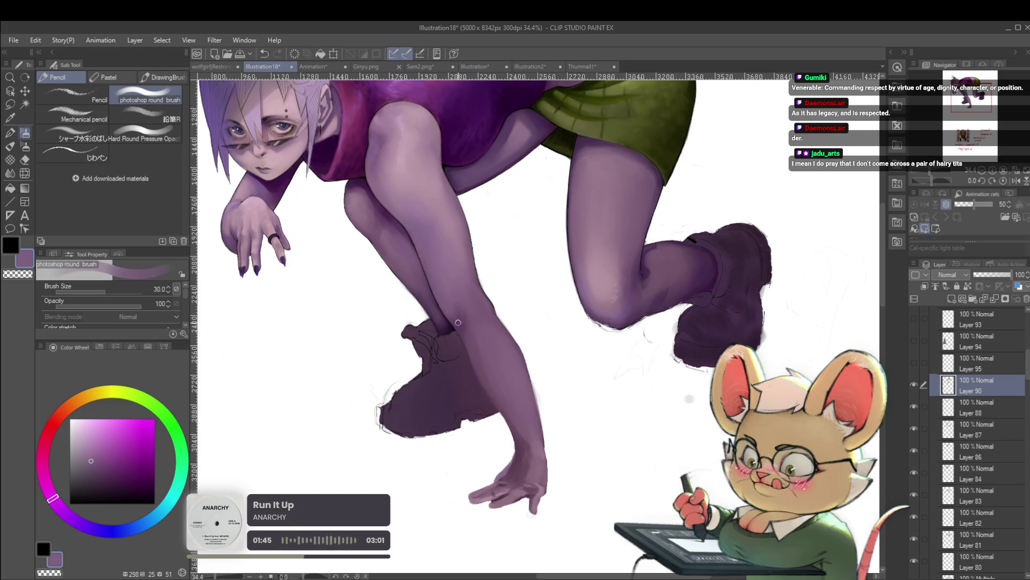
scroll(457, 314, down, 5)
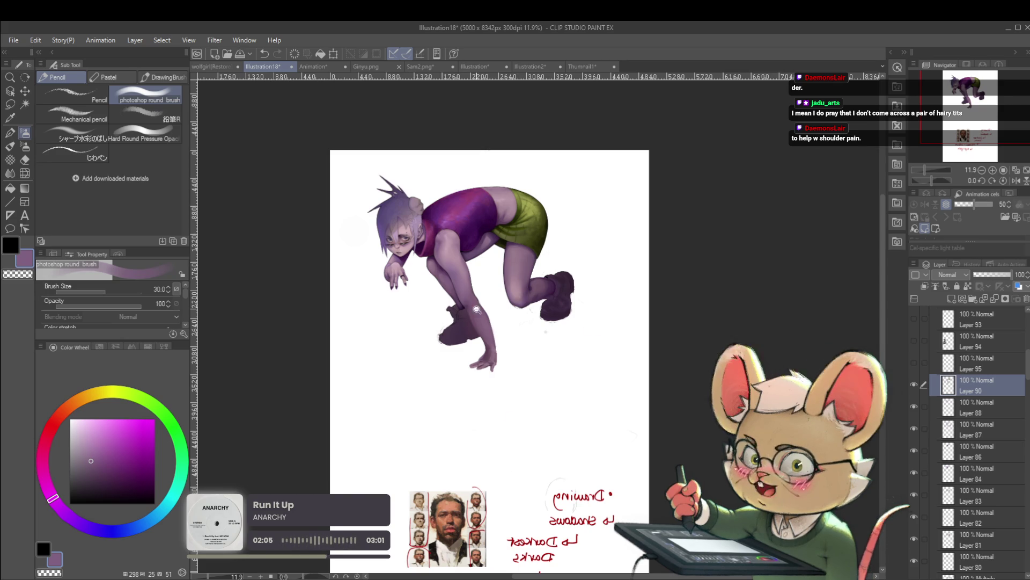
Step: Reframe the figure and enlarge the brush to 60
scroll(447, 259, up, 3)
drag(448, 258, 452, 320)
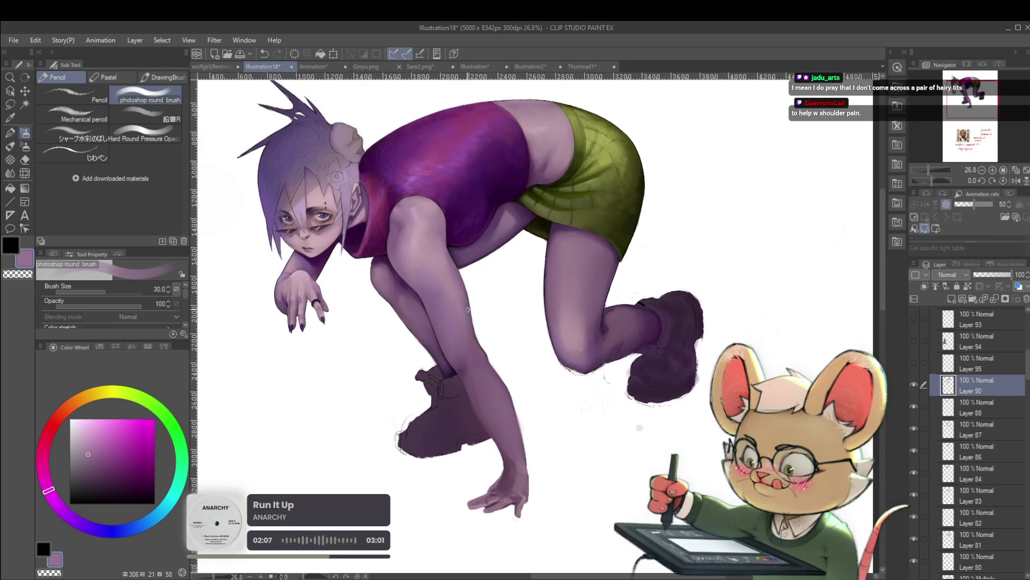
drag(475, 251, 463, 207)
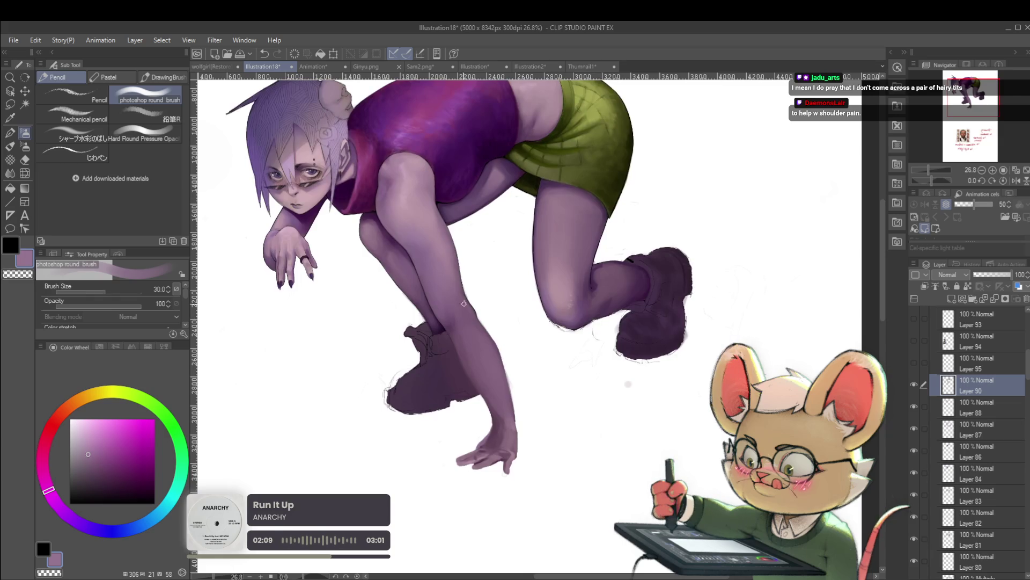
key(bracketright)
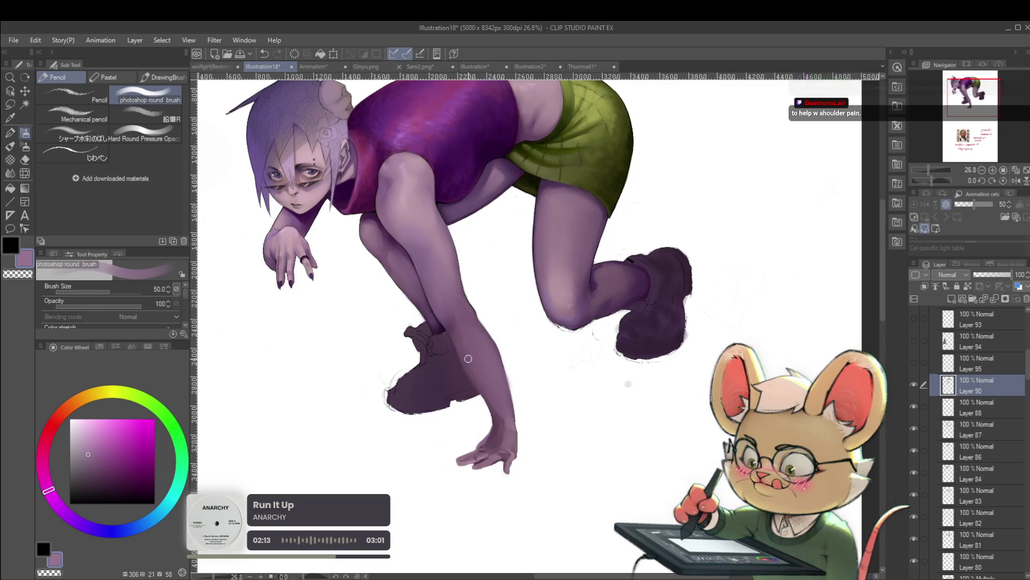
key(bracketright)
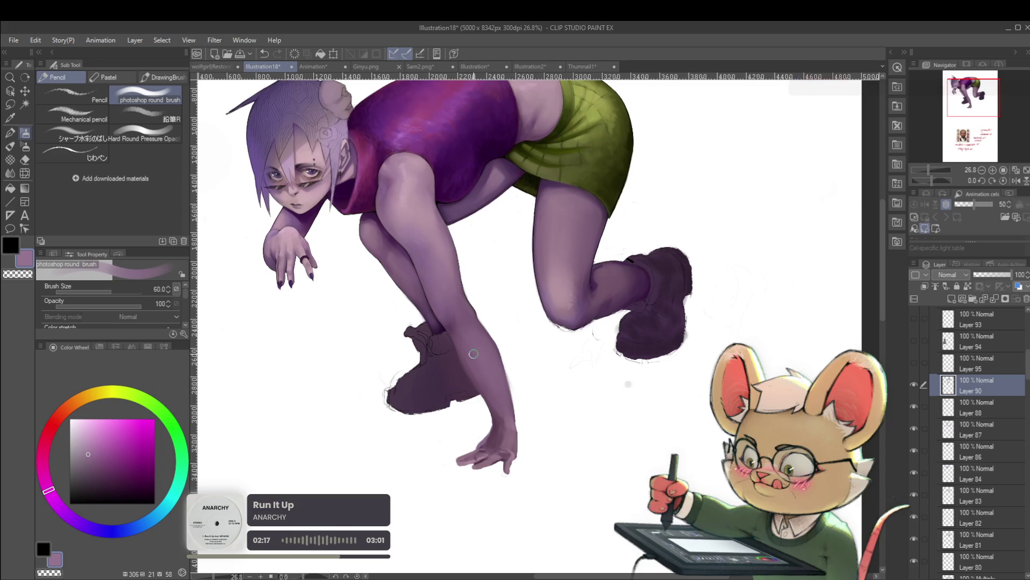
Step: Sample a darker purple from the leg and boot and shrink the brush to 25
alt+click(467, 351)
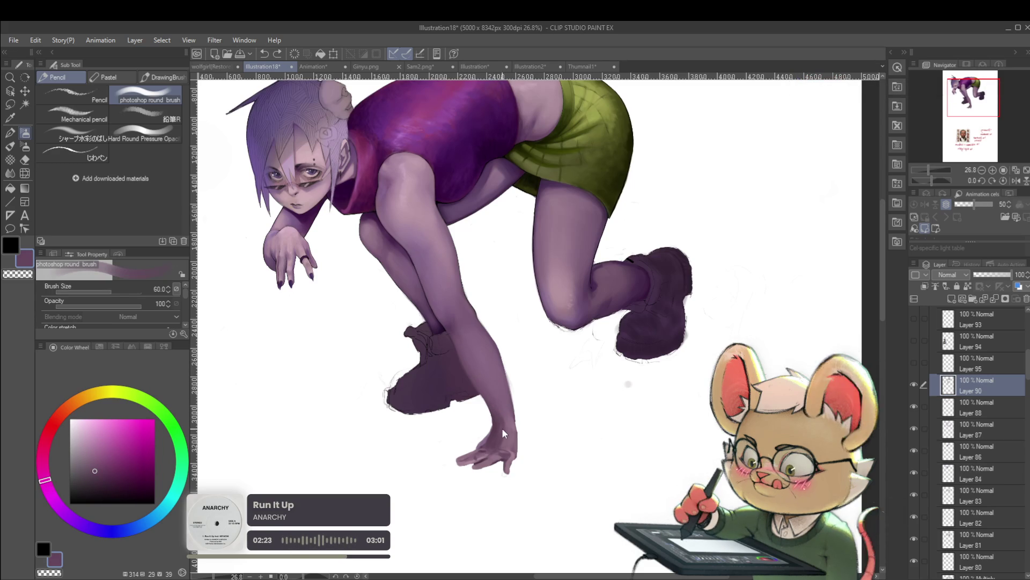
alt+click(441, 398)
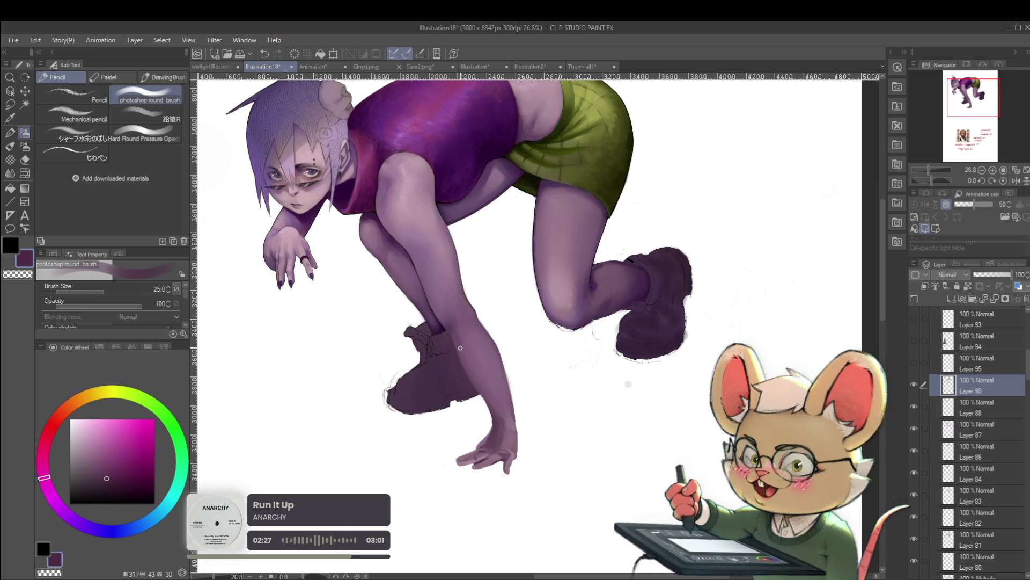
key(bracketleft)
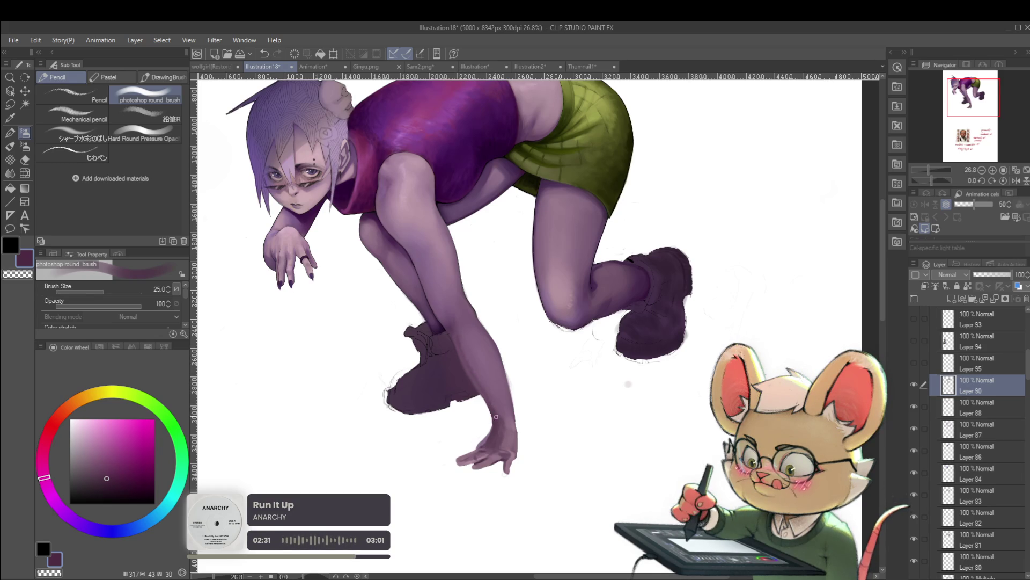
scroll(499, 417, down, 3)
scroll(445, 372, up, 5)
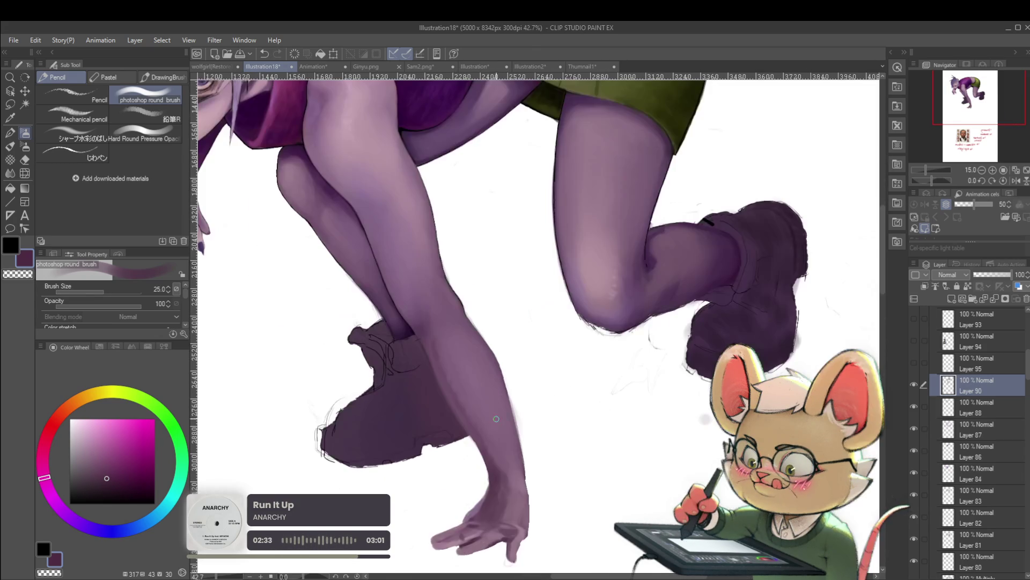
Step: At brush size 40, shade the front shin with lighter and darker skin purples sampled from the leg
key(bracketright)
key(bracketright)
key(bracketright)
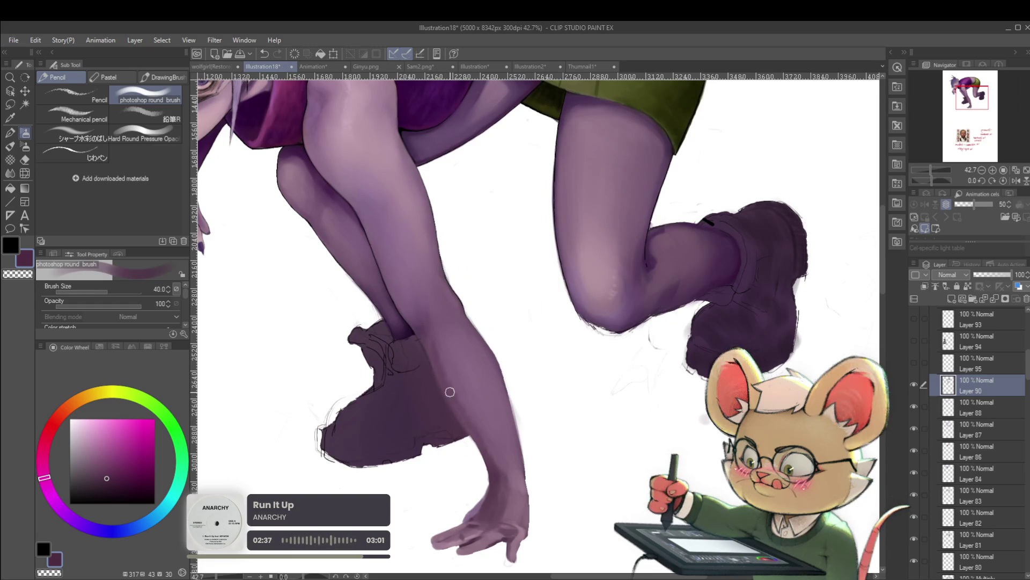
alt+click(442, 344)
alt+click(441, 357)
alt+click(437, 355)
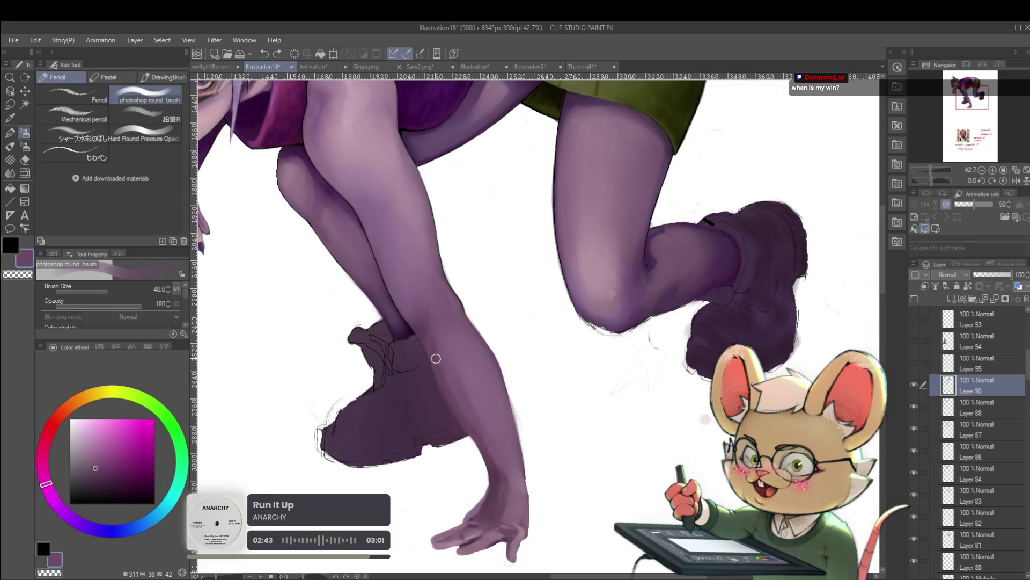
alt+click(474, 395)
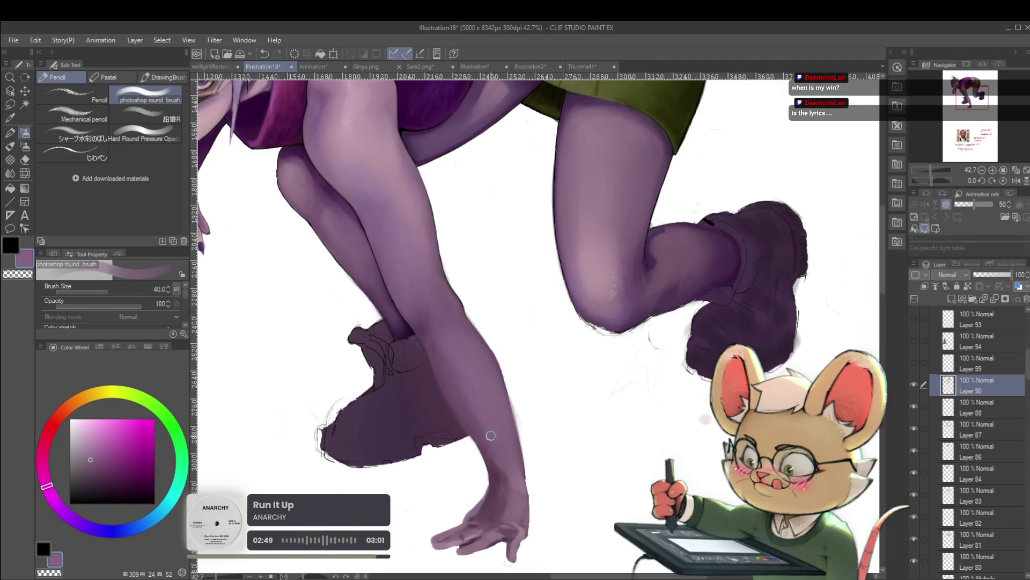
Step: Frame the whole figure and keep shading the leg with slightly darker purples
scroll(533, 364, down, 5)
drag(533, 365, 492, 350)
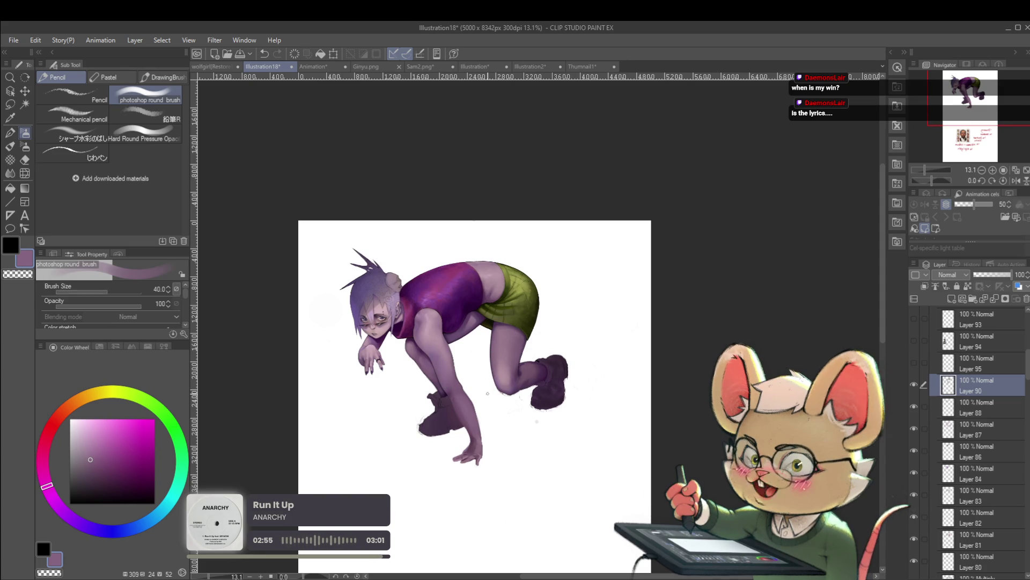
scroll(462, 410, up, 3)
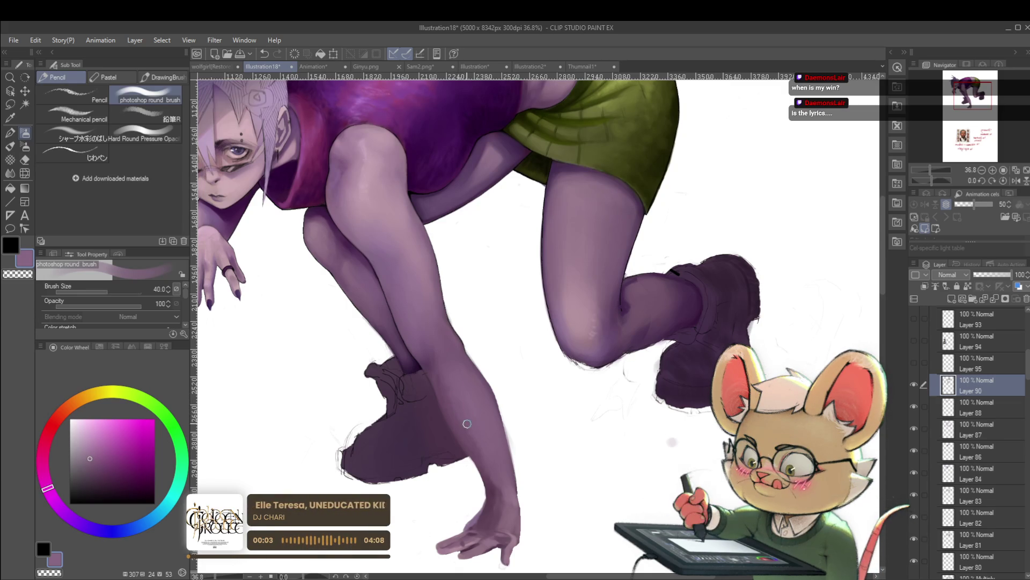
alt+click(440, 385)
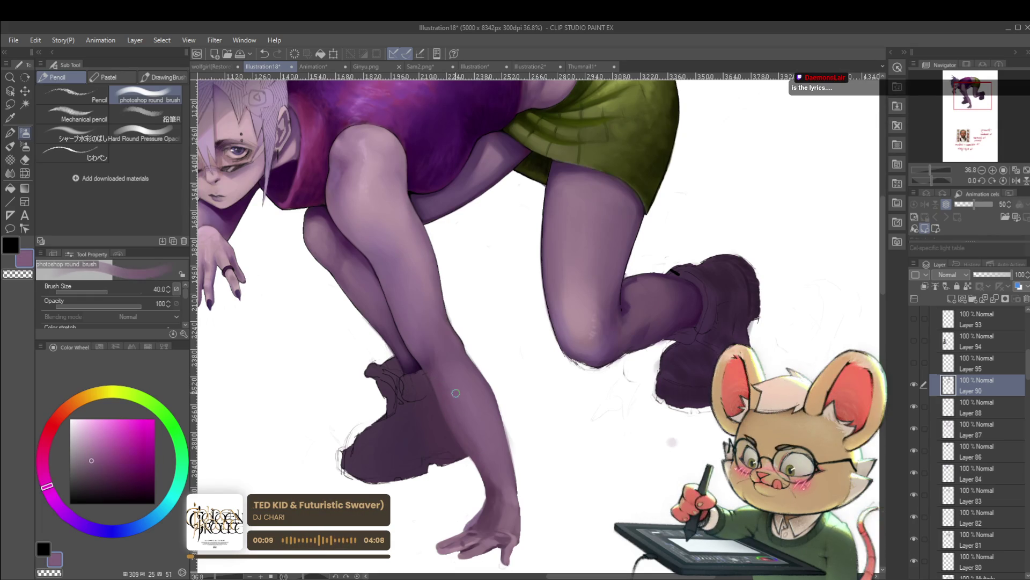
alt+click(446, 388)
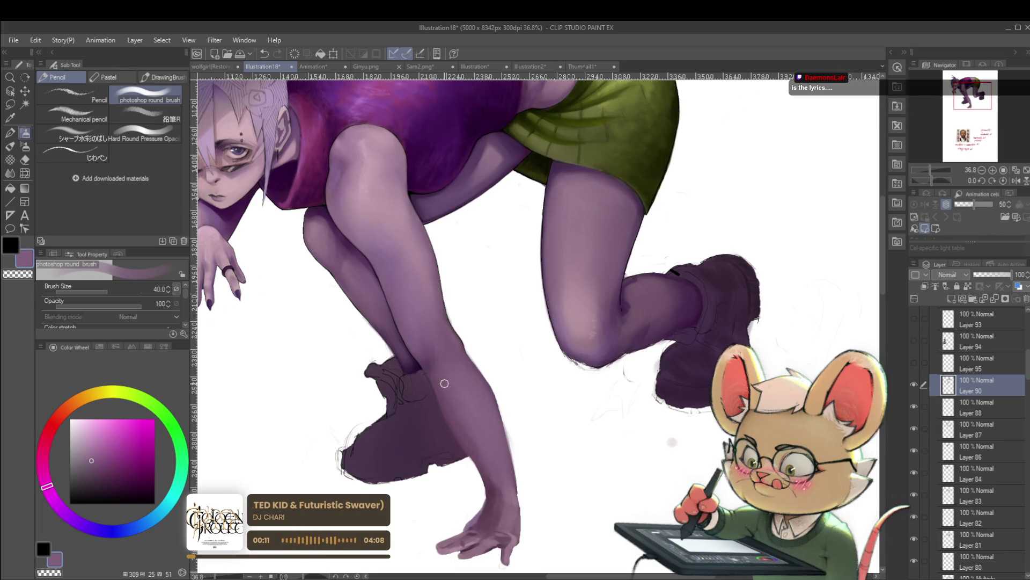
alt+click(465, 439)
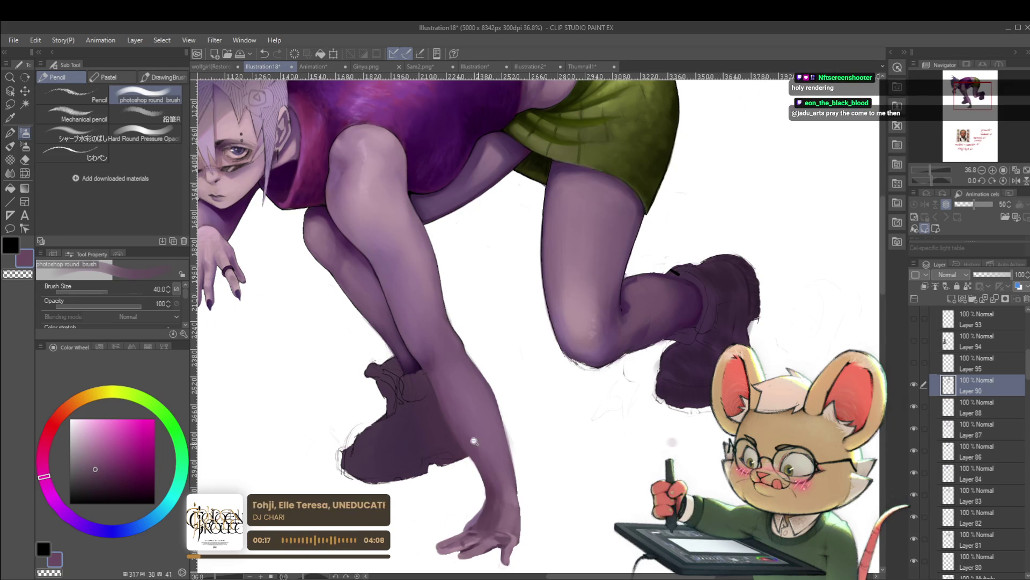
Step: Mirror the canvas horizontally to check proportions, then restore the normal view
scroll(449, 336, down, 5)
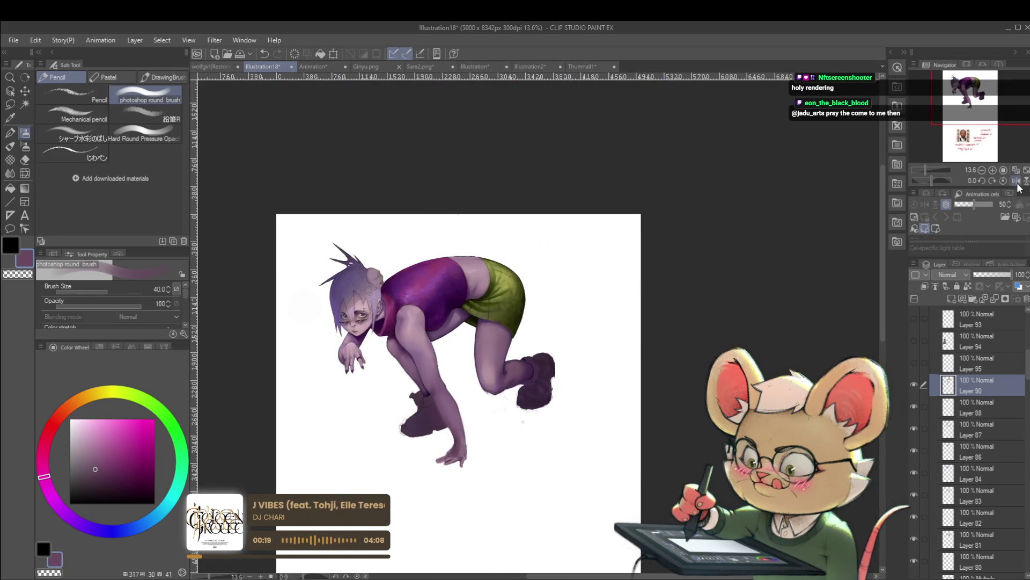
click(1015, 181)
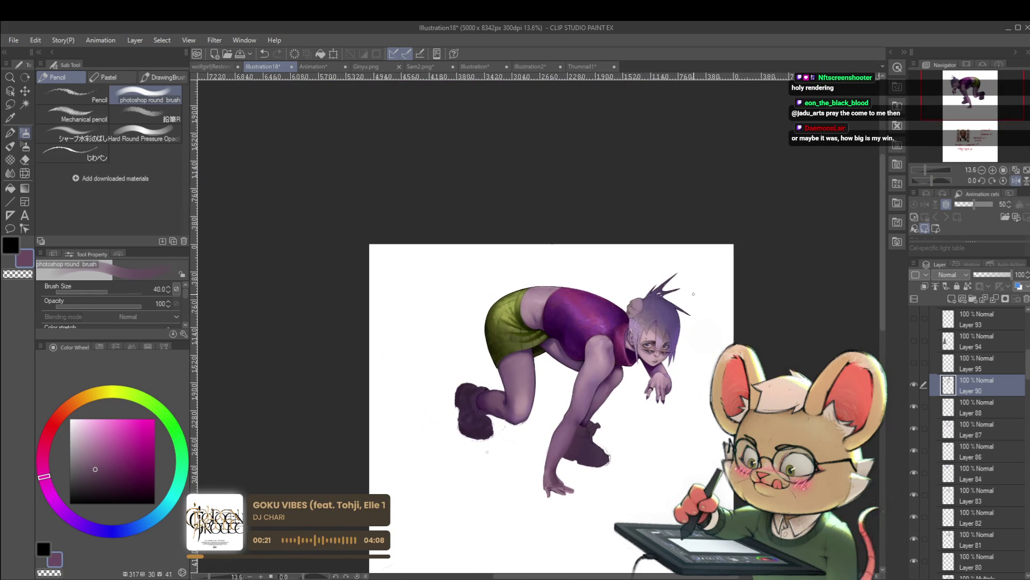
scroll(616, 498, up, 3)
click(991, 182)
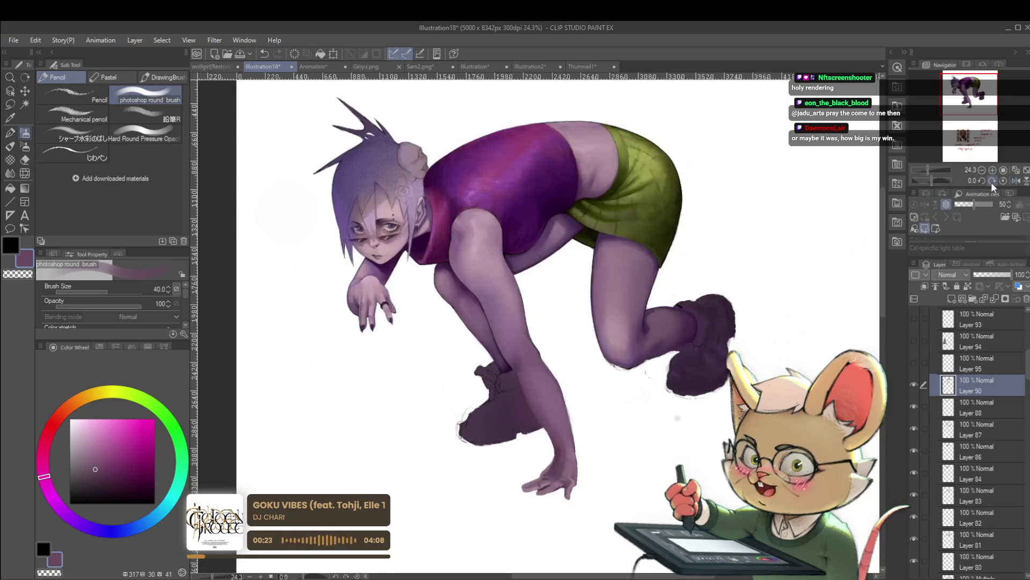
scroll(557, 452, up, 4)
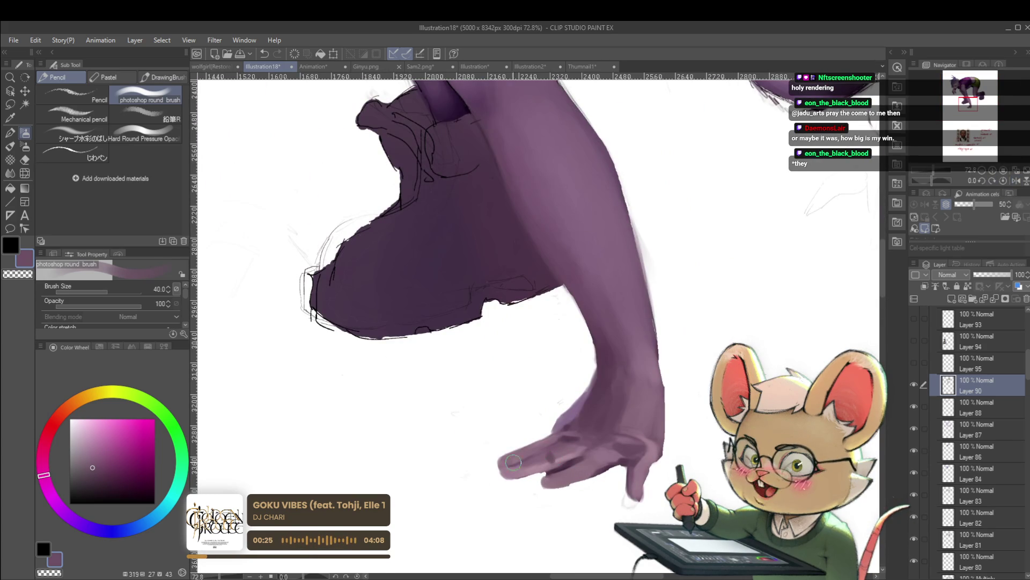
Step: Shade the hand's fingers with lighter and darker sampled purples, ending with the brush at size 10
key(bracketleft)
key(bracketleft)
key(bracketleft)
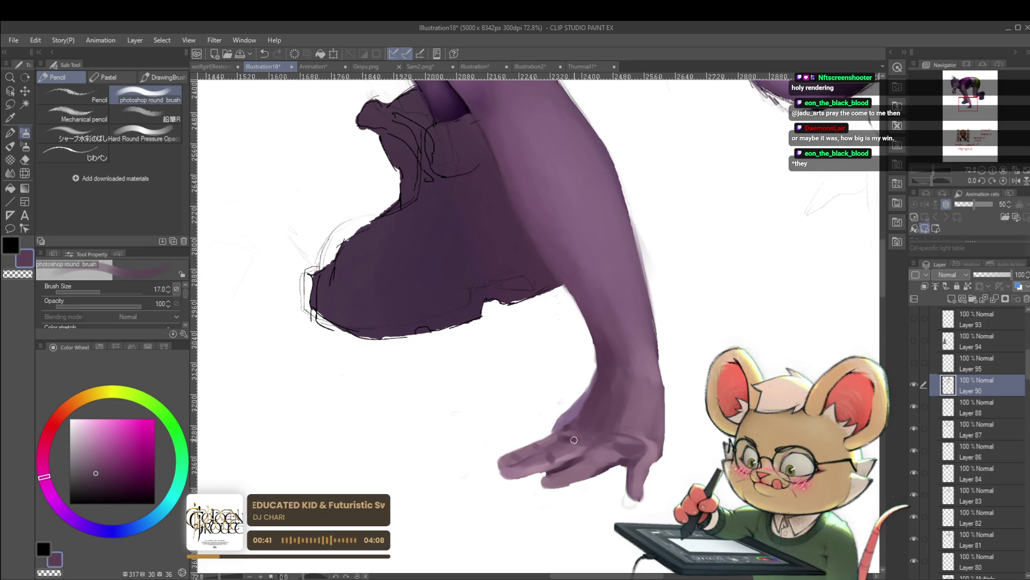
drag(601, 474, 576, 467)
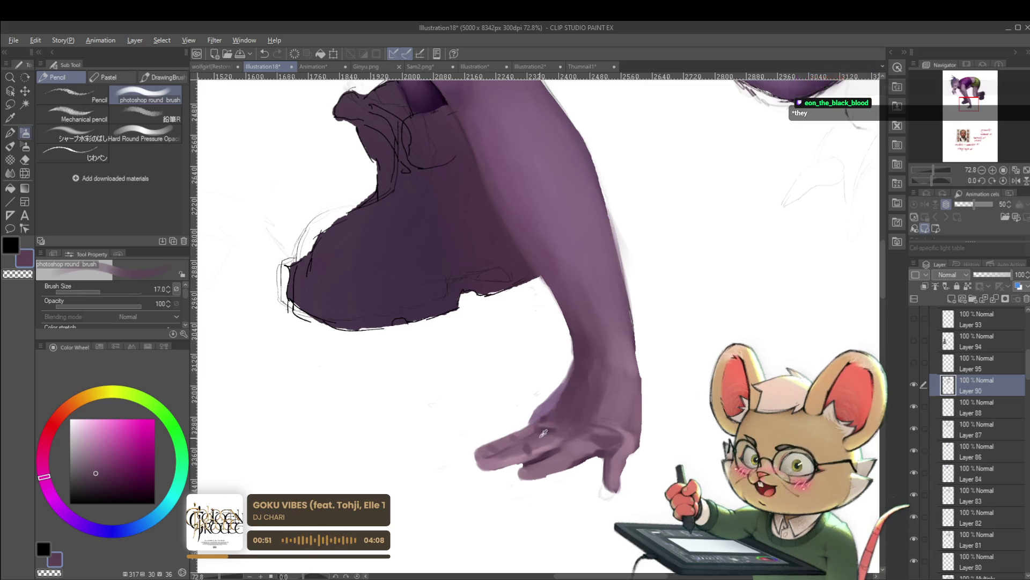
alt+click(549, 424)
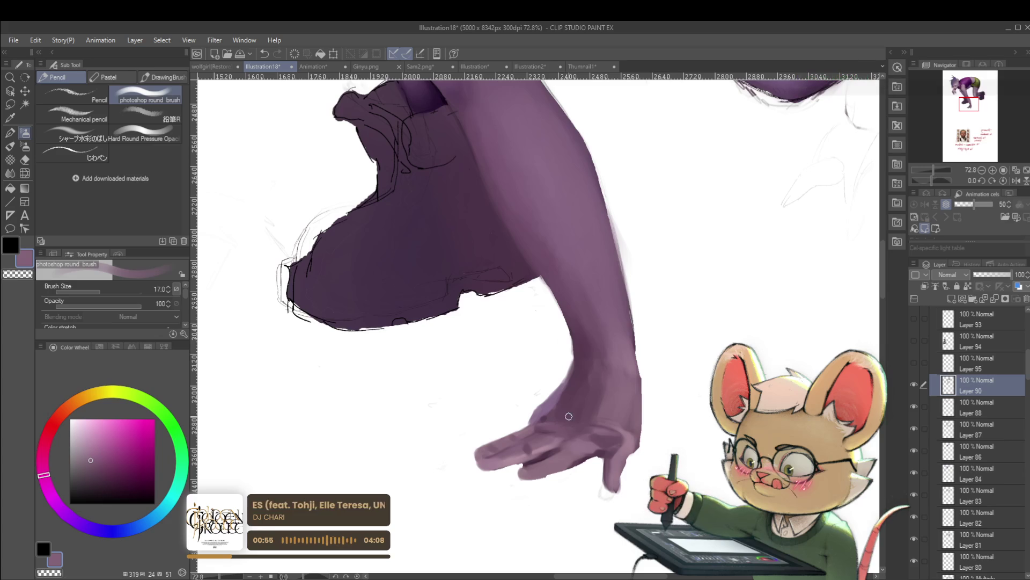
alt+click(550, 411)
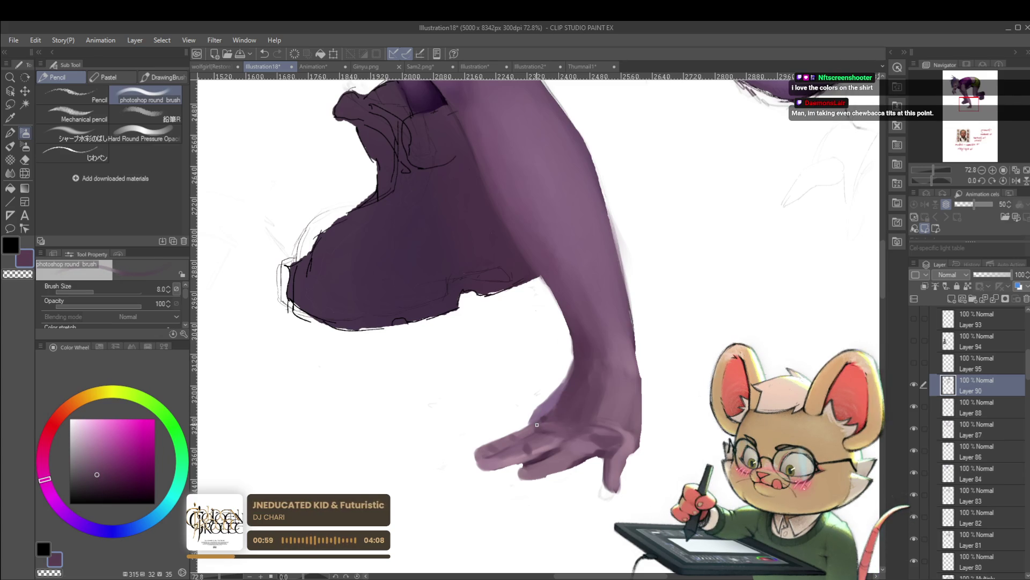
key(bracketright)
key(bracketright)
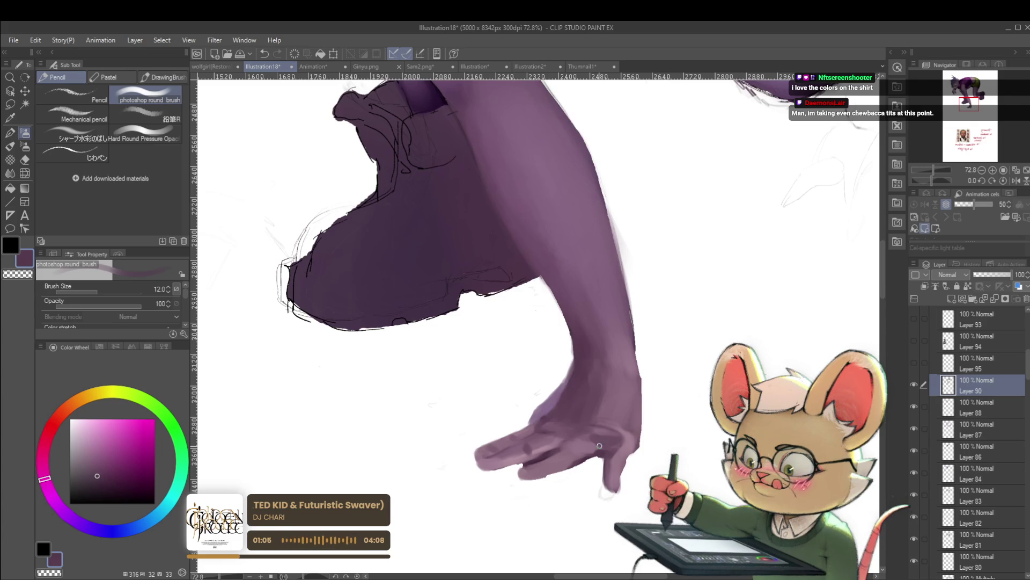
alt+click(562, 389)
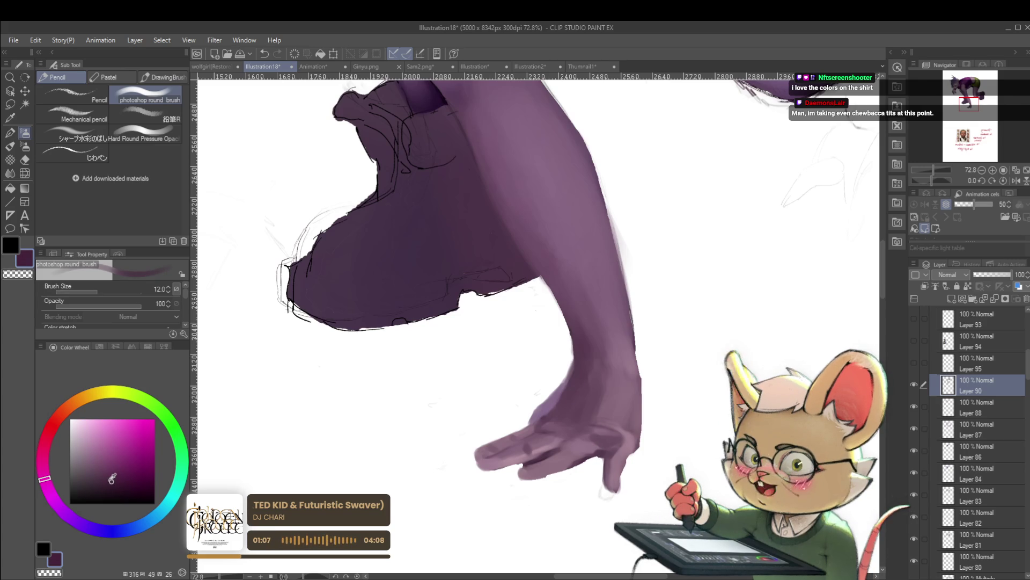
key(bracketleft)
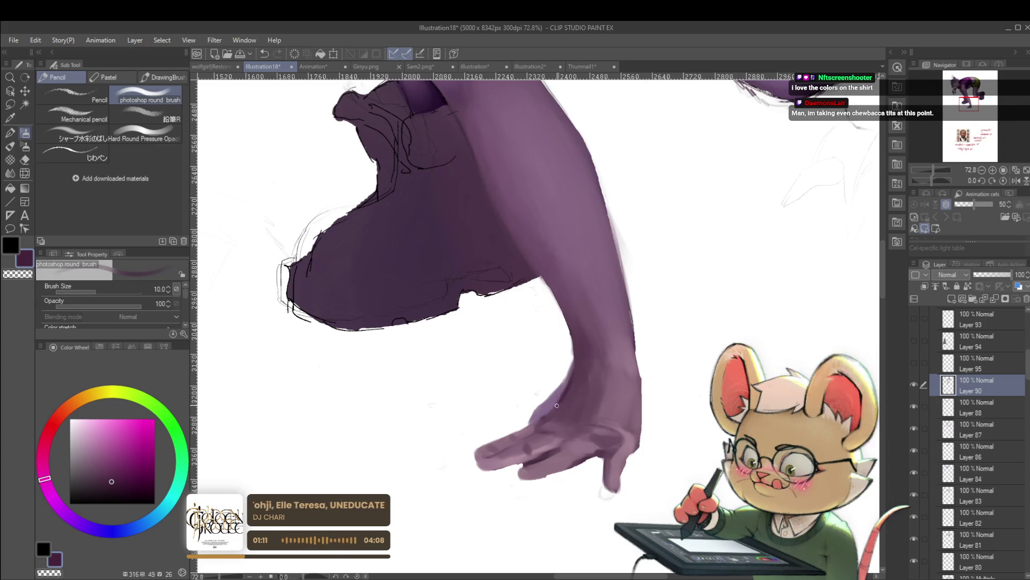
scroll(540, 423, down, 10)
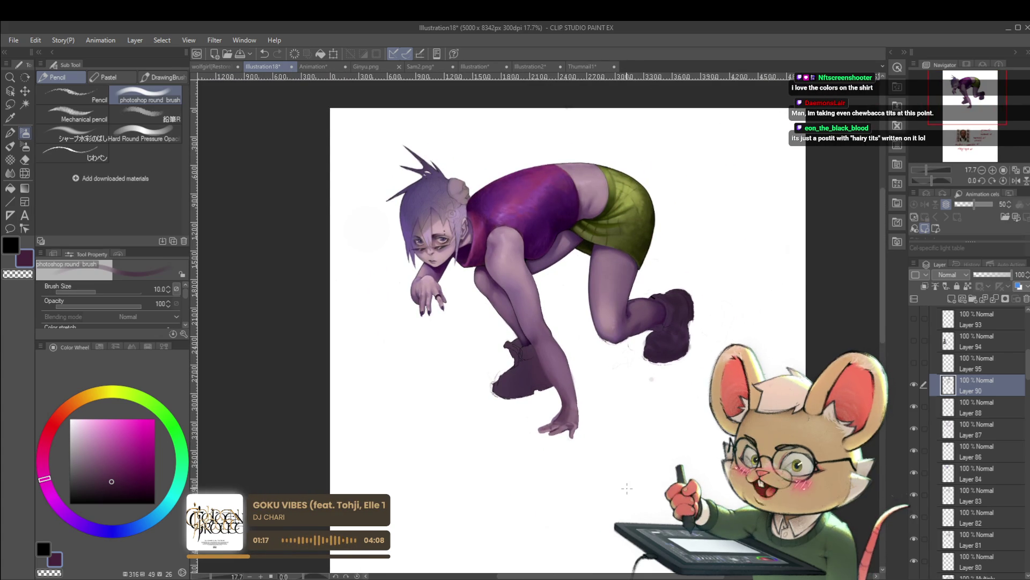
Step: Centre the crouching figure and sample a lighter, greyer purple from the arm
scroll(580, 424, up, 8)
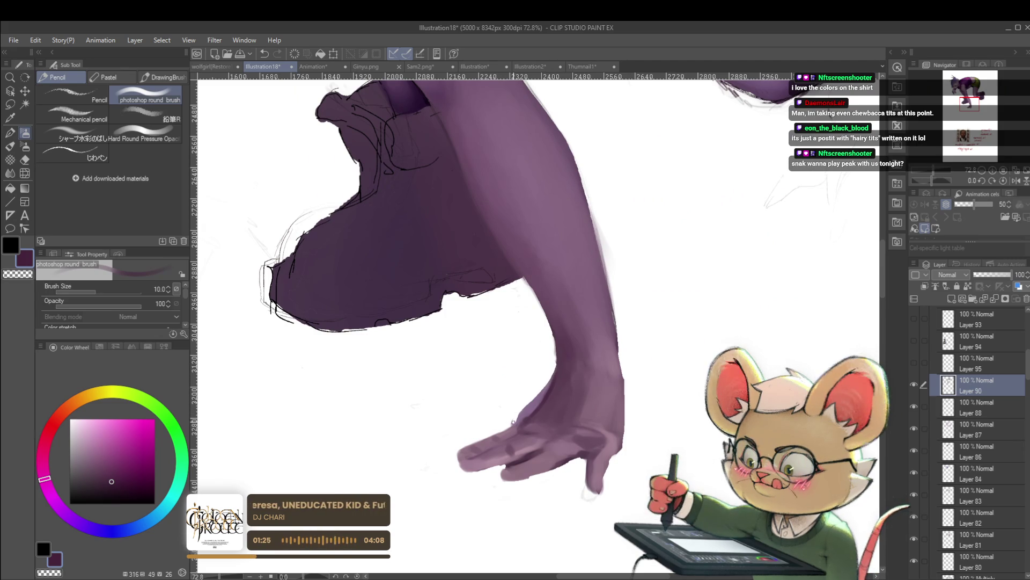
scroll(575, 361, down, 5)
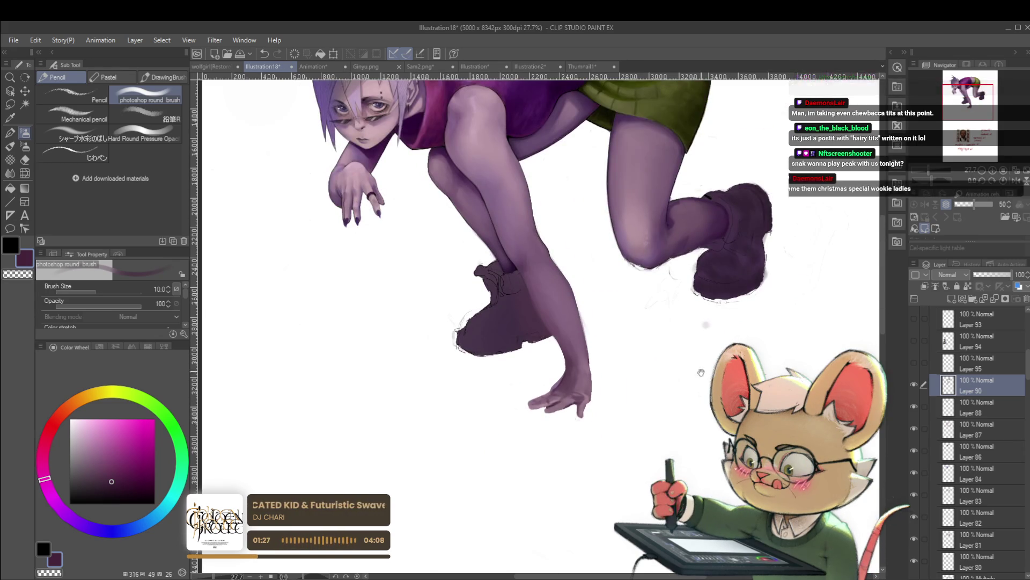
drag(535, 353, 453, 396)
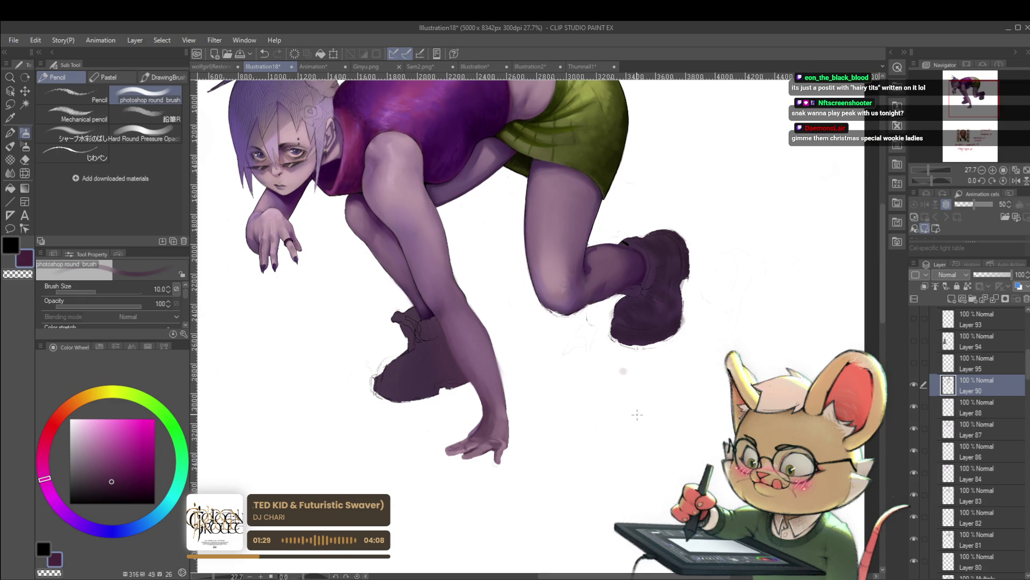
scroll(483, 426, up, 4)
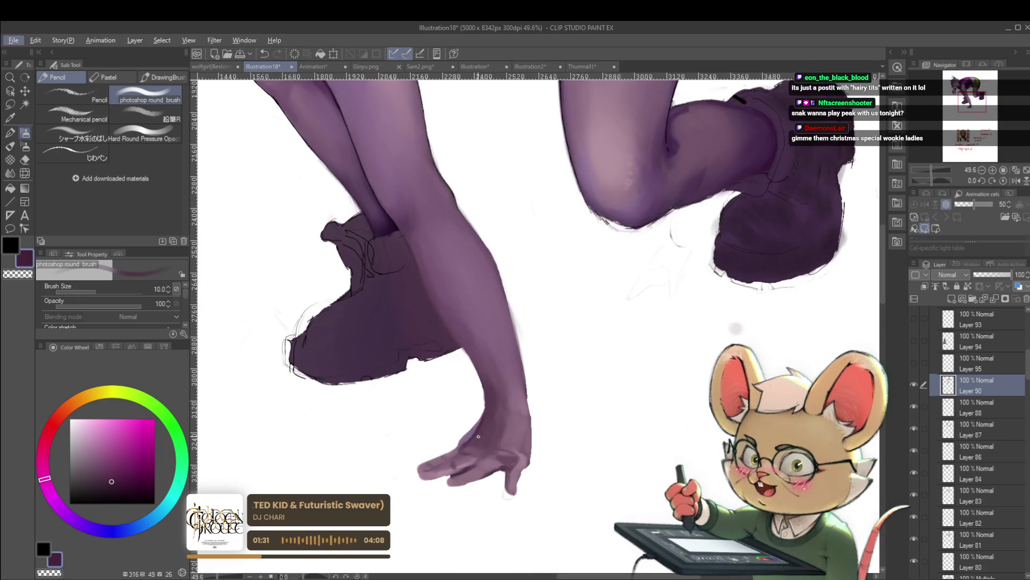
alt+click(466, 444)
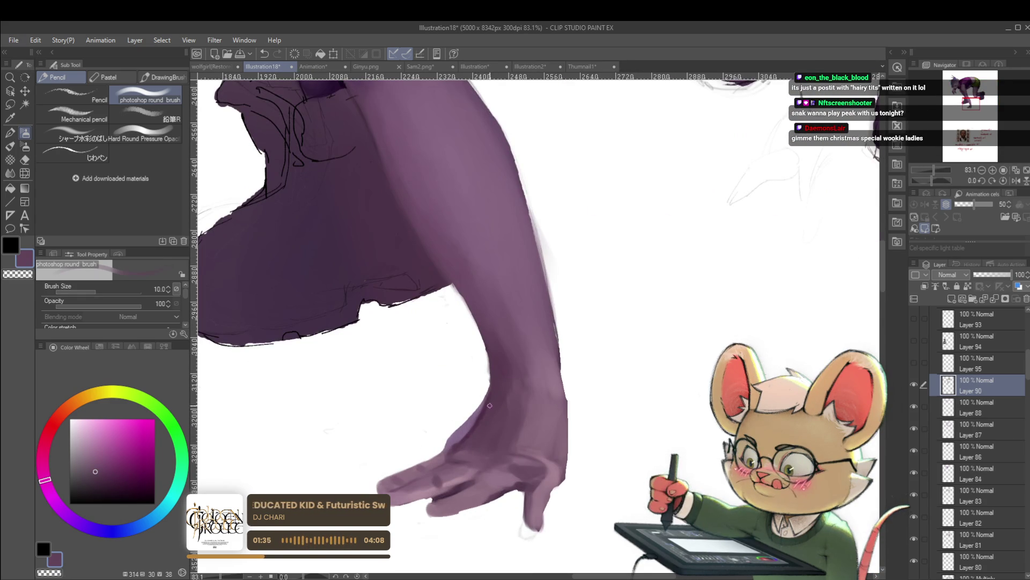
Step: Flip the canvas view horizontally and enlarge the brush to 40
scroll(543, 379, down, 2)
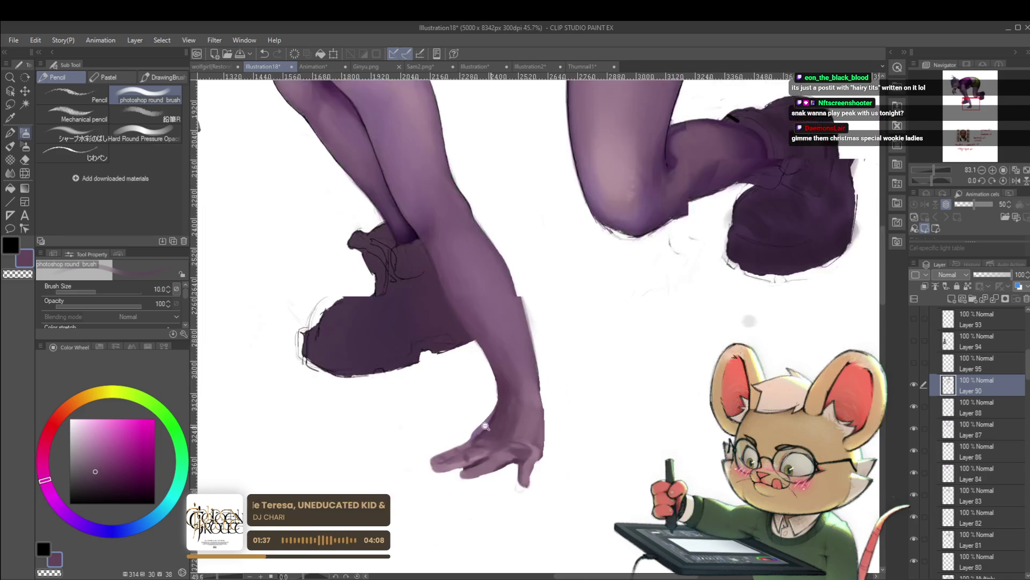
click(1015, 180)
scroll(599, 417, down, 1)
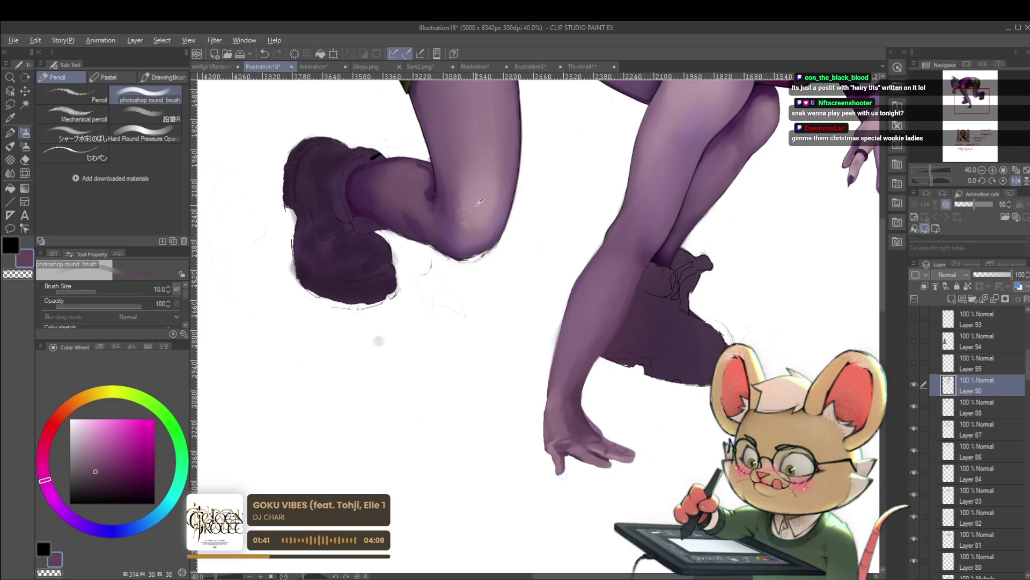
key(bracketright)
key(bracketright)
key(bracketright)
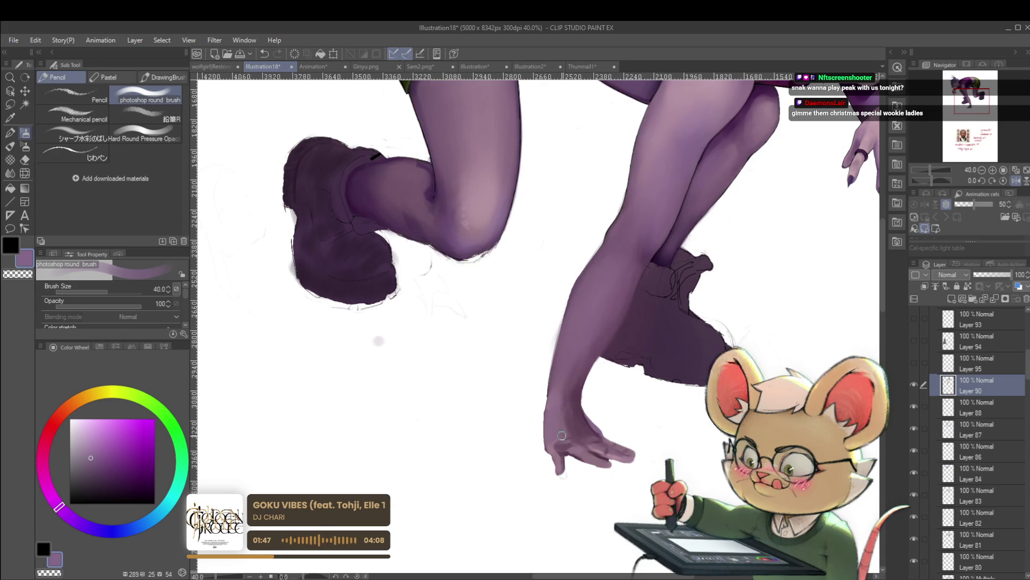
scroll(558, 365, down, 3)
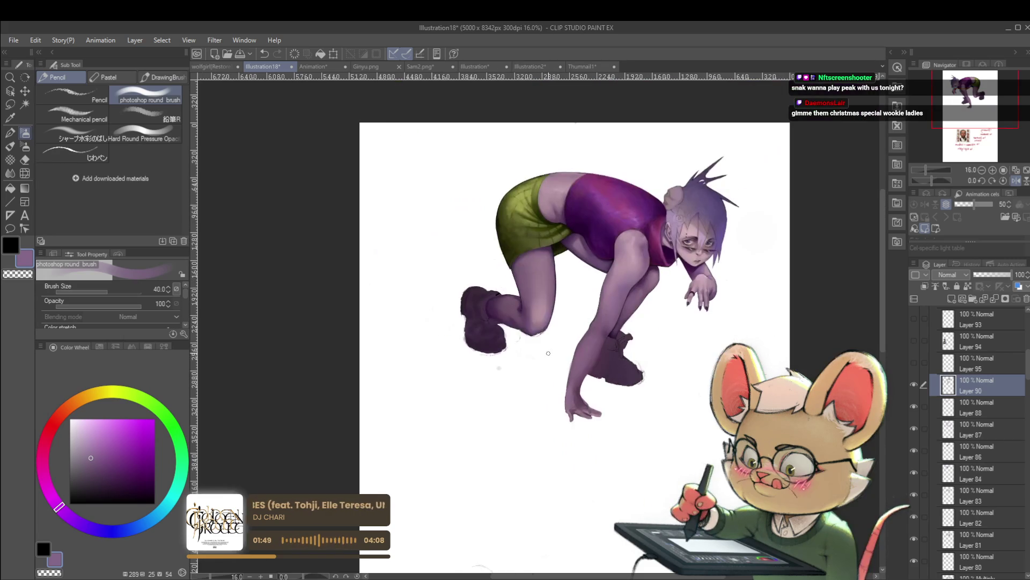
Step: Mirror the canvas horizontally again and pick a light pink skin tone from the face
click(1015, 181)
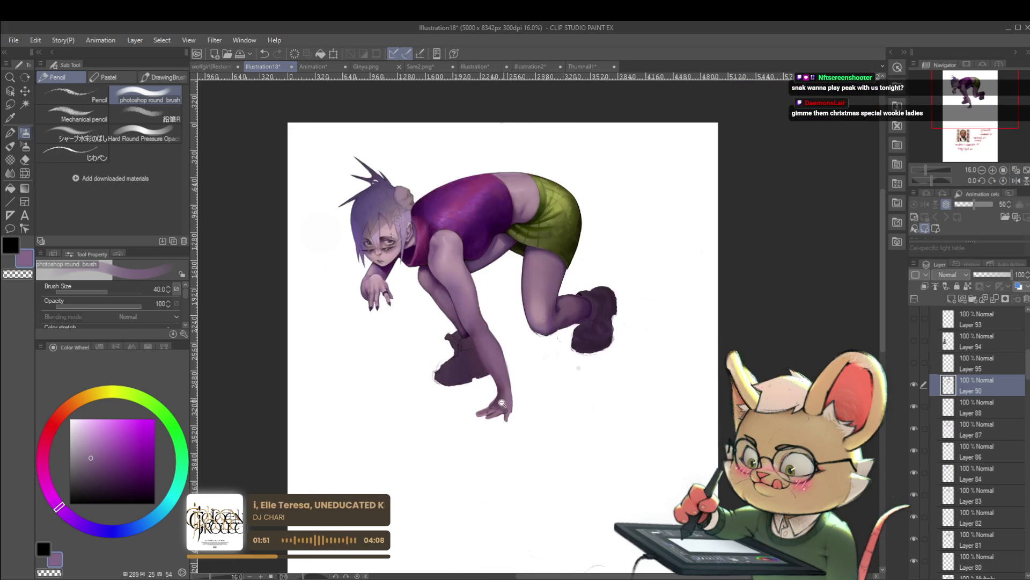
scroll(503, 394, up, 4)
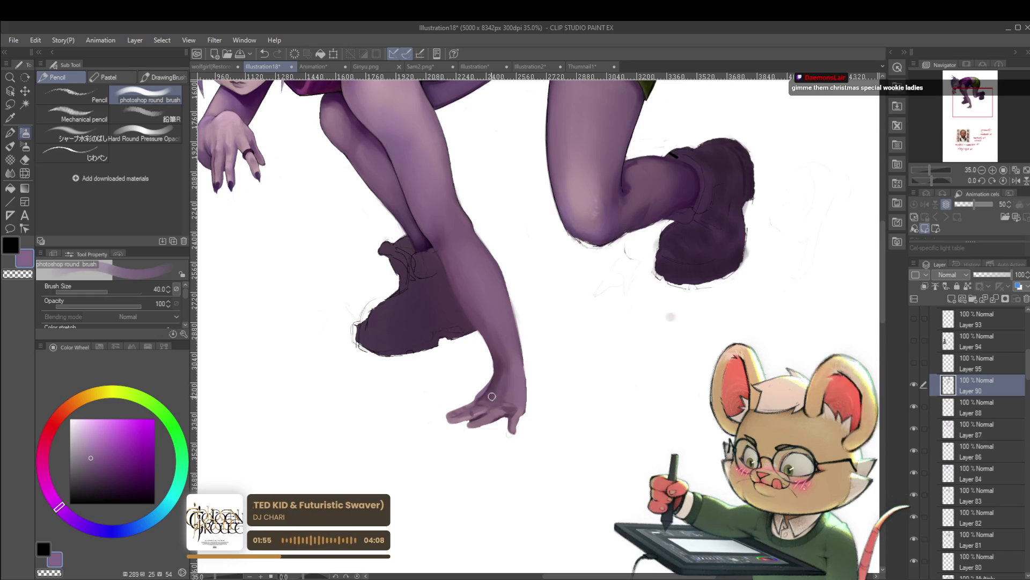
drag(500, 399, 540, 483)
alt+click(426, 324)
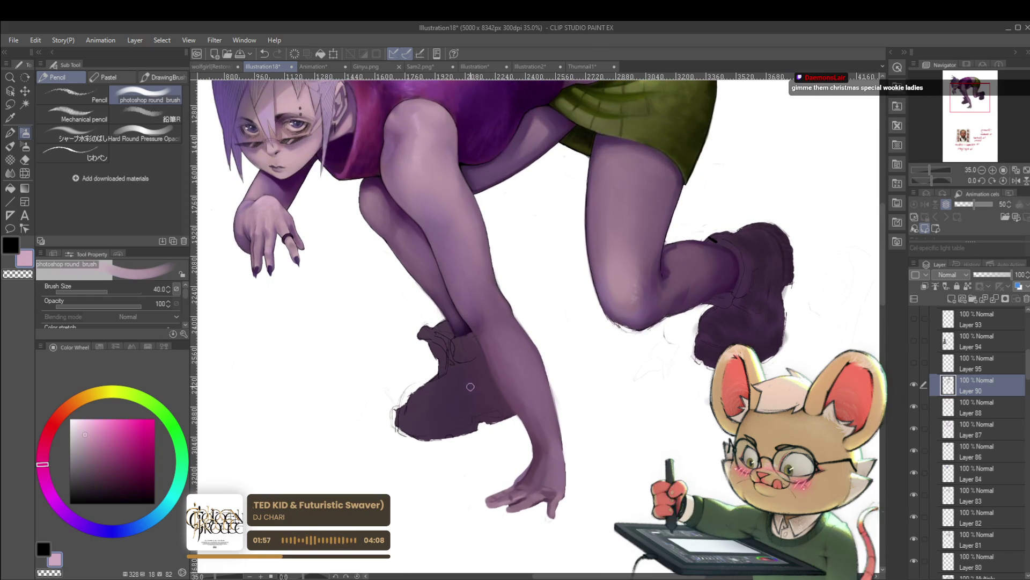
Step: Select the figure's skin and shorts areas, undo and redo it, then clear the selection
key(ctrl+a)
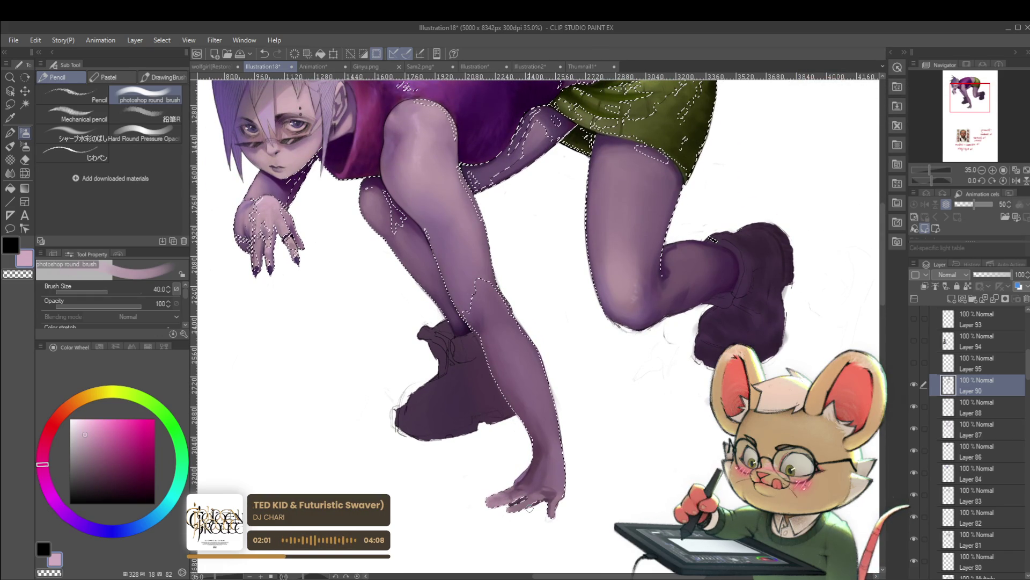
key(ctrl+d)
scroll(478, 428, down, 3)
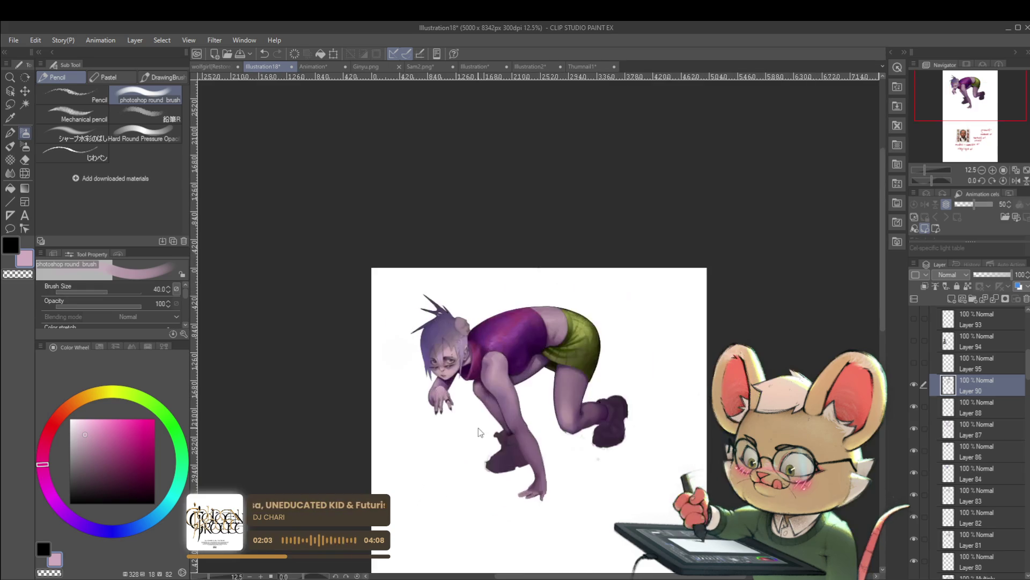
scroll(594, 482, up, 3)
key(ctrl+z)
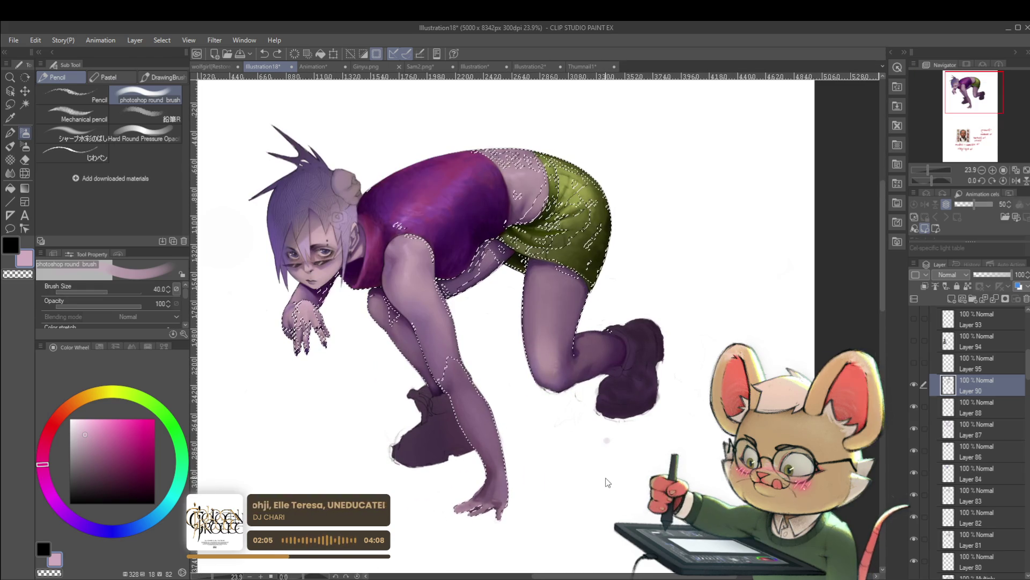
key(ctrl+d)
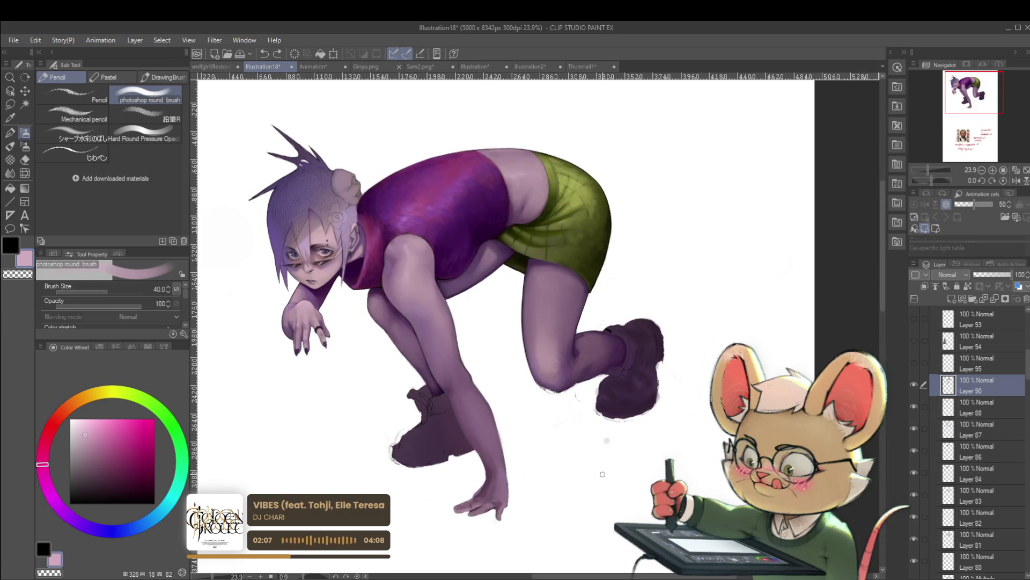
Step: Zoom onto the hand, sample its muted purple and lay a faint shading stroke at size 17
drag(584, 522, 623, 437)
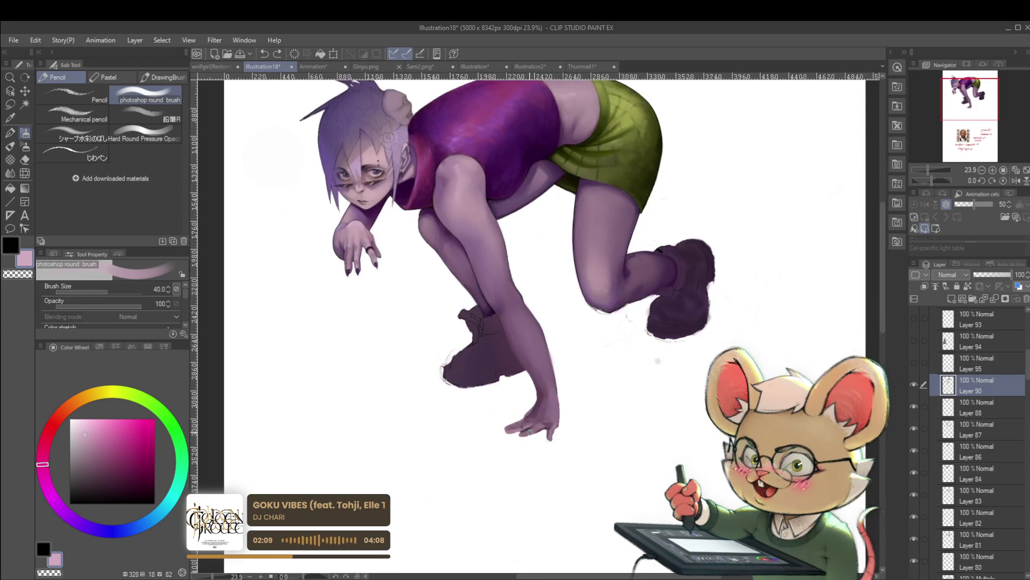
scroll(560, 430, up, 1)
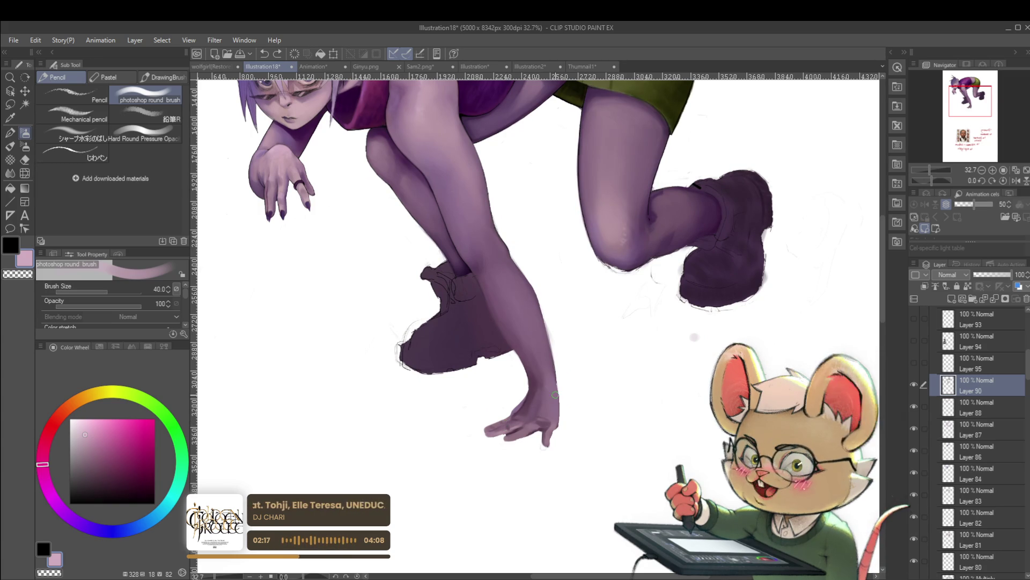
scroll(515, 430, up, 1)
scroll(534, 431, up, 1)
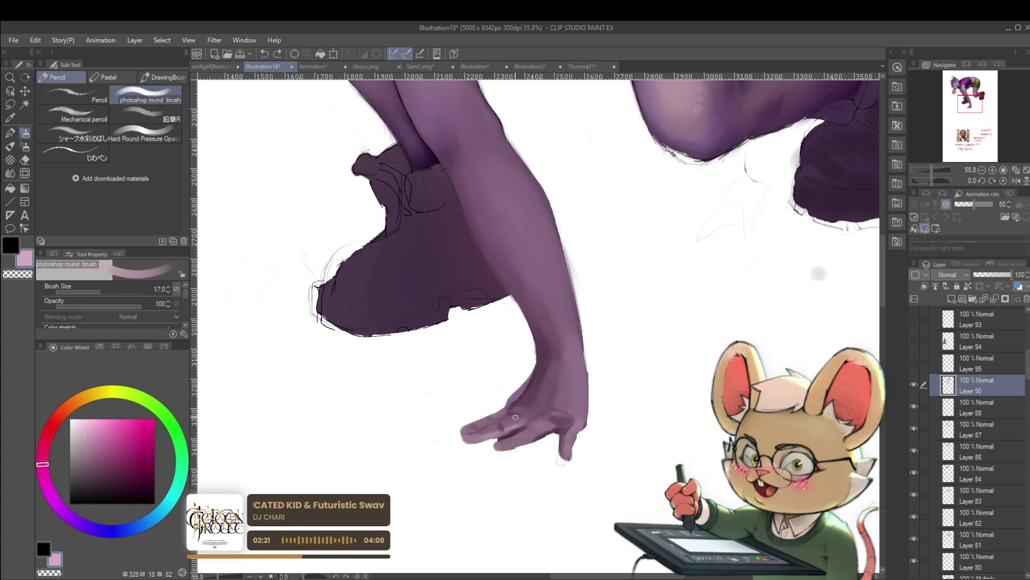
alt+click(514, 417)
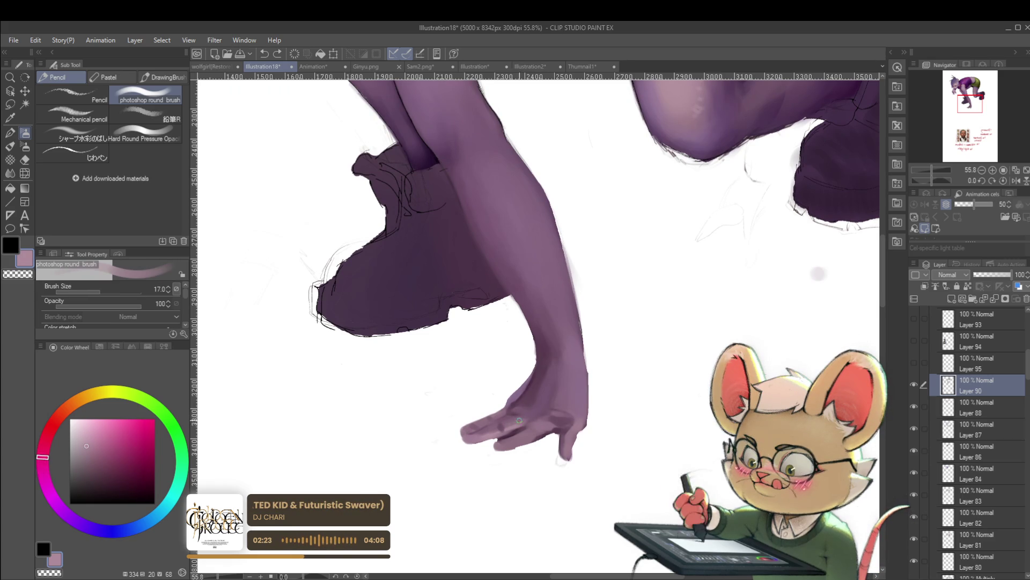
drag(515, 416, 517, 424)
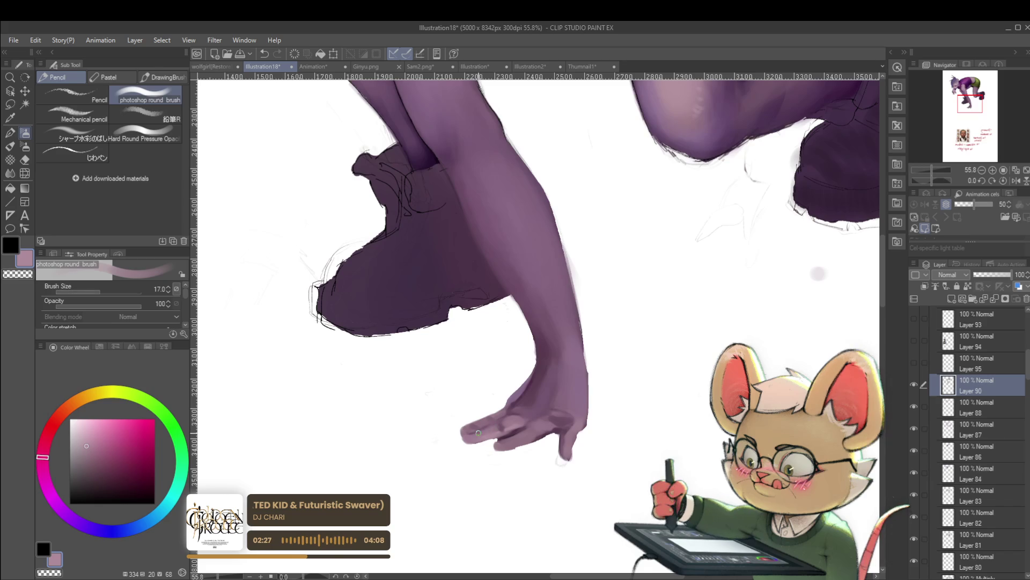
scroll(493, 406, down, 5)
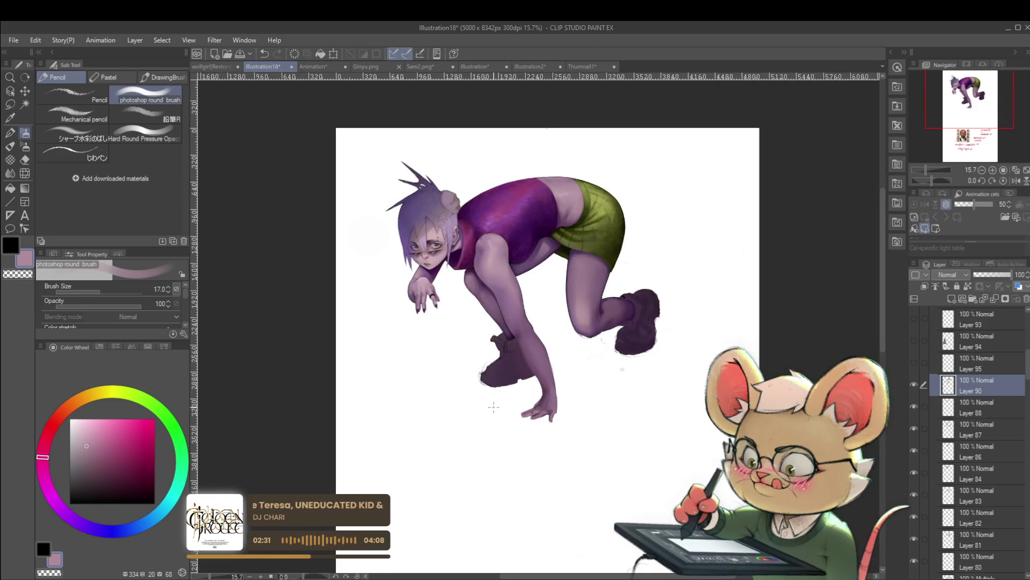
scroll(494, 406, up, 6)
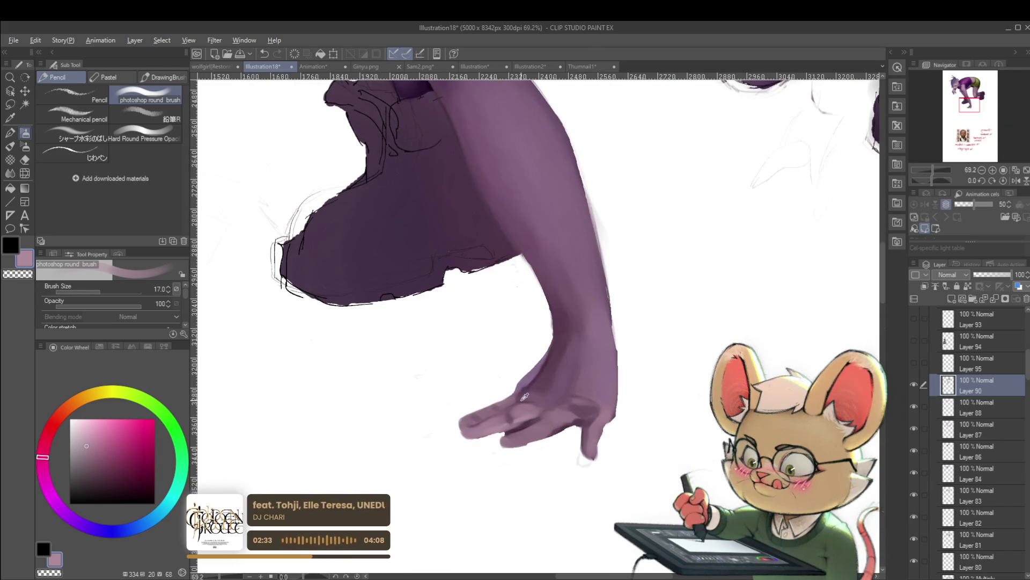
Step: Sample dark purples and mauves from the hand and adjust the colour to a pinkish mauve
alt+click(525, 395)
alt+click(523, 408)
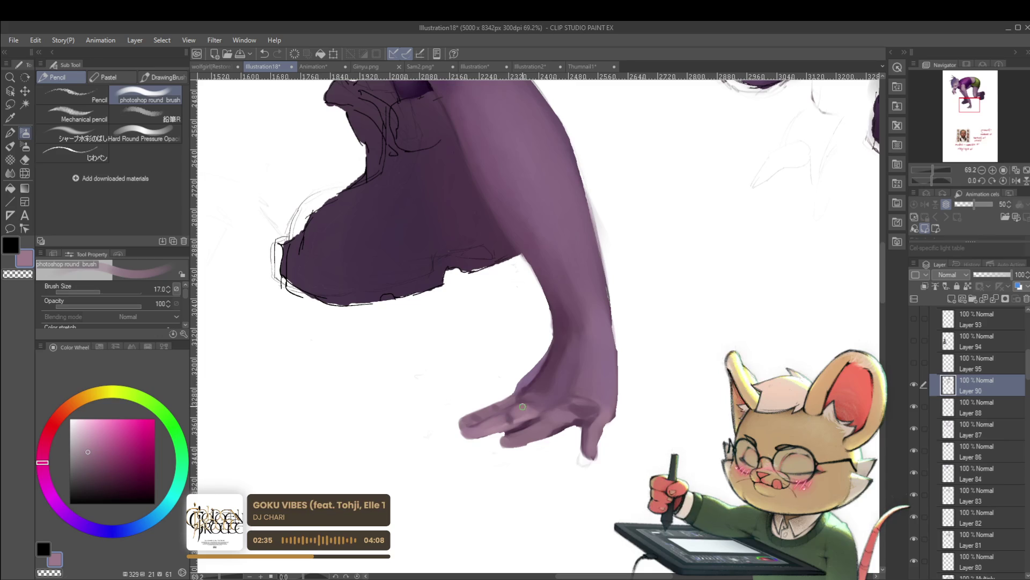
alt+click(527, 420)
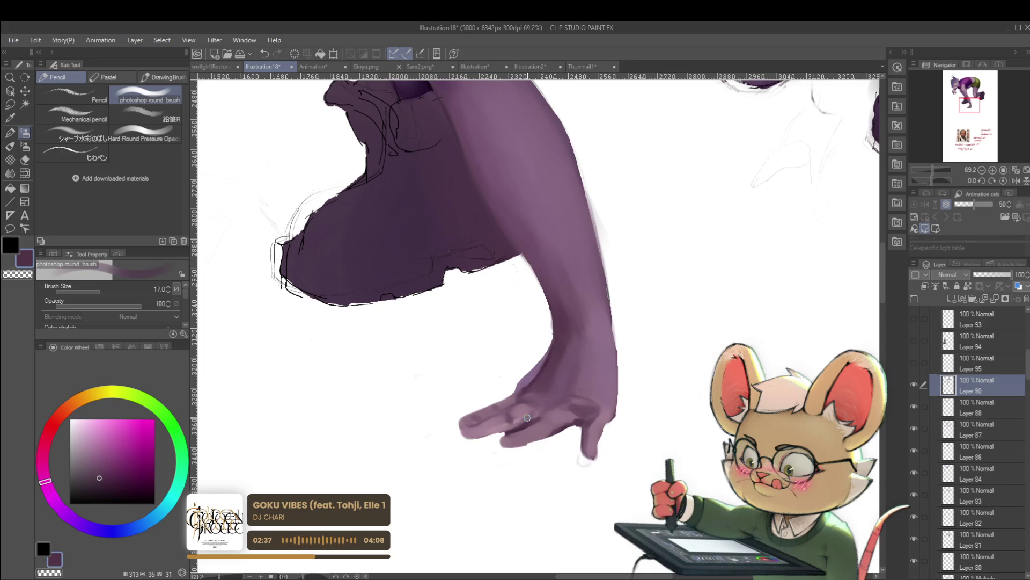
alt+click(535, 411)
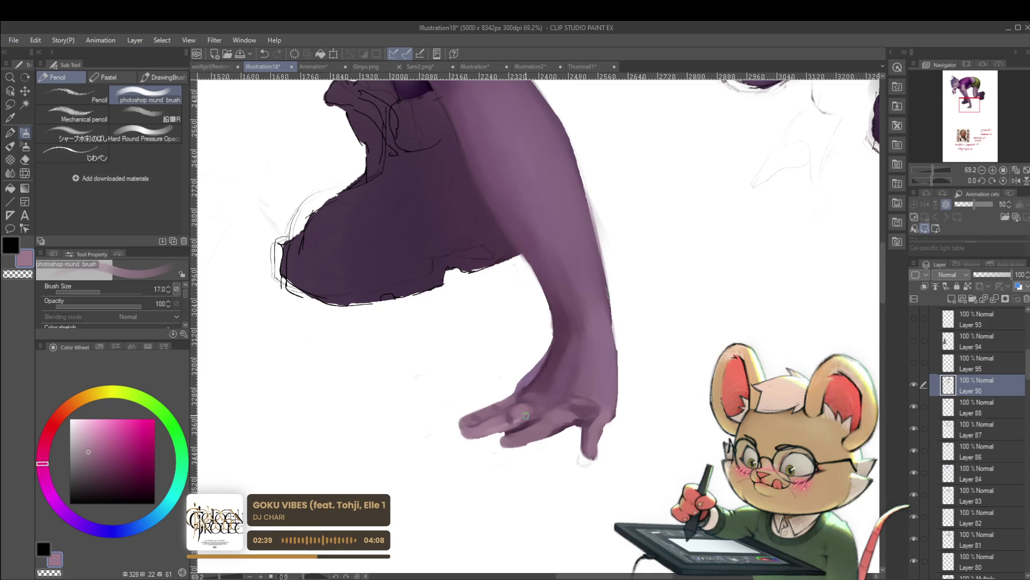
alt+click(517, 392)
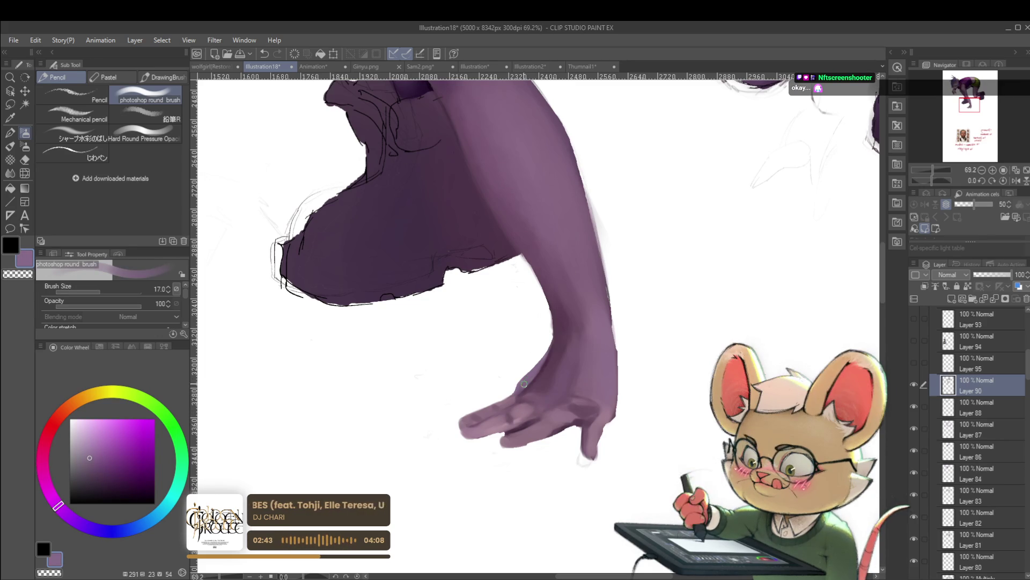
alt+click(526, 407)
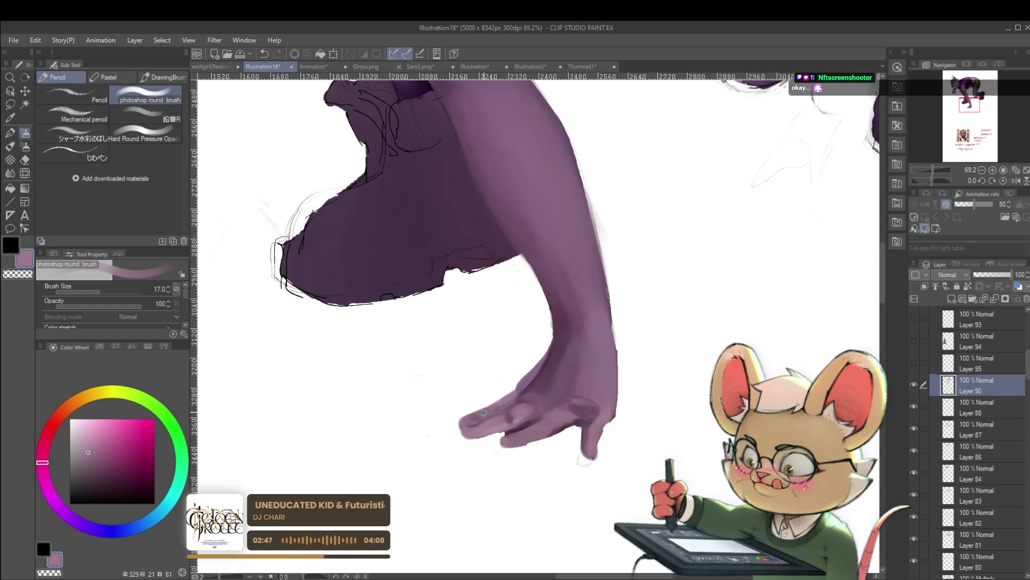
Step: Unflip the canvas back to normal with H and recentre the whole figure
scroll(481, 410, down, 5)
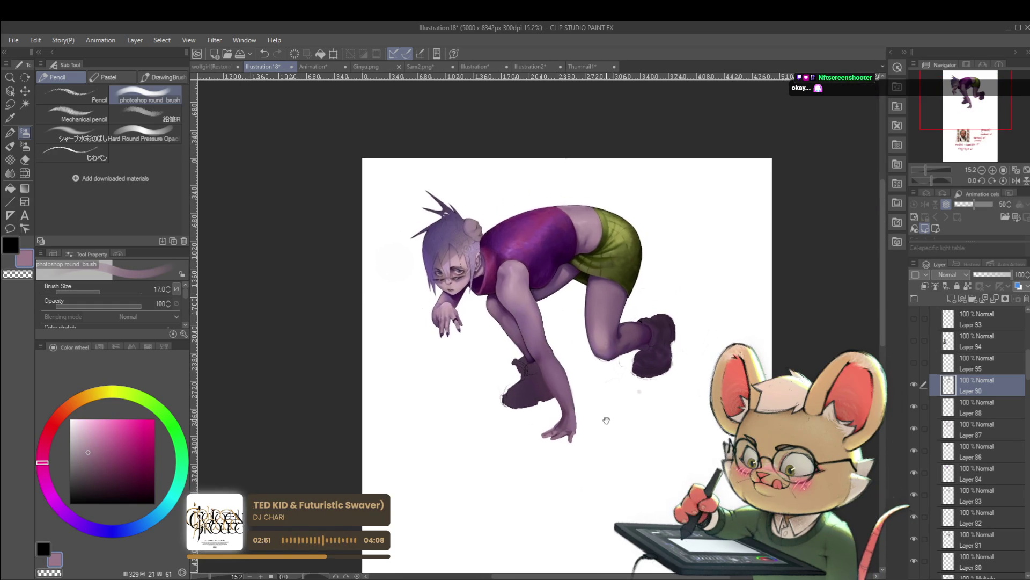
scroll(586, 400, up, 3)
drag(613, 397, 592, 423)
key(h)
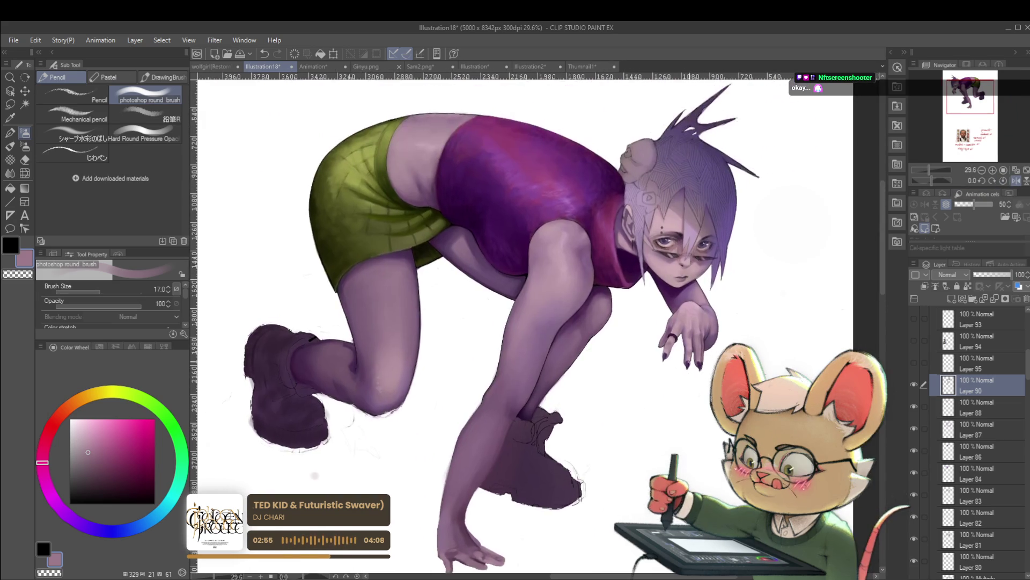
scroll(644, 395, down, 2)
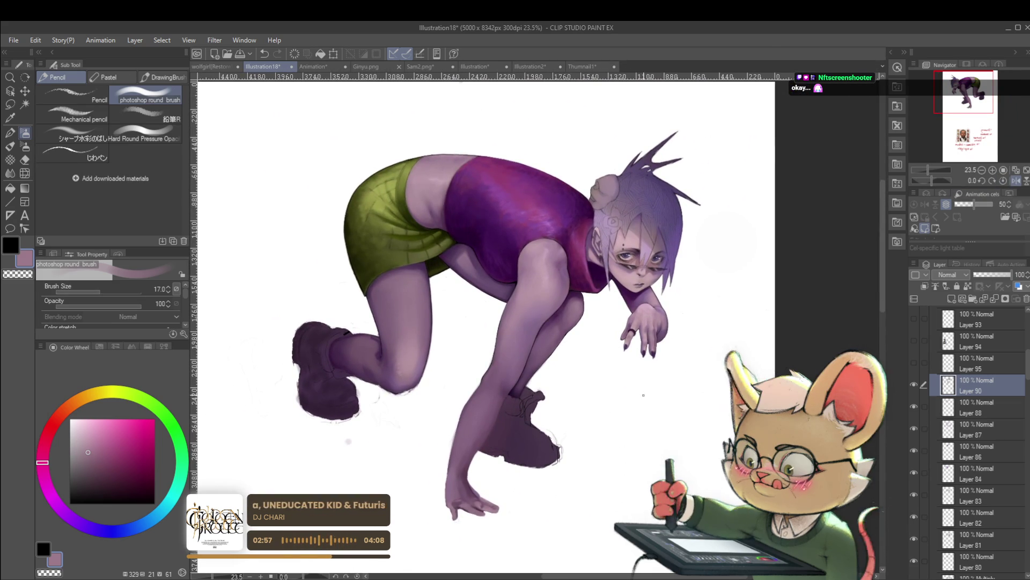
drag(669, 440, 641, 428)
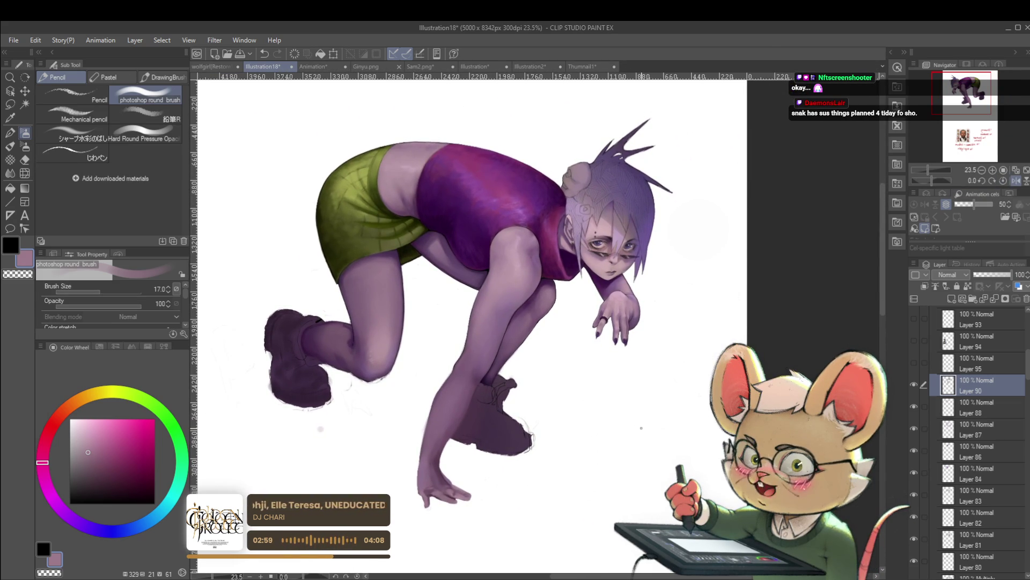